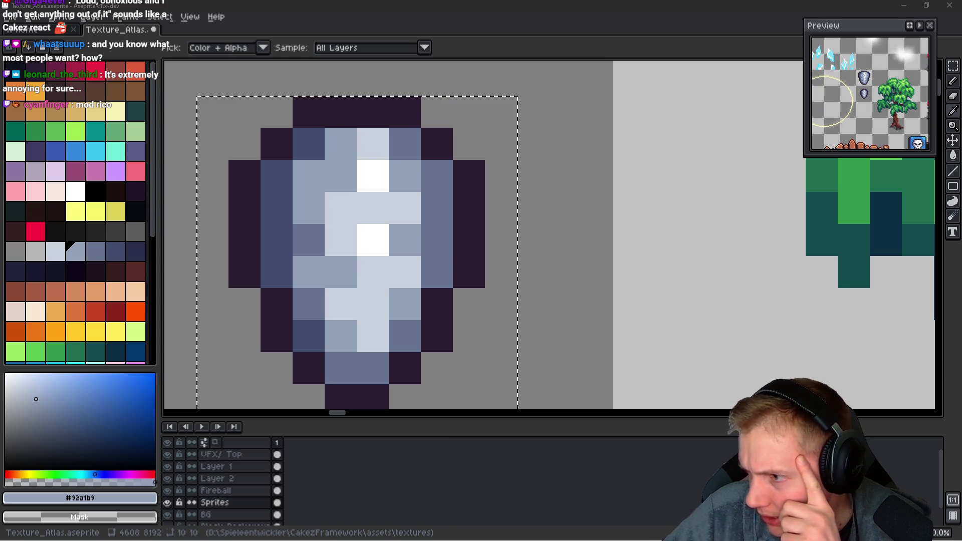
- Bring the Twitch dashboard forward and open the GIGACHAD custom reward for editing
key("alt+Tab")
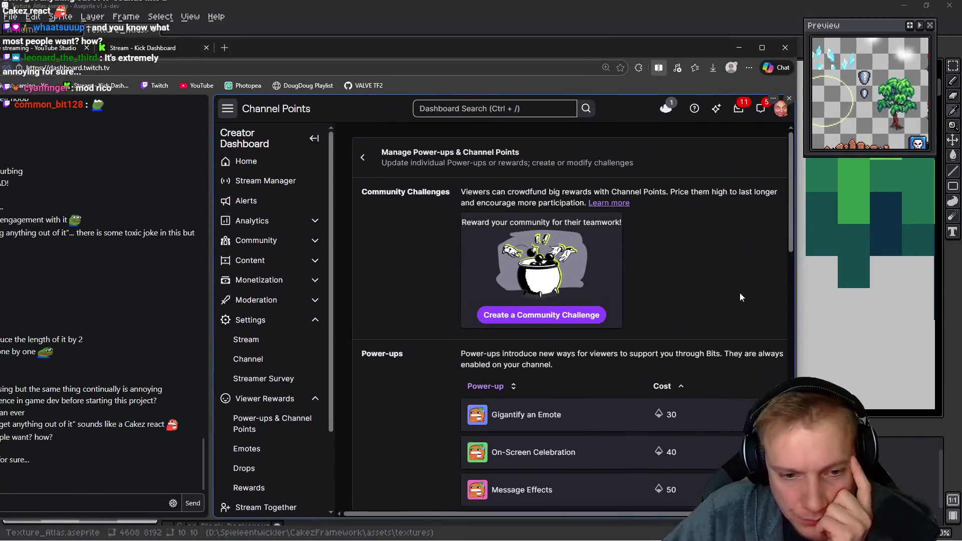
scroll(739, 292, "down", 4)
scroll(619, 264, "down", 2)
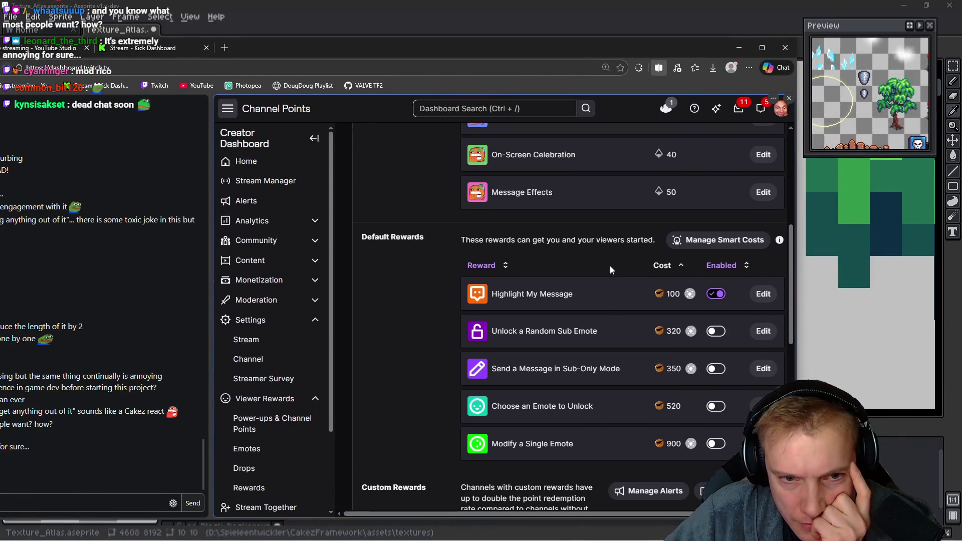
scroll(589, 295, "up", 3)
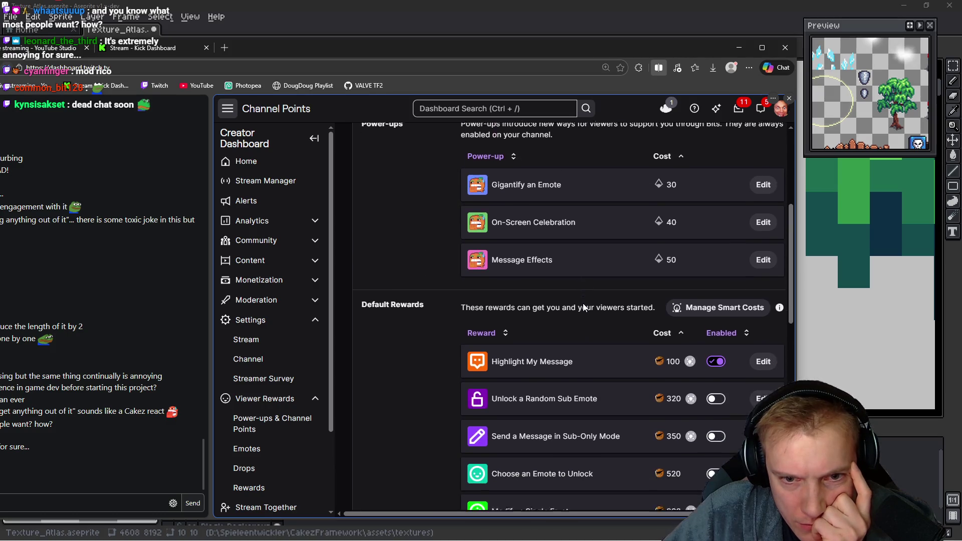
scroll(582, 303, "down", 2)
scroll(582, 305, "down", 2)
scroll(583, 306, "down", 1)
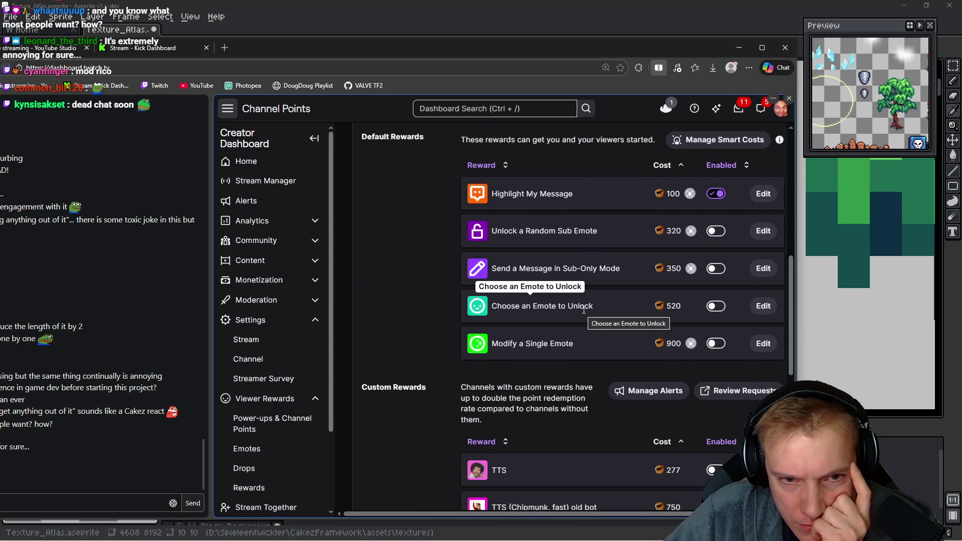
scroll(584, 308, "down", 3)
scroll(590, 301, "down", 2)
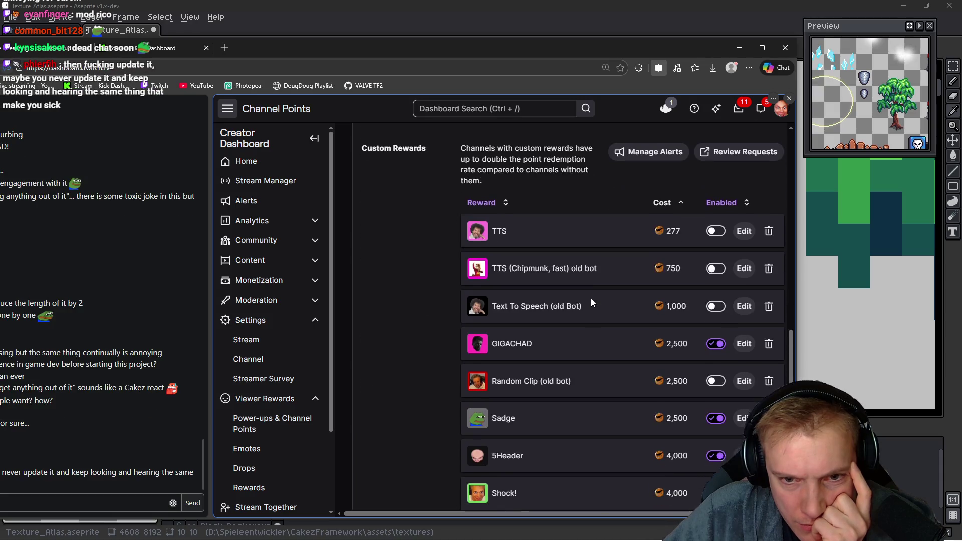
scroll(591, 301, "down", 2)
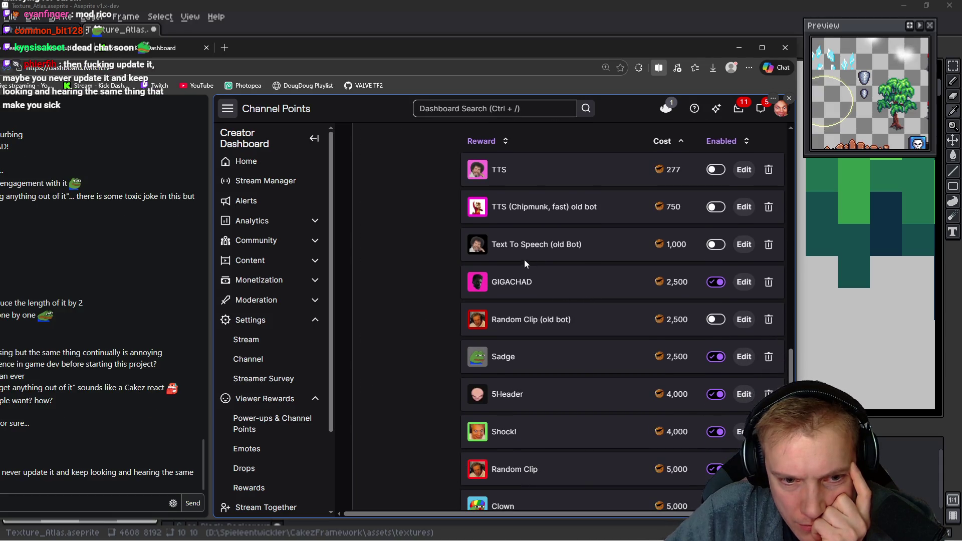
left_click(744, 282)
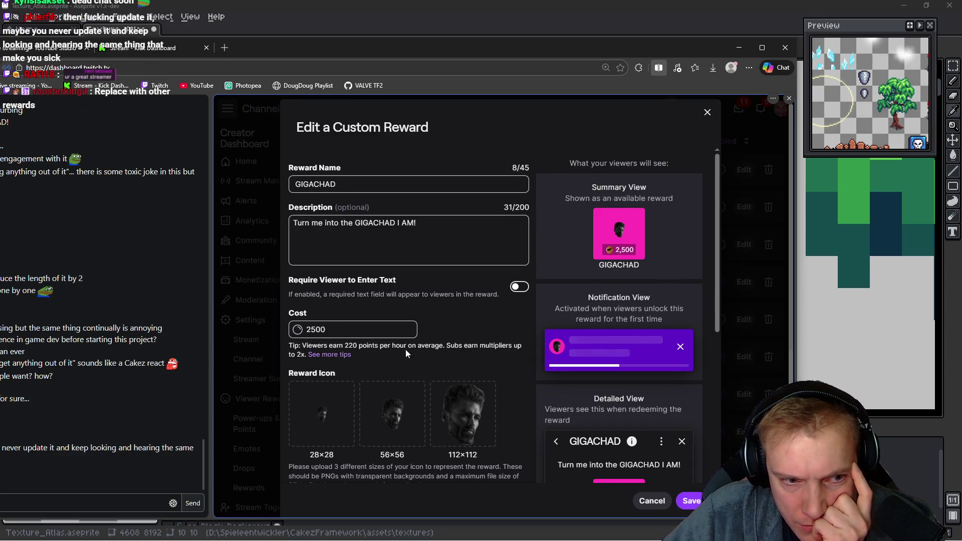
- Save GIGACHAD with cost 2,500 and a 1-minute redemption cooldown, then move on to the Sadge reward
double_click(336, 329)
type("1")
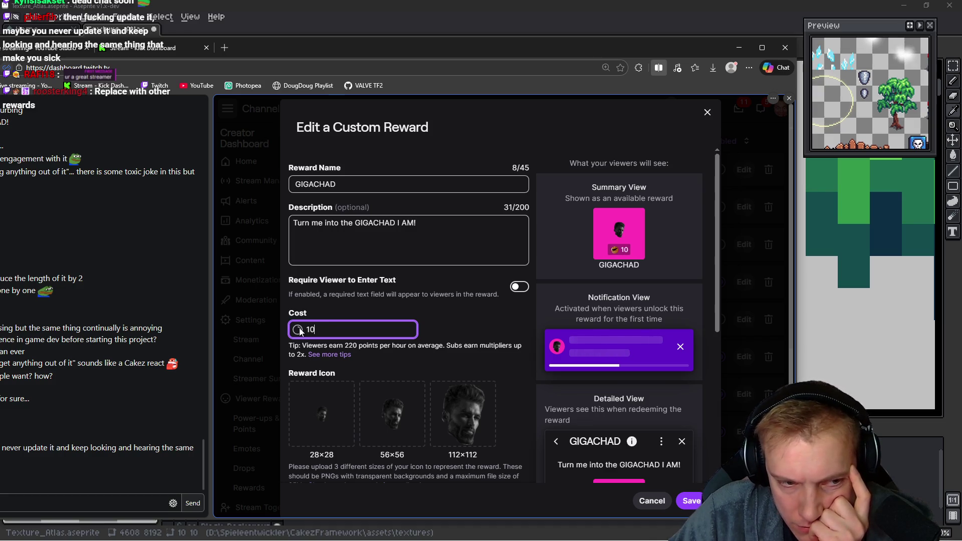
type("000")
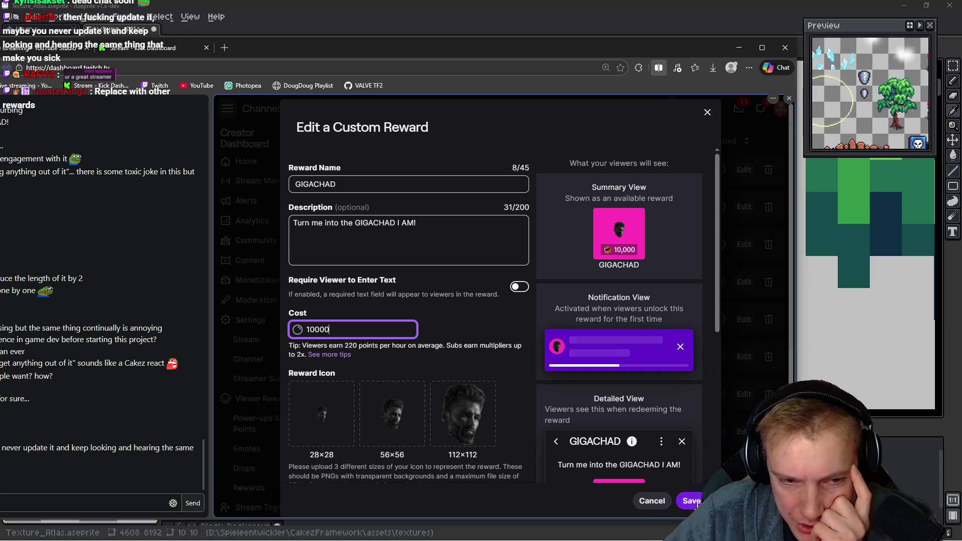
triple_click(323, 329)
type("2500")
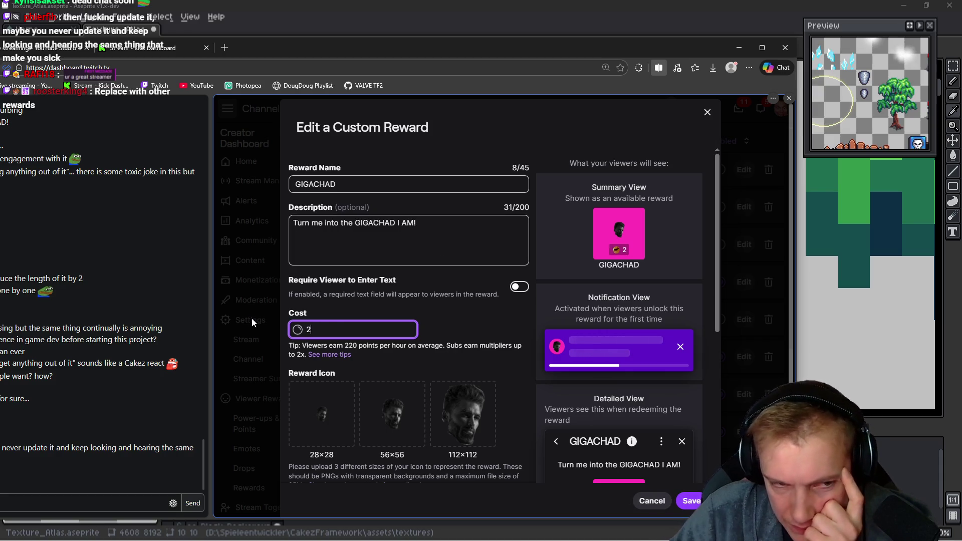
left_click(474, 315)
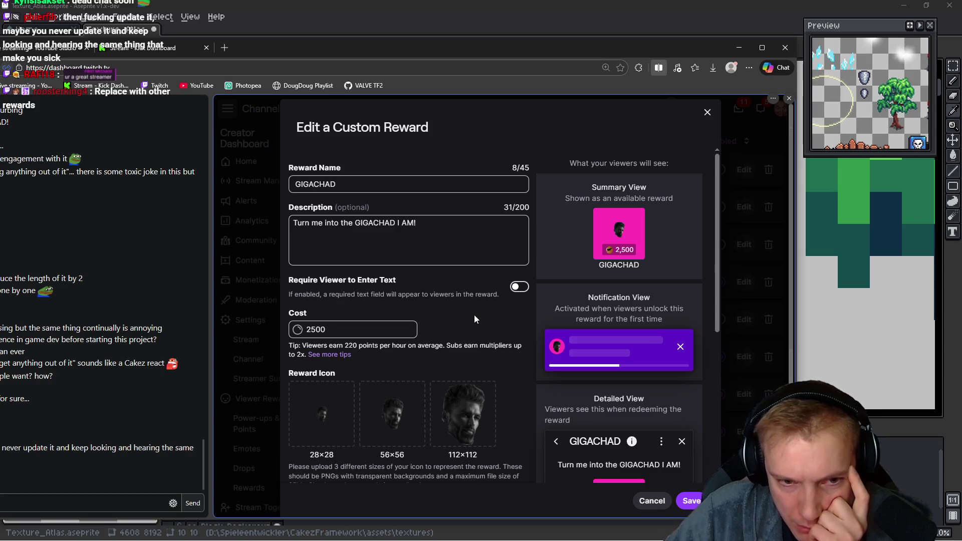
scroll(482, 311, "down", 3)
scroll(503, 298, "down", 2)
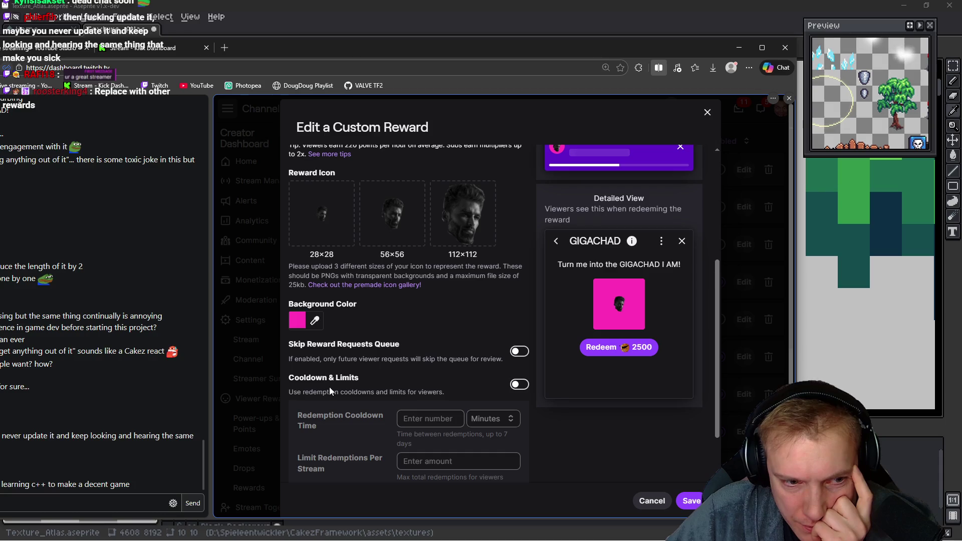
left_click(518, 385)
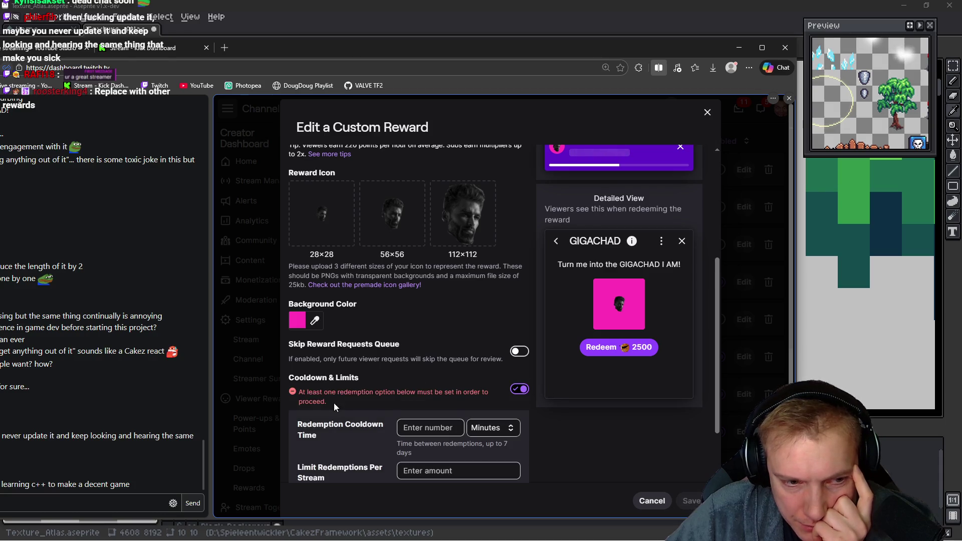
left_click(430, 427)
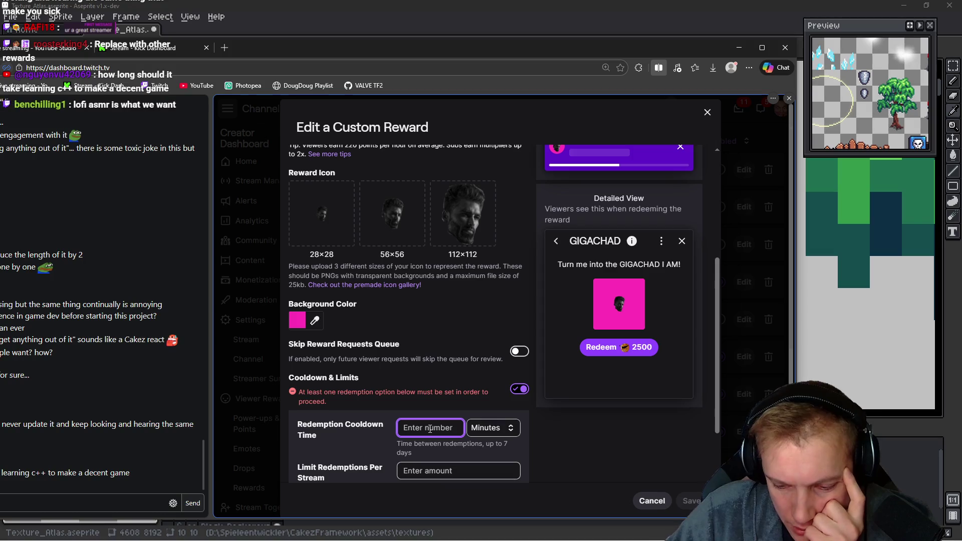
type("1")
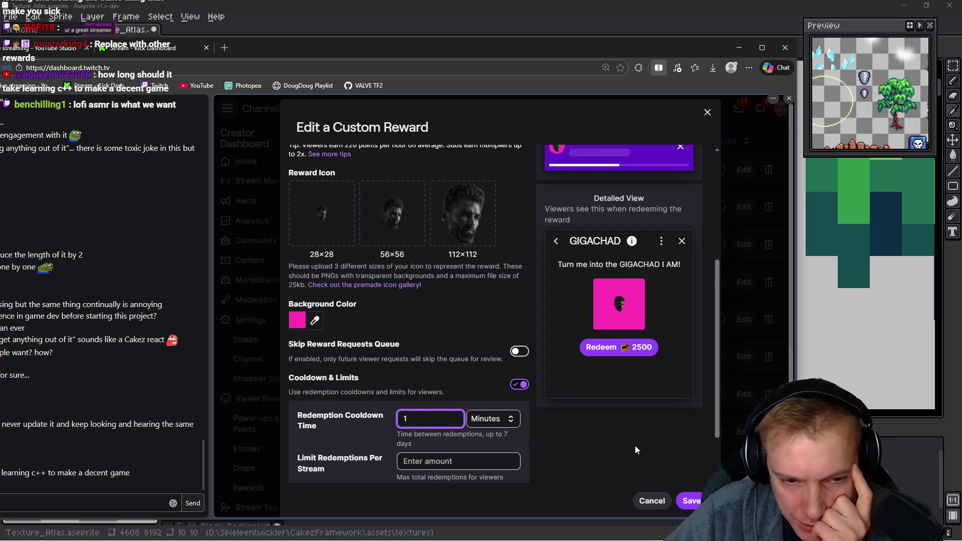
left_click(690, 501)
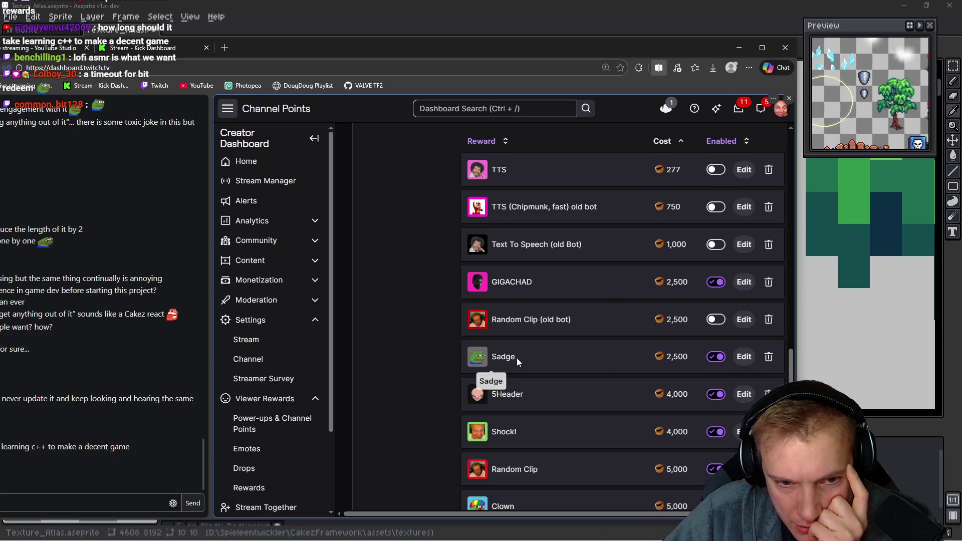
left_click(742, 357)
scroll(452, 339, "down", 5)
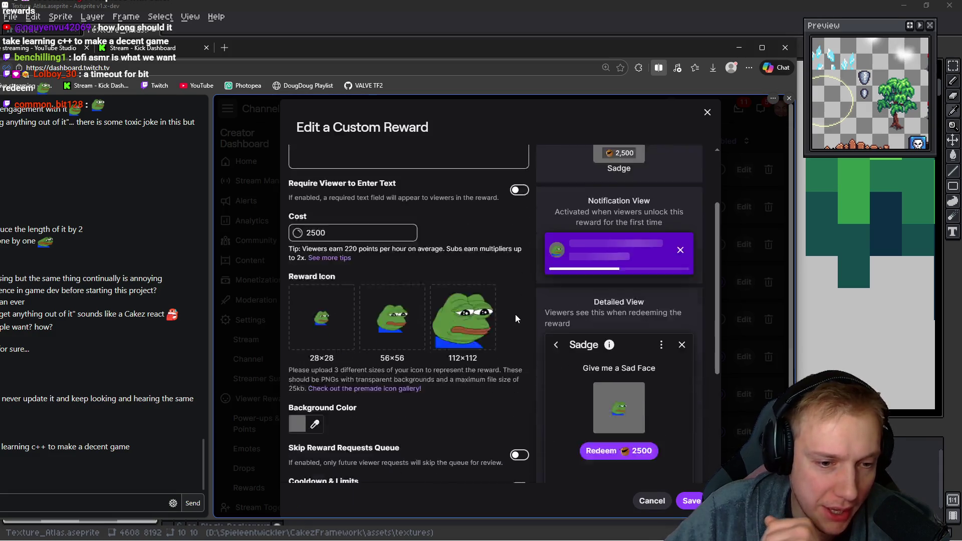
scroll(450, 338, "down", 5)
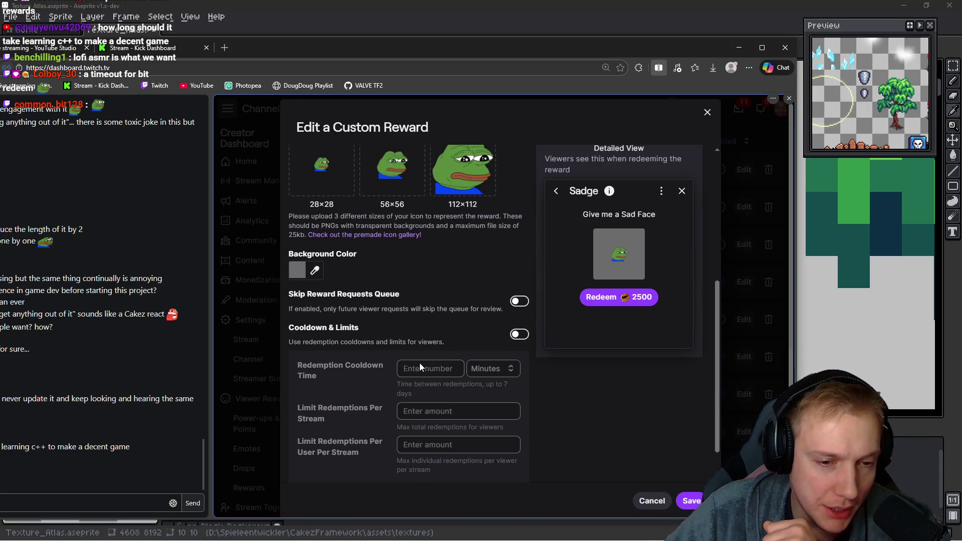
- Enable Cooldown & Limits on Sadge with a 1-minute redemption cooldown and save it
left_click(519, 334)
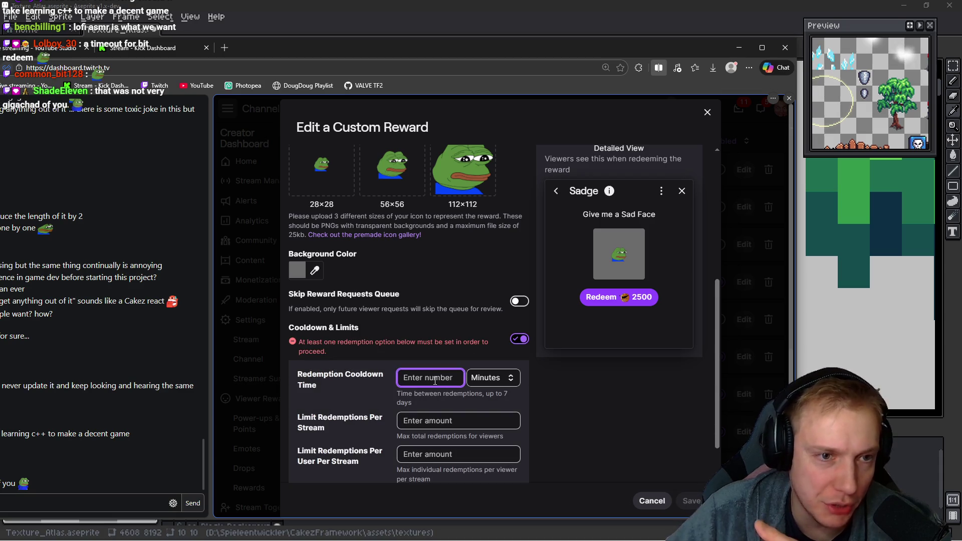
type("1")
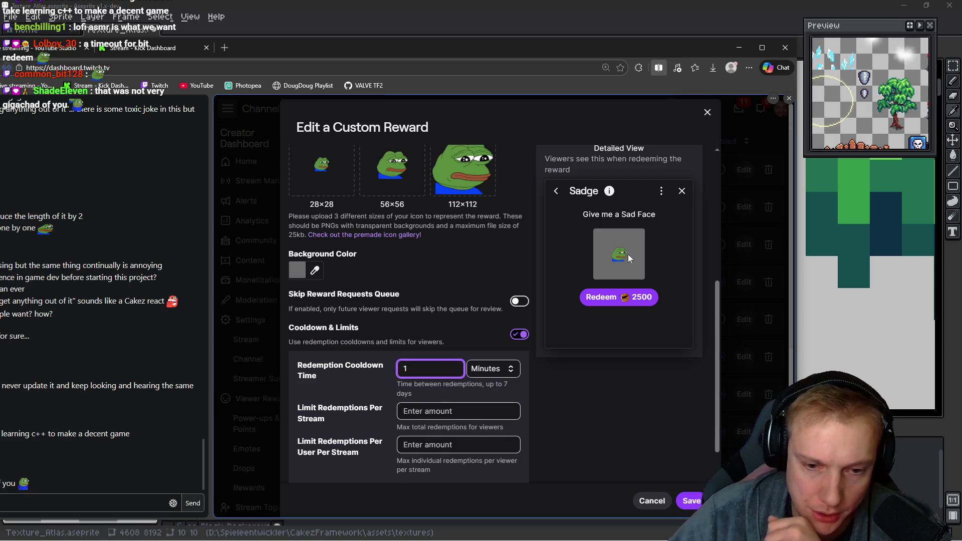
left_click(691, 501)
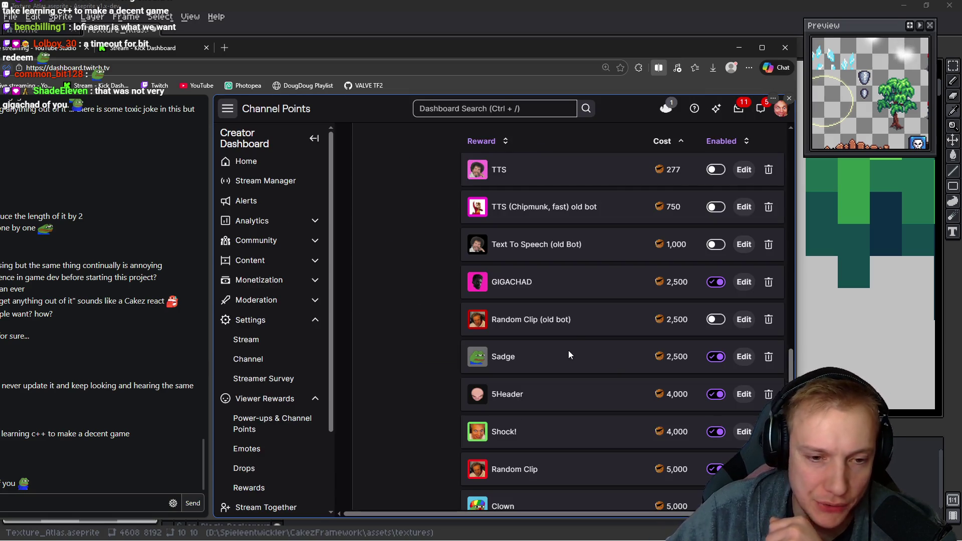
scroll(542, 343, "up", 5)
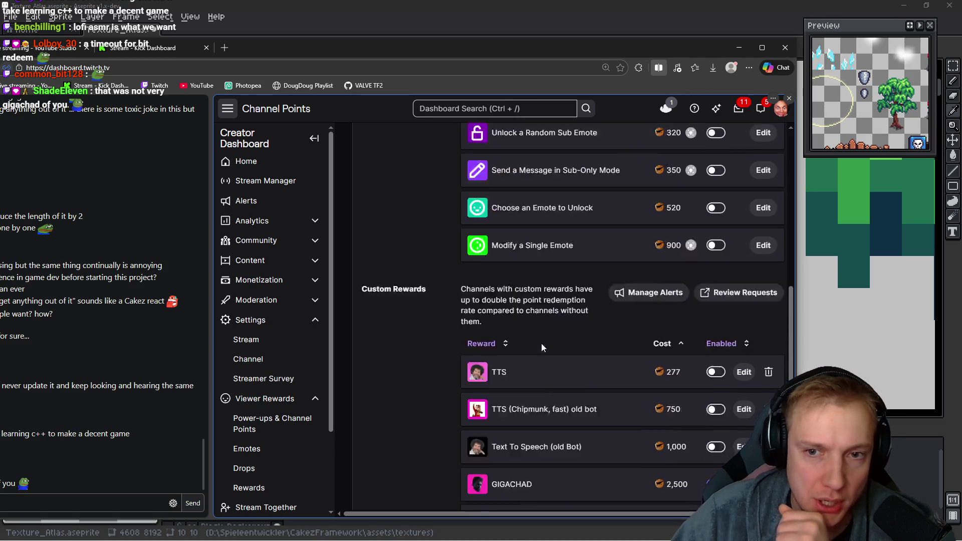
scroll(541, 344, "up", 5)
scroll(541, 343, "up", 3)
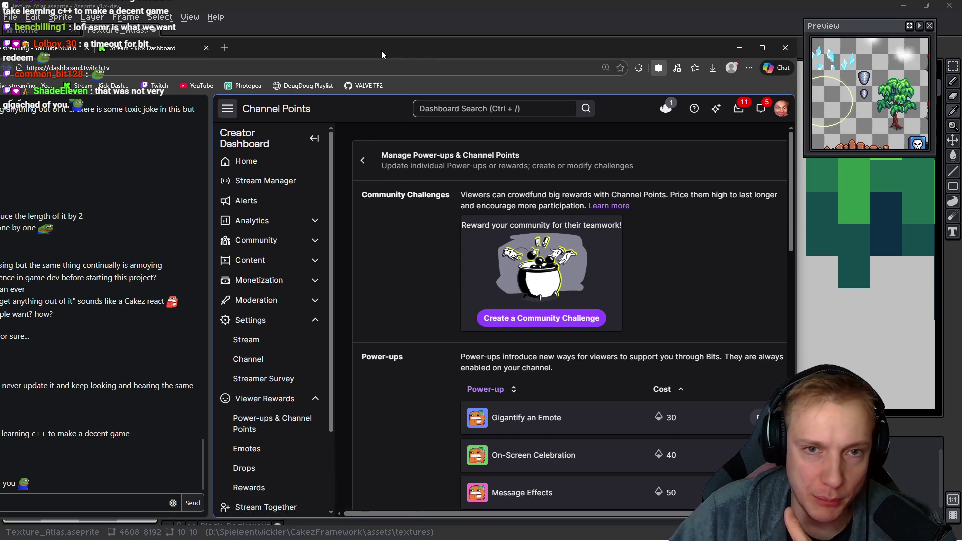
scroll(437, 290, "down", 2)
scroll(437, 290, "down", 4)
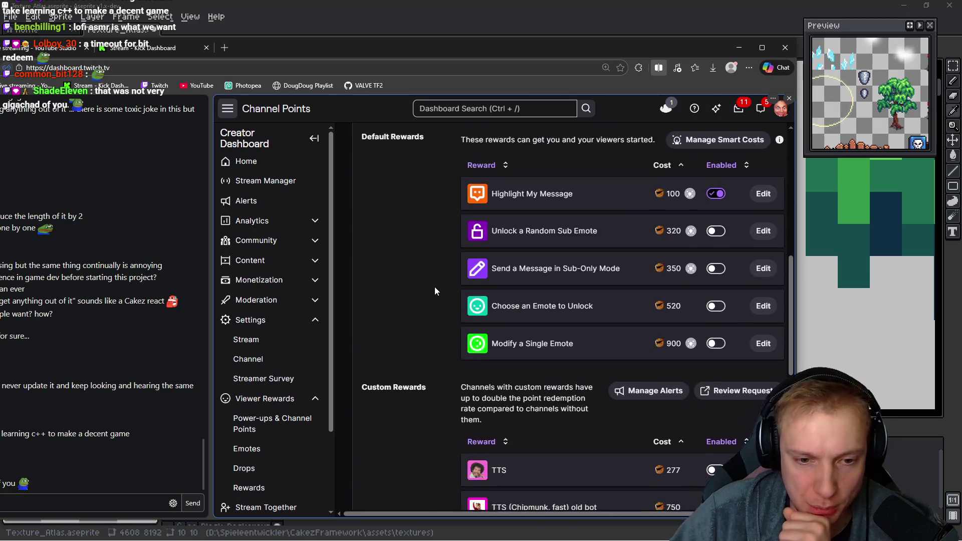
scroll(585, 318, "down", 4)
scroll(582, 314, "down", 4)
scroll(578, 300, "down", 2)
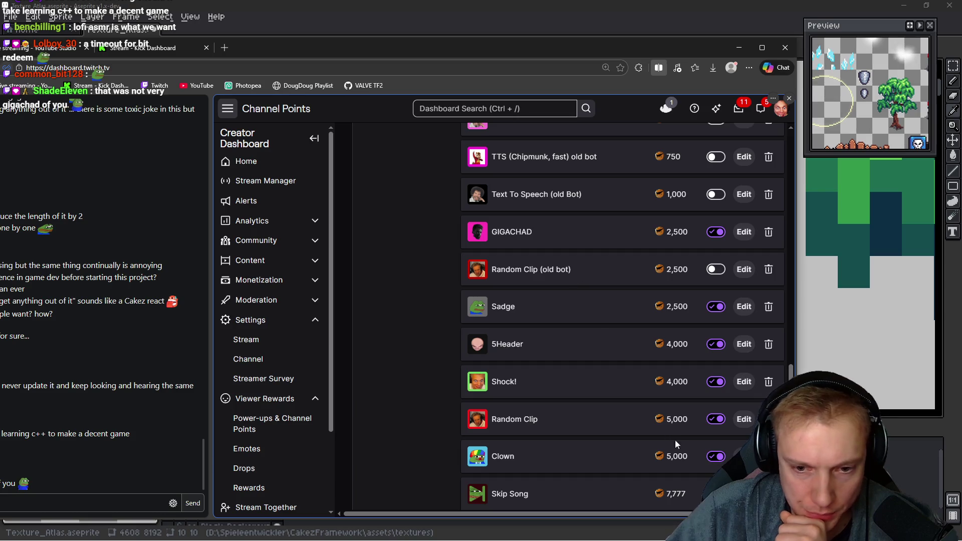
- Give Random Clip a three-minute redemption cooldown and an 8,000-point cost, and save it
left_click(744, 418)
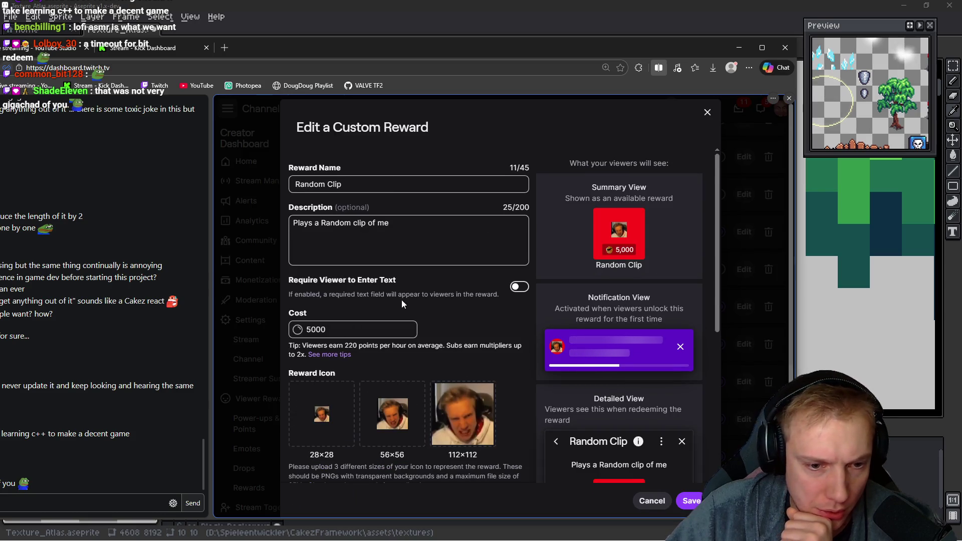
scroll(401, 300, "down", 1)
left_click(353, 278)
scroll(415, 281, "down", 3)
scroll(467, 277, "down", 3)
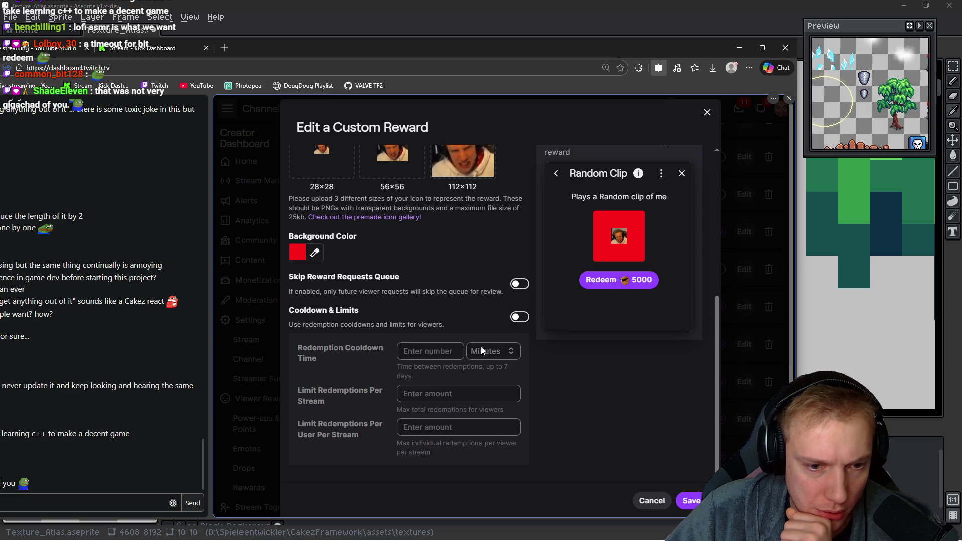
left_click(519, 316)
left_click(429, 350)
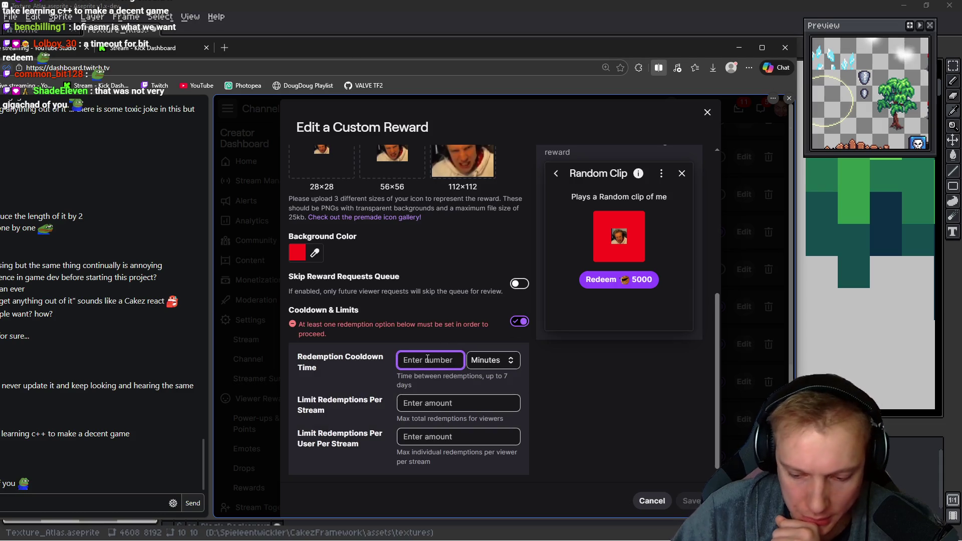
scroll(285, 355, "up", 6)
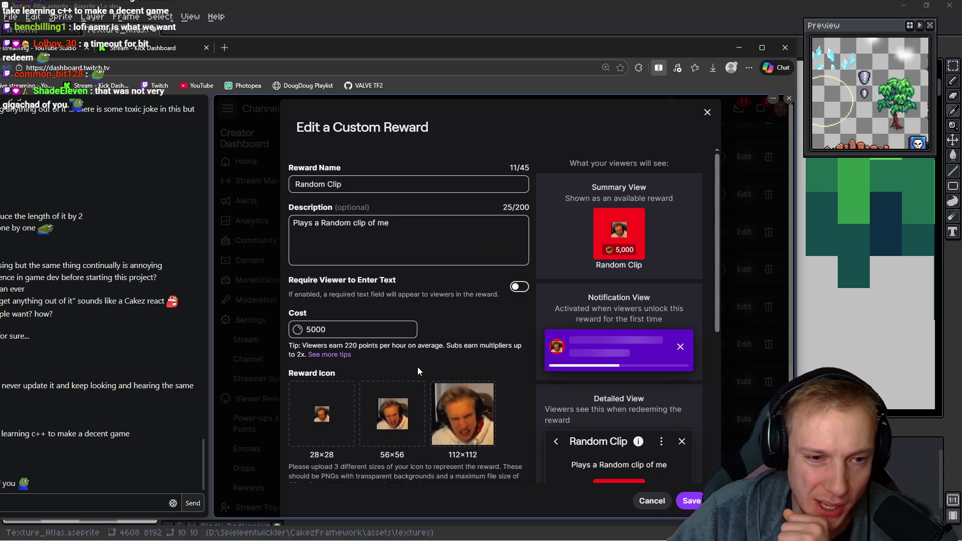
double_click(338, 328)
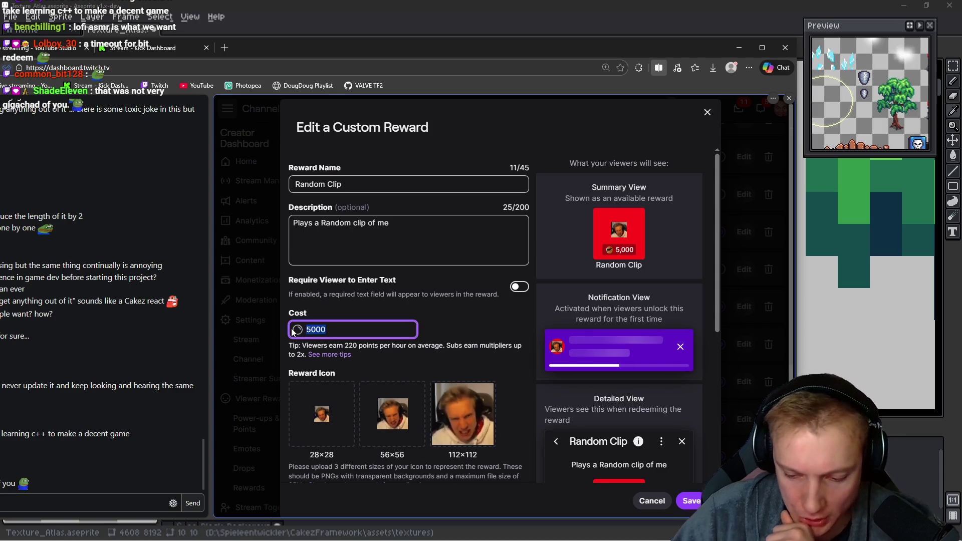
type("8000")
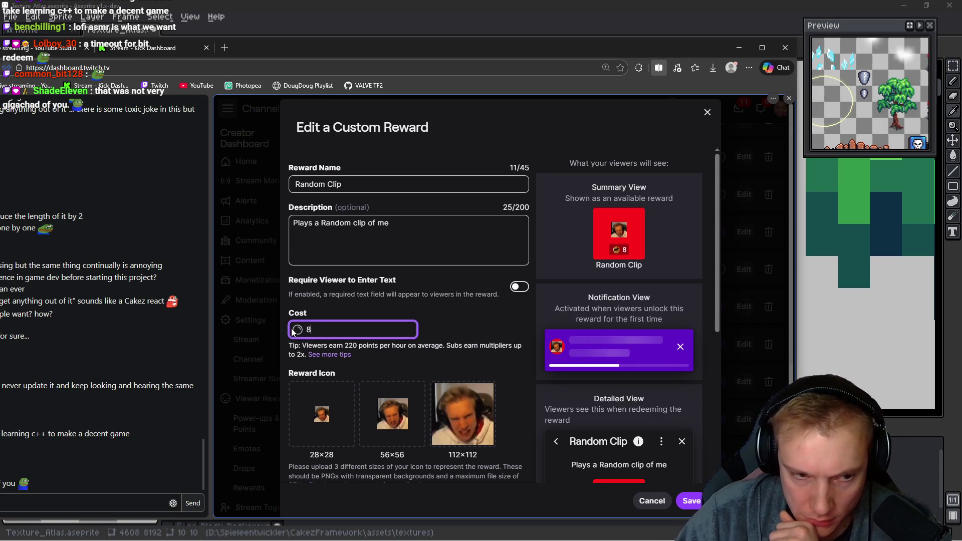
left_click(450, 324)
scroll(413, 338, "down", 5)
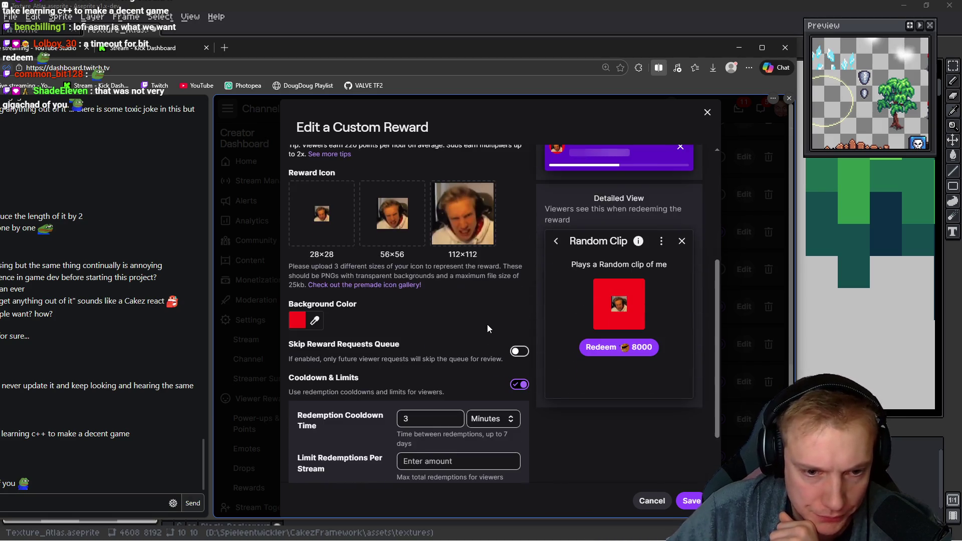
left_click(691, 502)
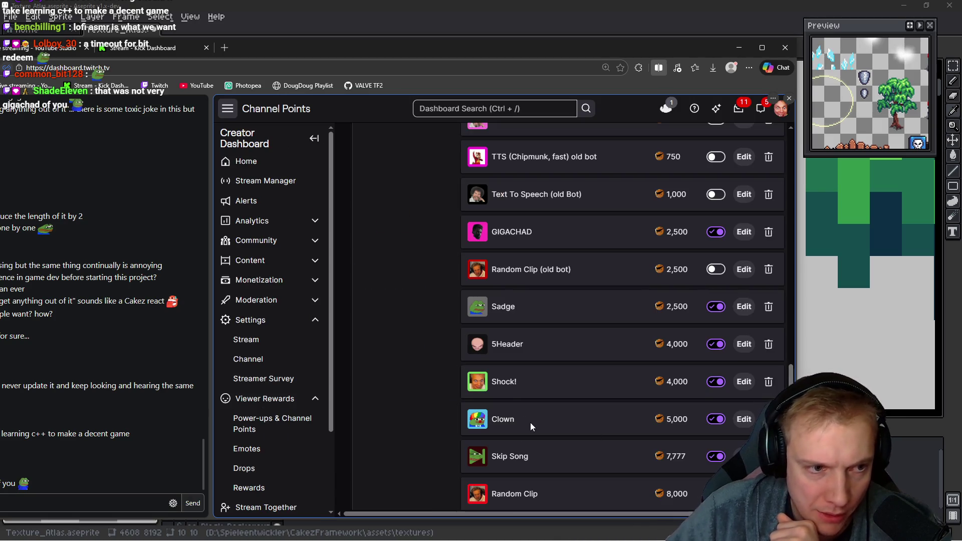
scroll(407, 277, "up", 8)
scroll(407, 276, "up", 6)
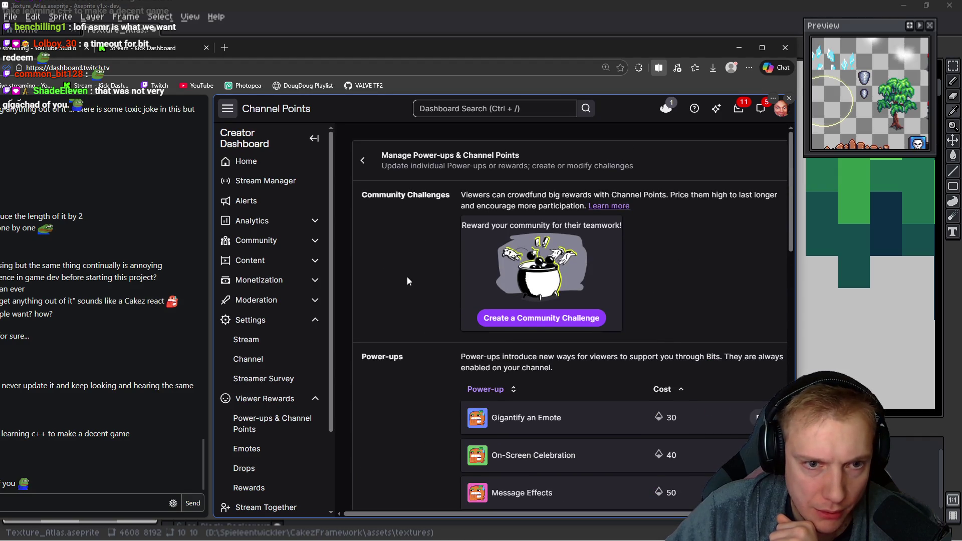
- Back out to the Channel Points settings, go to Stream Manager, then switch to Aseprite
left_click(363, 161)
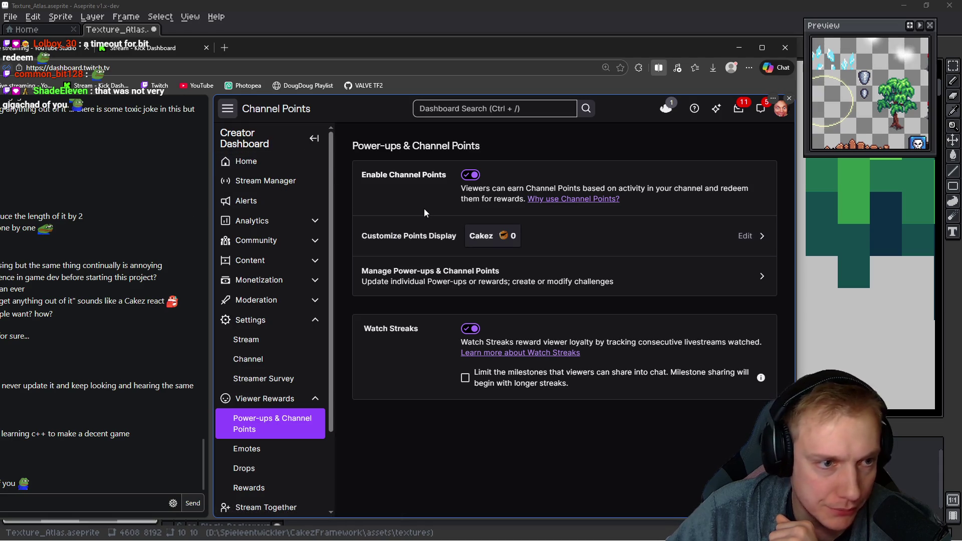
left_click(265, 181)
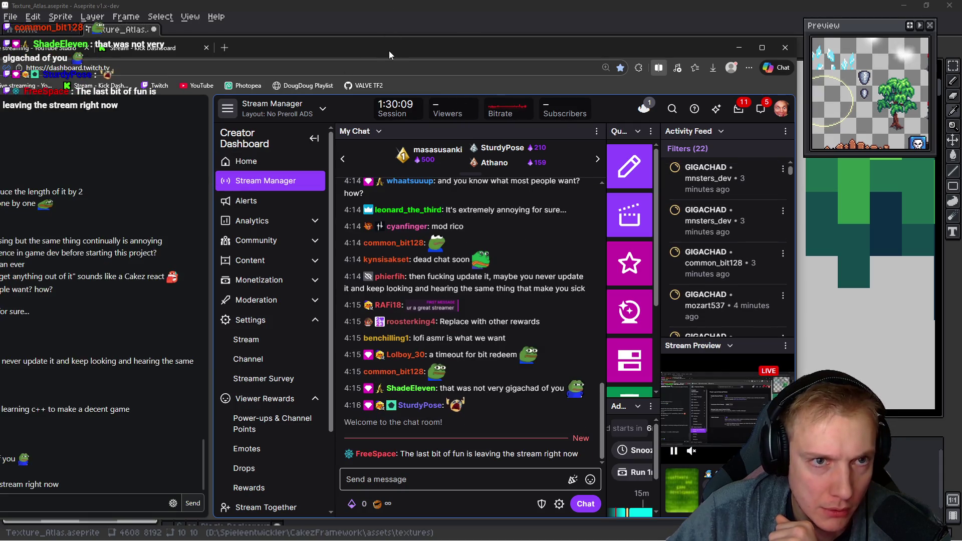
key("alt+Tab")
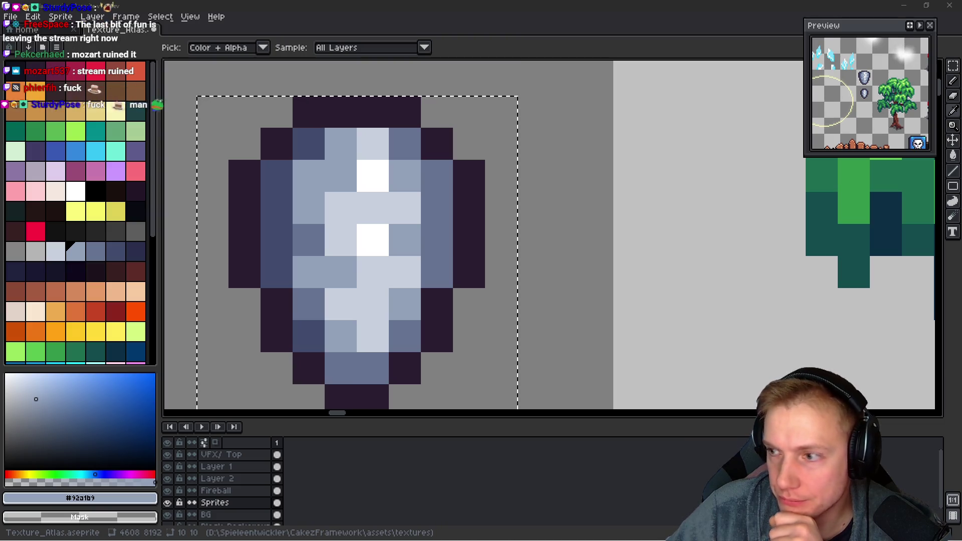
- Repaint a shading pixel on the shield icon's left side with the picked #657392 blue-grey
key("b")
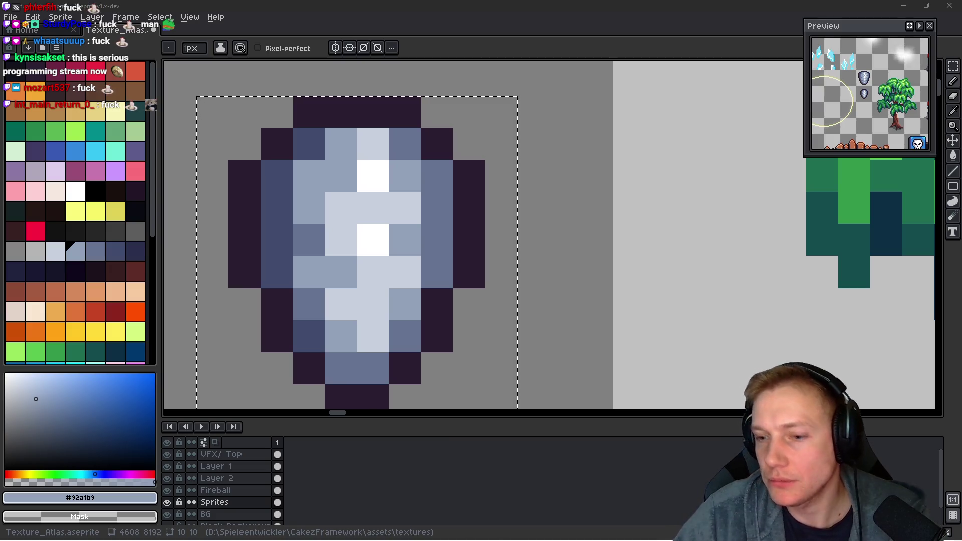
scroll(460, 235, "down", 1)
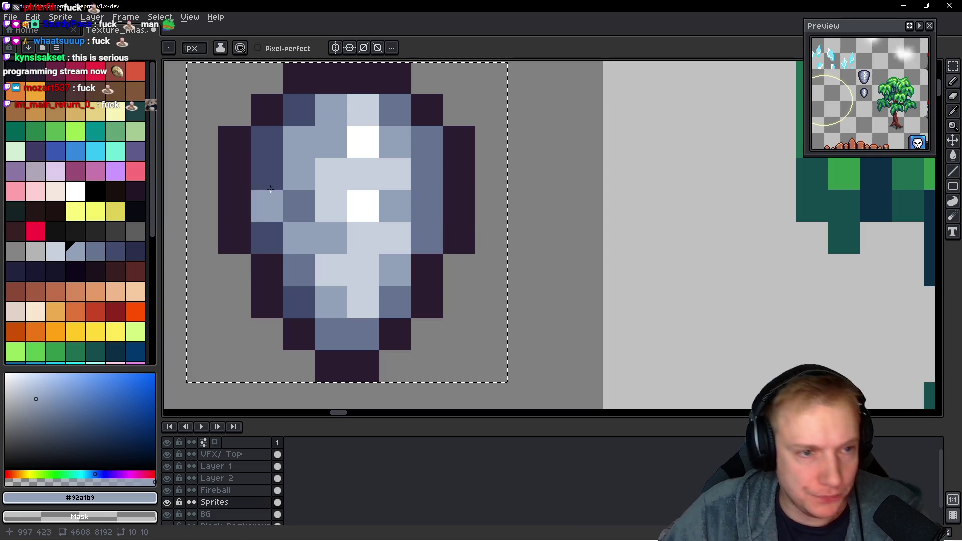
key("alt")
left_click(304, 203, "alt")
left_click_drag(300, 225, 295, 251)
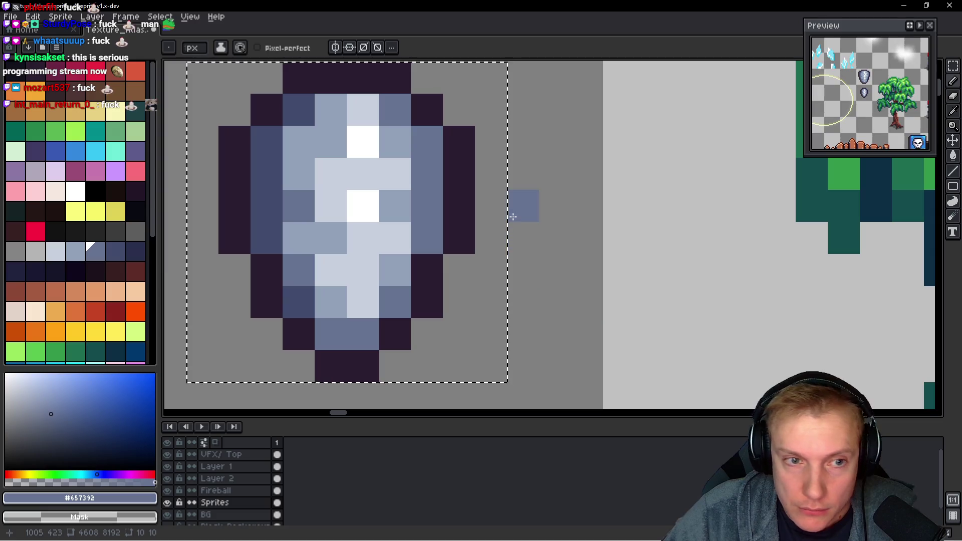
scroll(496, 204, "down", 3)
scroll(497, 204, "down", 3)
scroll(496, 205, "up", 1)
key("v")
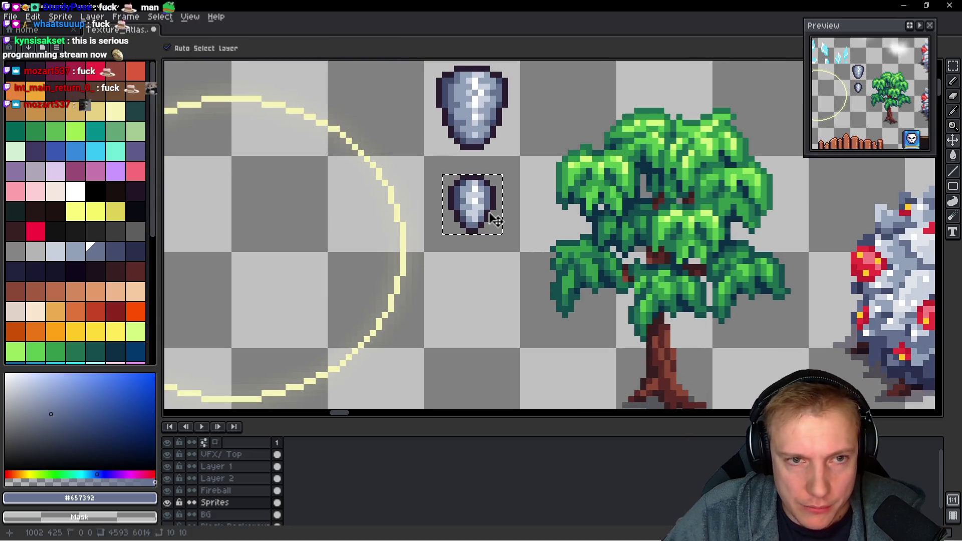
- Save the texture atlas and export it as the Texture_Atlas.png sprite sheet
key("ctrl+s")
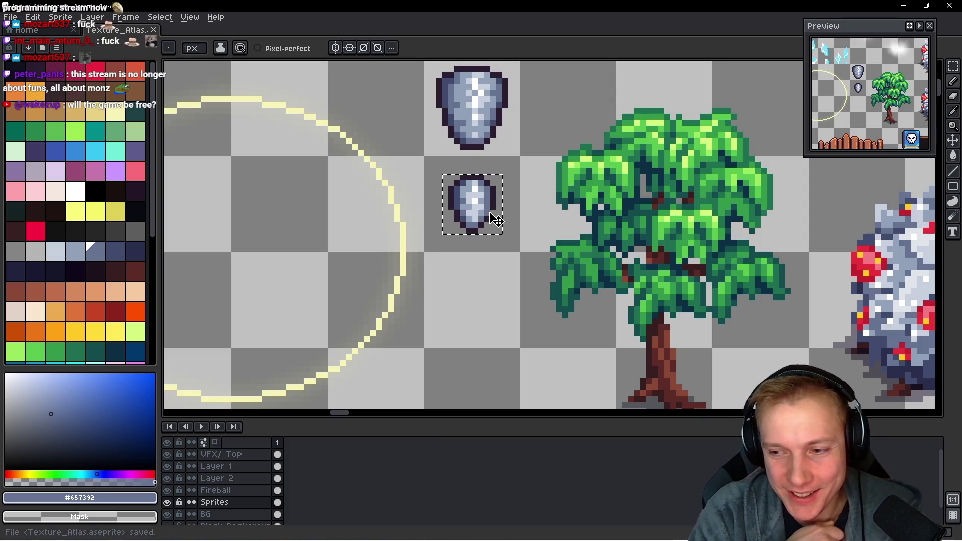
key("ctrl+e")
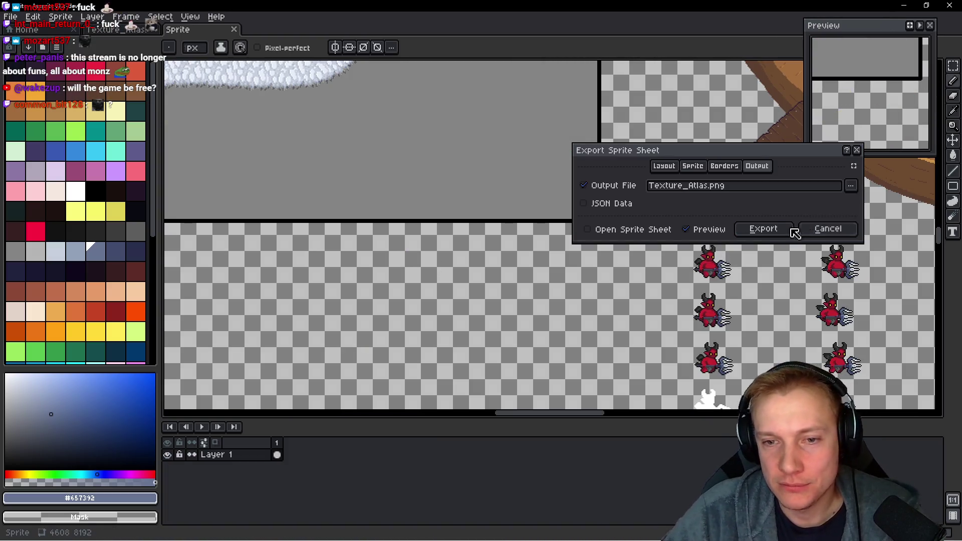
left_click(764, 229)
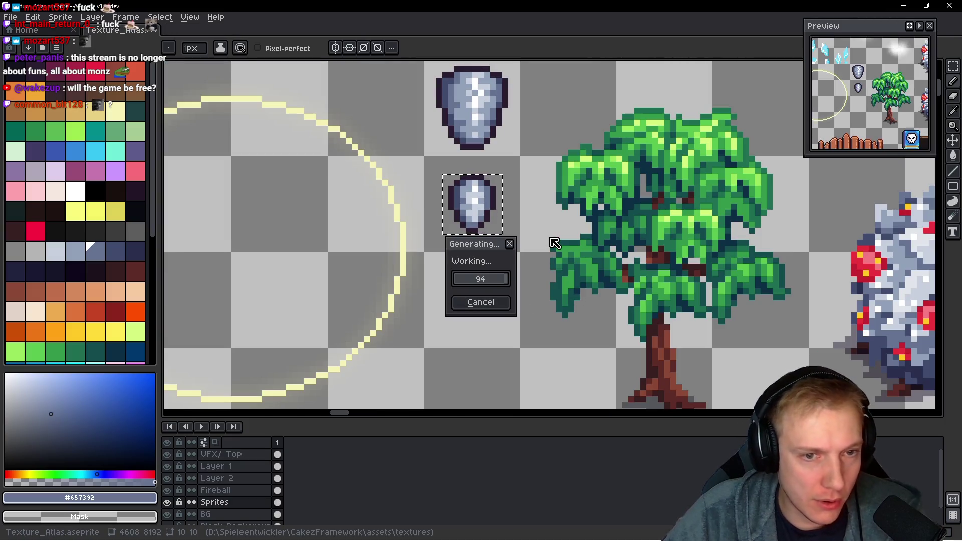
scroll(541, 226, "down", 1)
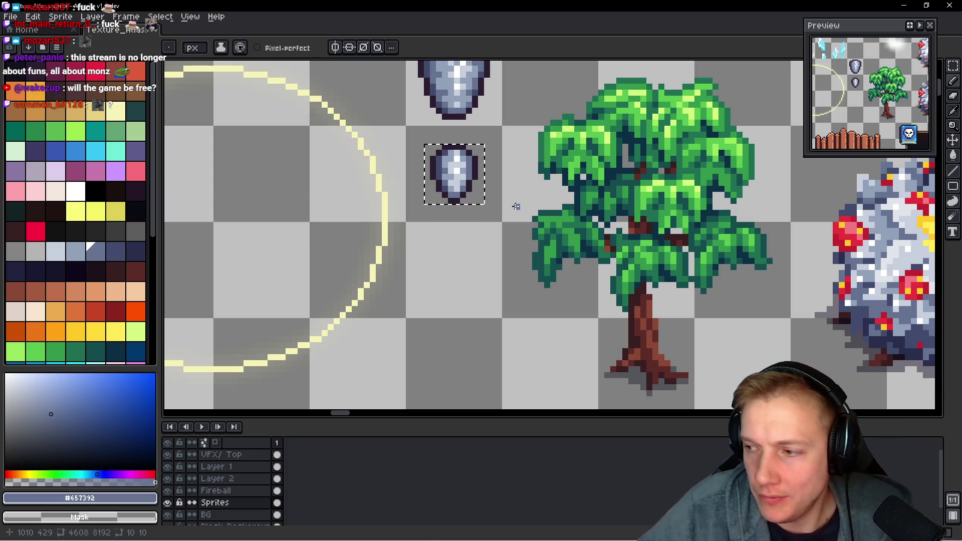
key("alt")
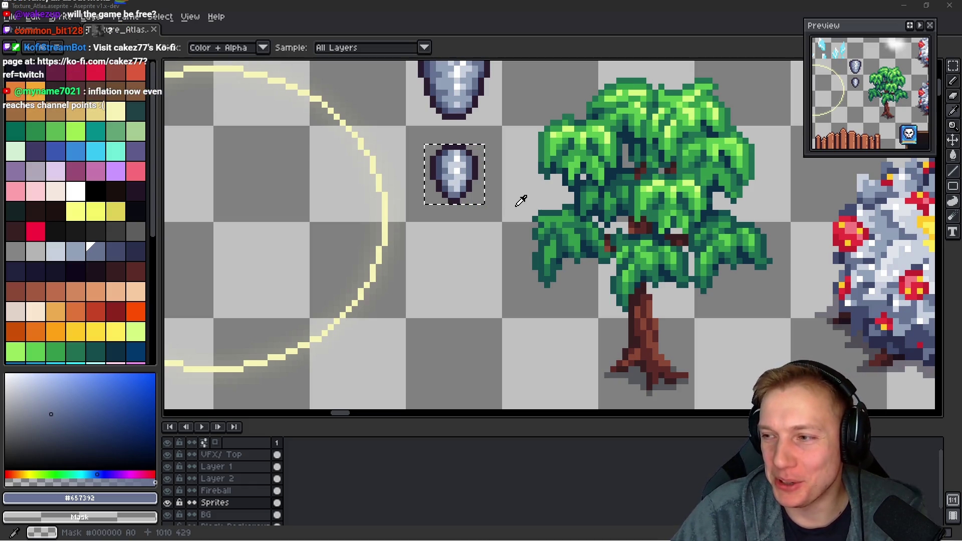
- Switch to VS Code and search 'draw_lon' to land on the draw_lone_defender_buff code
key("alt+Tab")
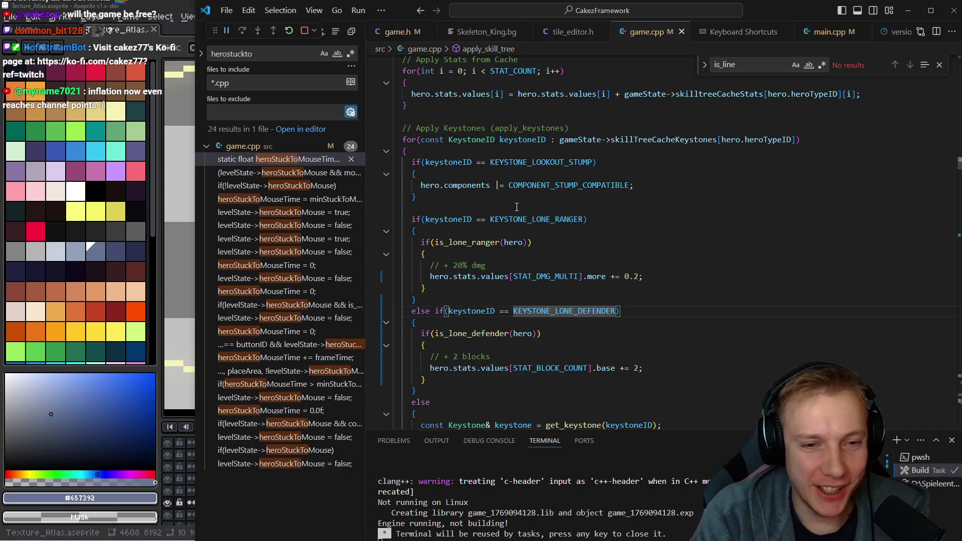
key("Down")
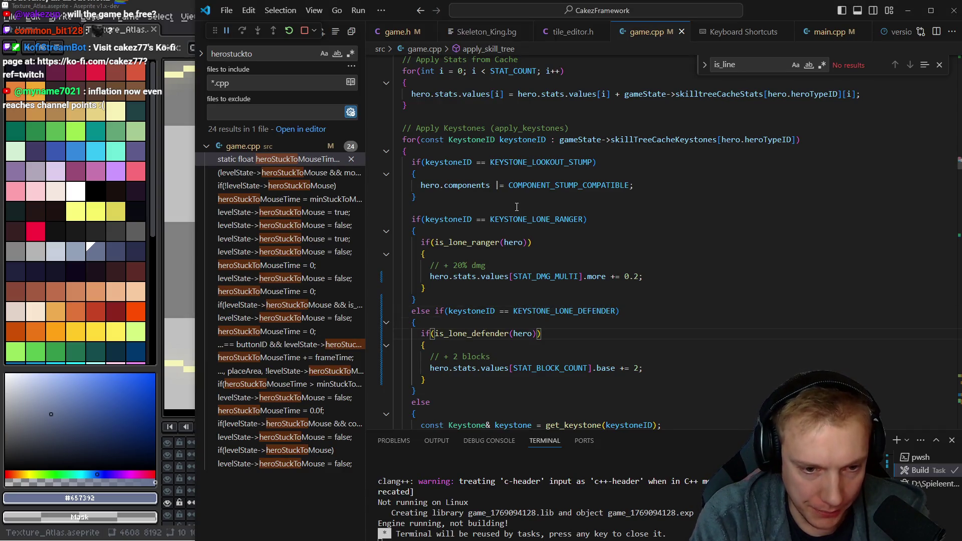
key("Home")
key("ctrl+Right")
key("ctrl+Right")
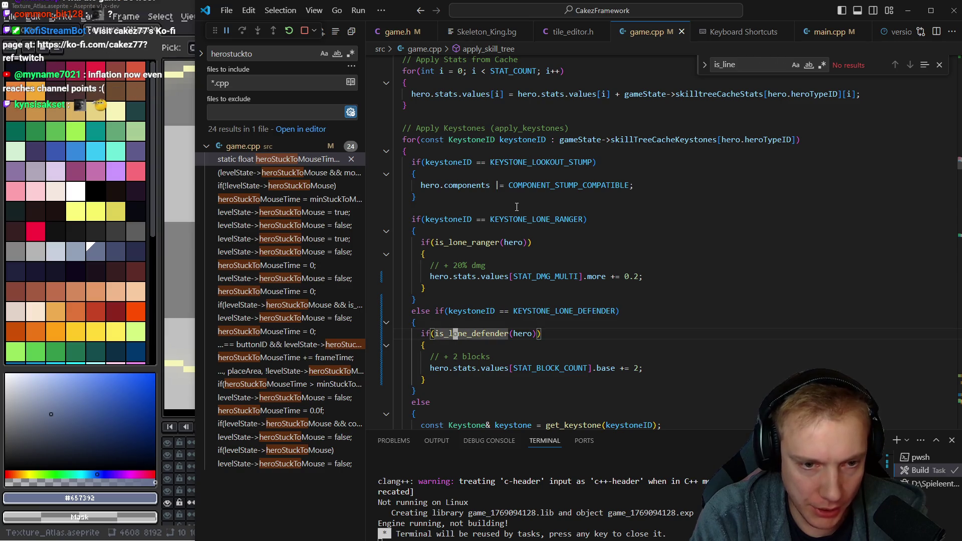
key("ctrl+f")
type("draw_lon")
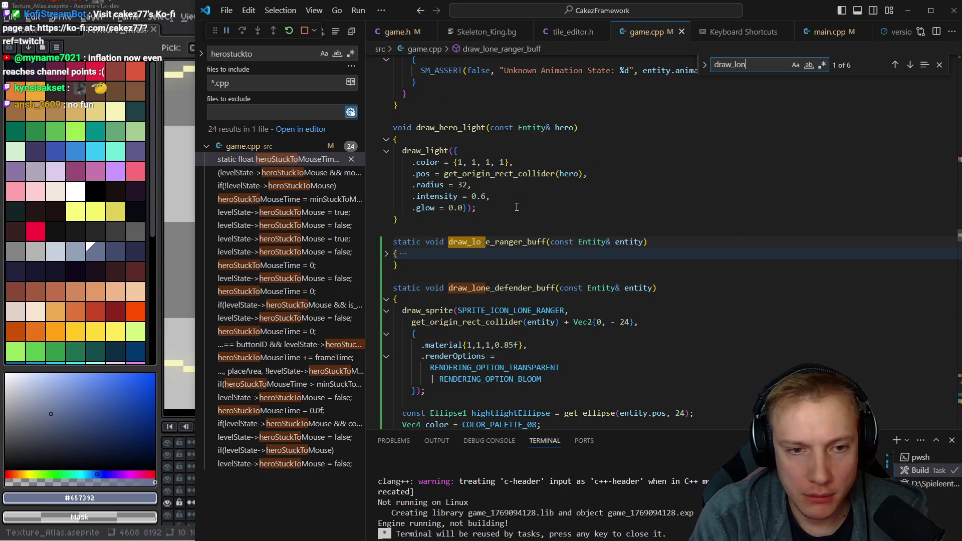
key("Return")
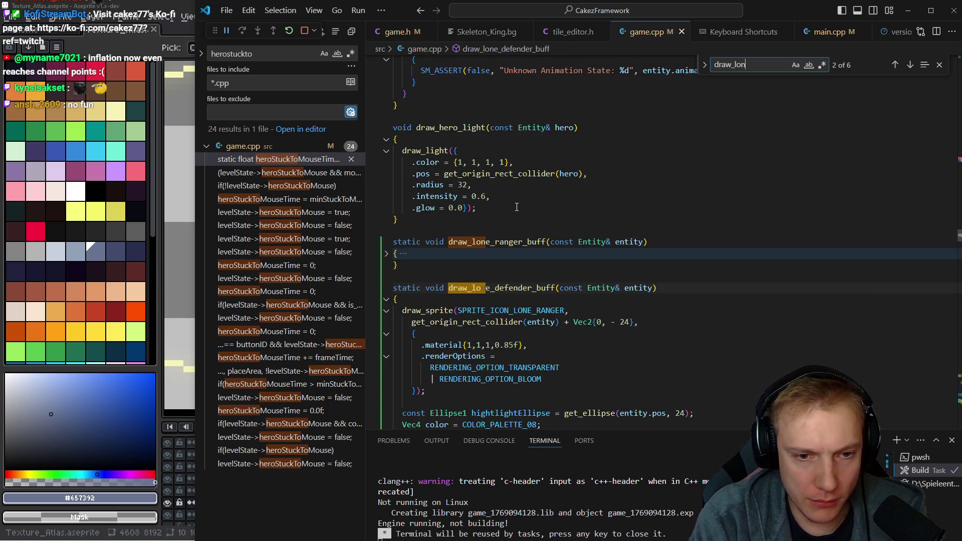
key("Escape")
- Jump to the SPRITE_ICON_LONE_RANGER definition in assets.h and duplicate its line for a new sprite ID
key("Up")
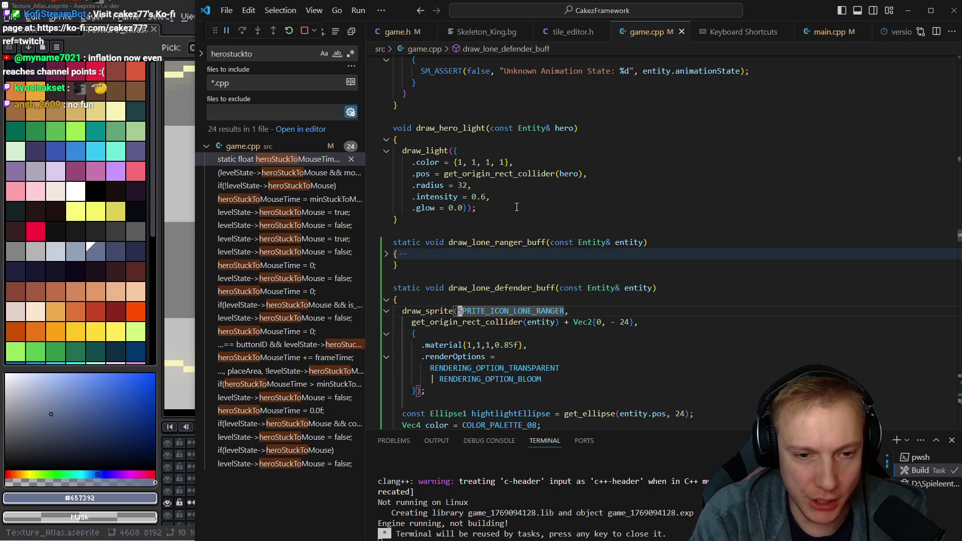
key("F12")
key("Down")
key("End")
key("Left")
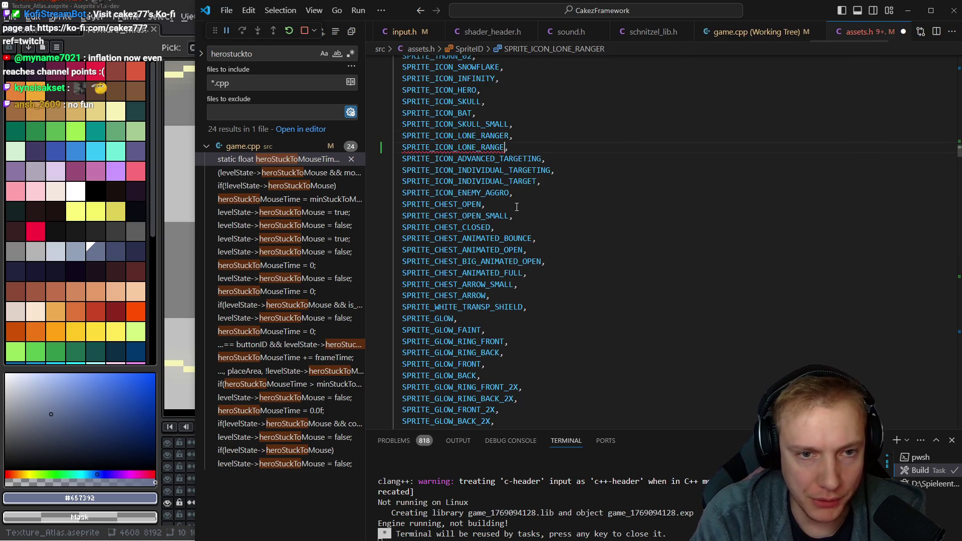
- Name the new ID SPRITE_ICON_LONE_DEFENDER and add a matching LONE_DEFENDER row to the sprite table
key("BackSpace")
key("BackSpace")
key("BackSpace")
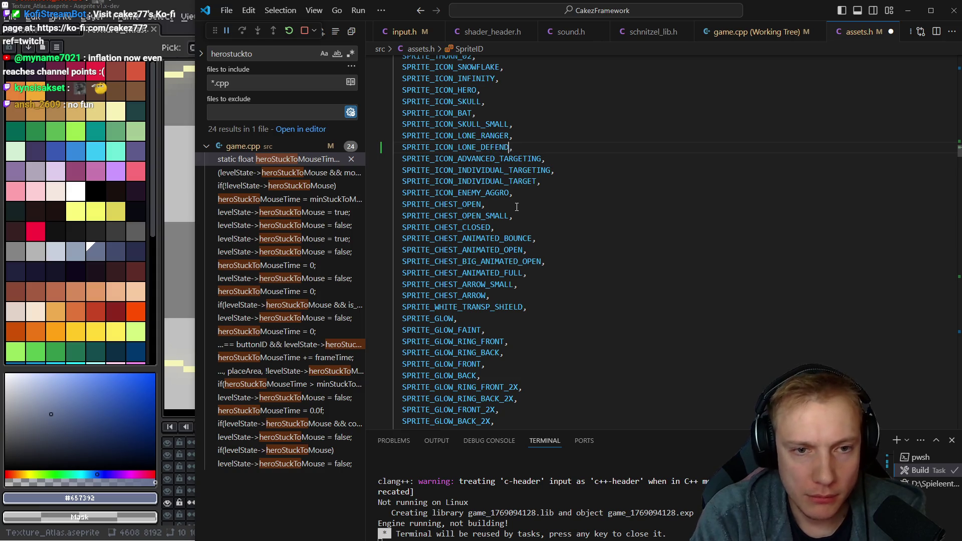
key("ctrl+d")
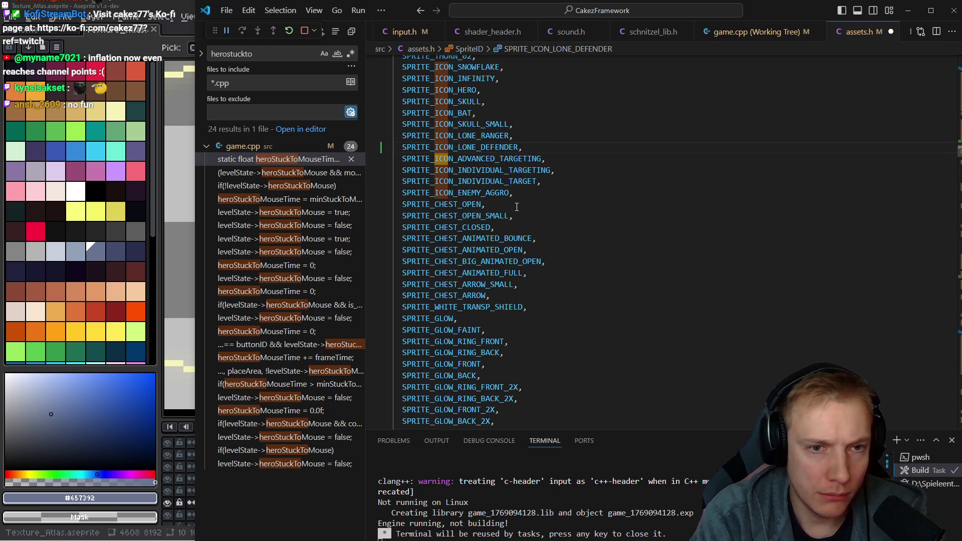
key("F3")
key("Escape")
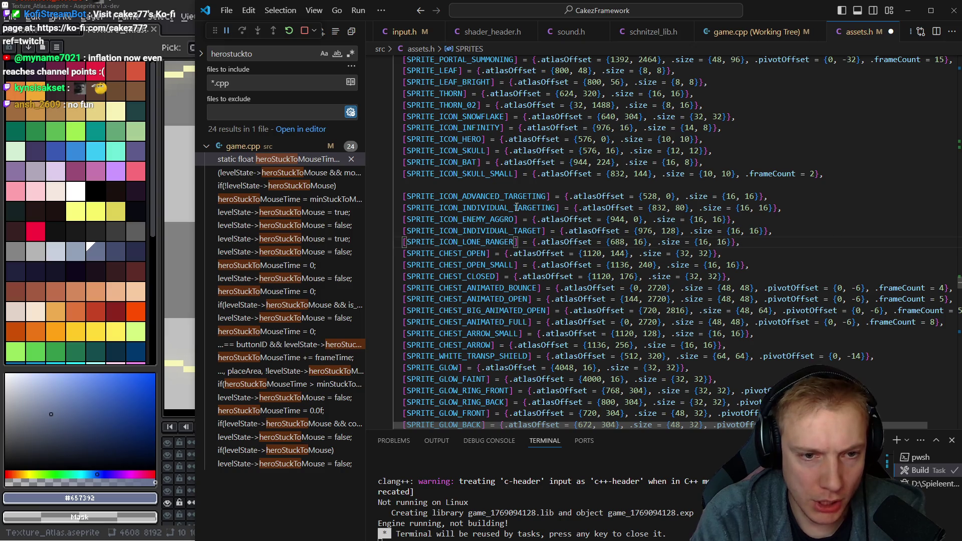
key("shift+alt+Down")
key("ctrl+v")
key("shift+Down")
key("ctrl+x")
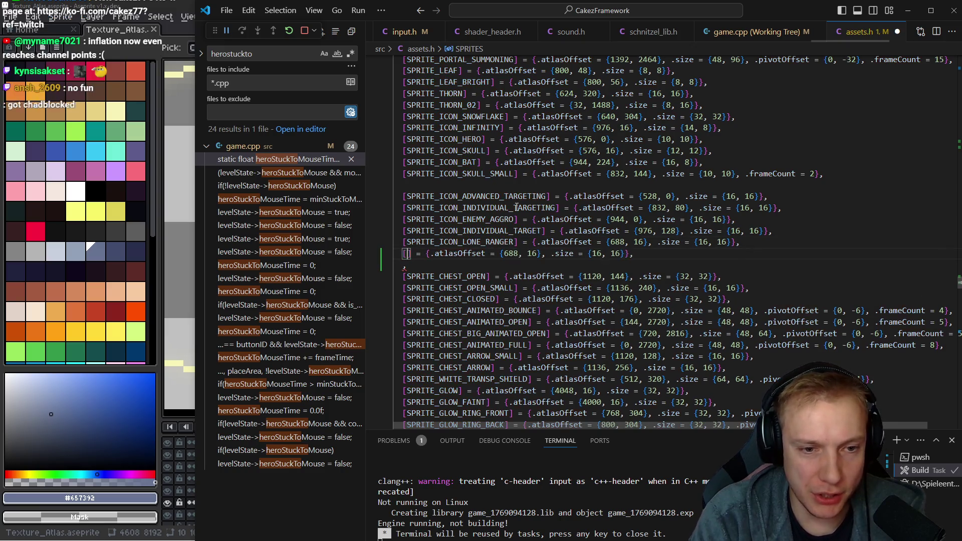
key("ctrl+shift+Right")
key("ctrl+v")
key("ctrl+Right")
key("ctrl+Right")
key("ctrl+Right")
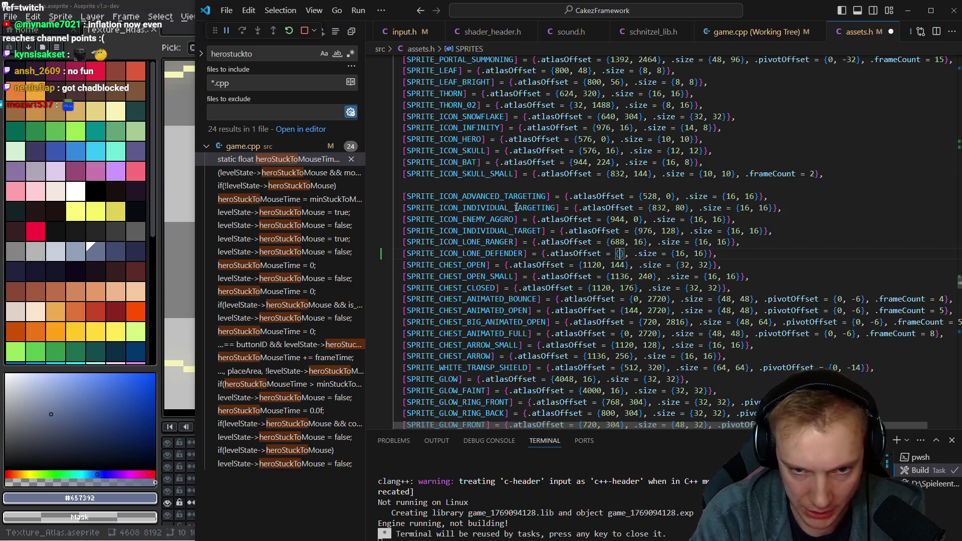
- Check the shield icon's position in the Aseprite atlas for the offset, then return to the code
key("alt+Tab")
key("m")
scroll(443, 309, "up", 3)
scroll(442, 309, "up", 3)
key("b")
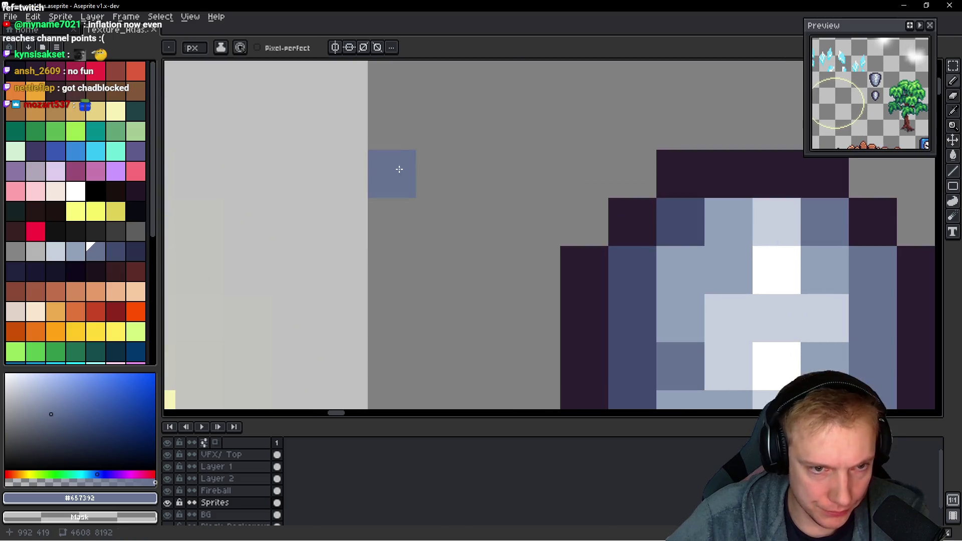
scroll(376, 173, "up", 2)
scroll(365, 173, "down", 1)
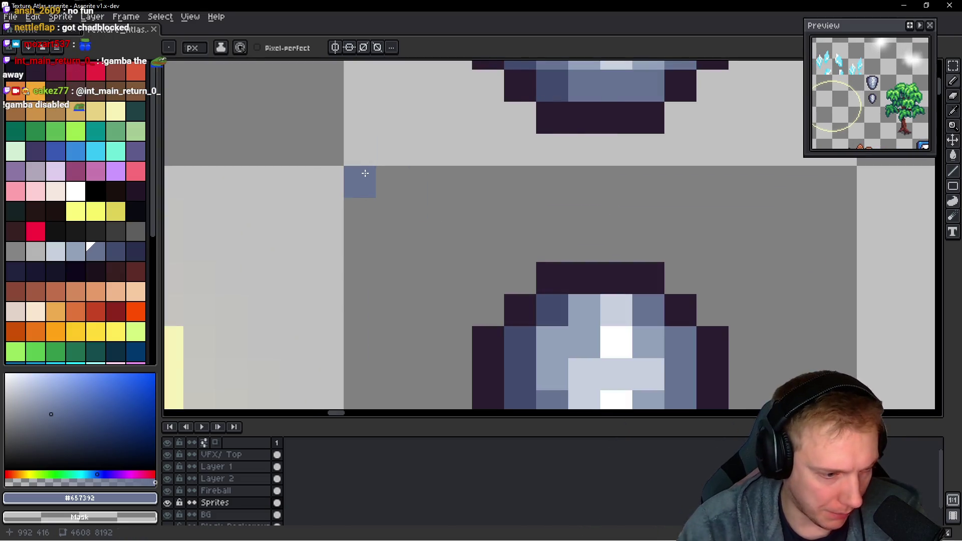
key("alt+Tab")
key("alt+Tab")
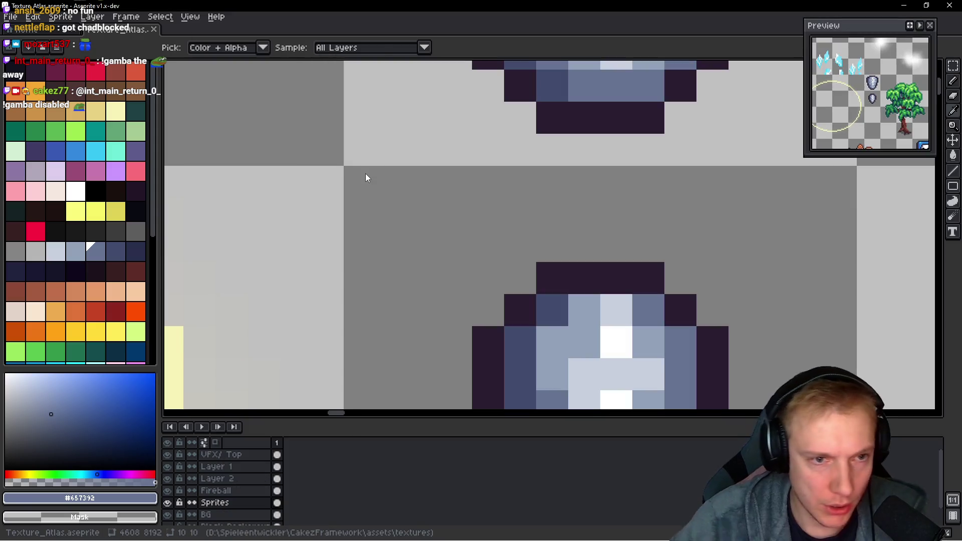
key("alt+Tab")
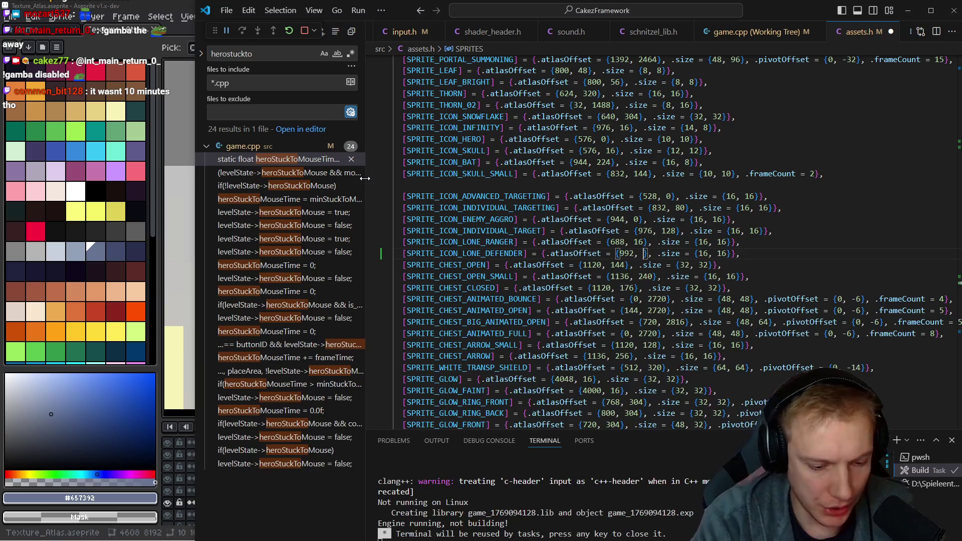
type("992, 416")
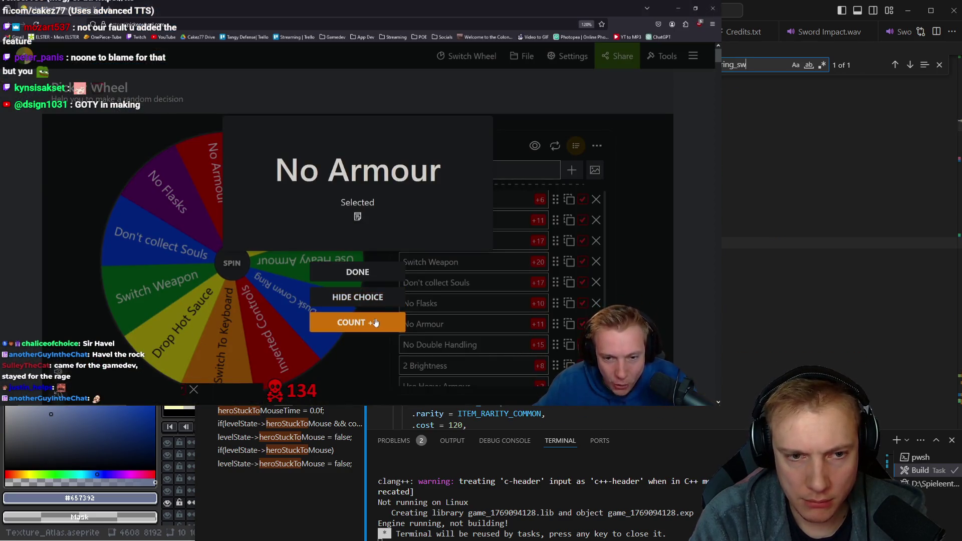
- Add one to the No Armour tally
left_click(357, 323)
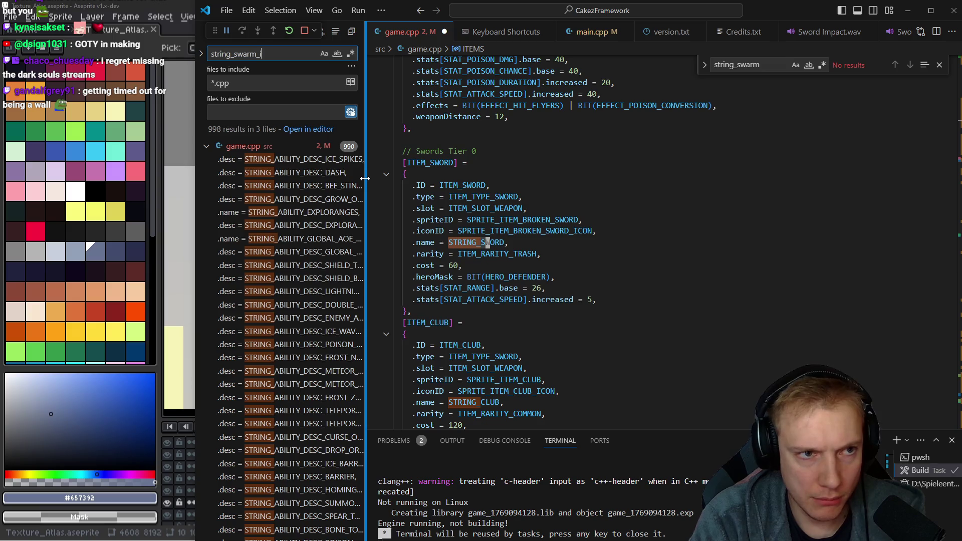
type("in")
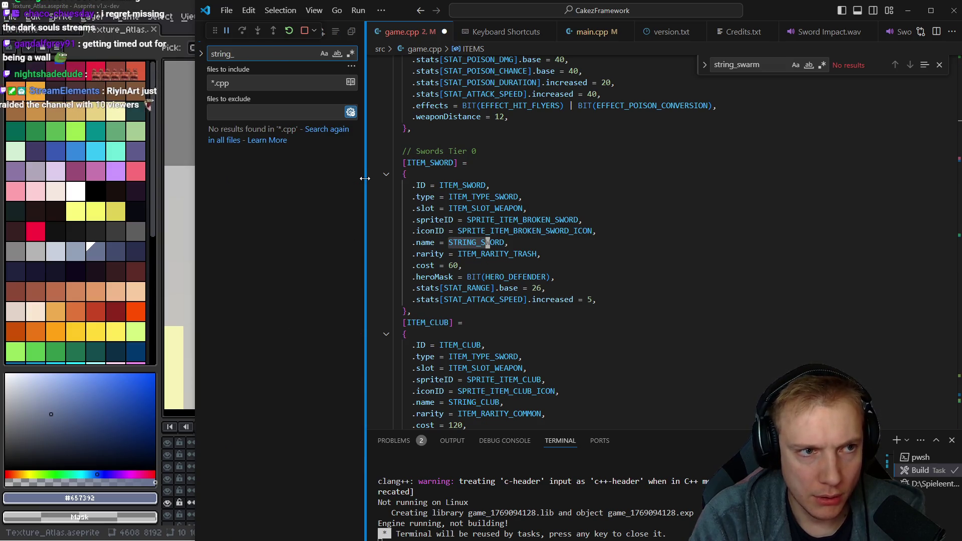
- Clear the search, open the SWARM INCOMING match in game.cpp and highlight the gameState uses in its colour code
key("ctrl+a")
key("BackSpace")
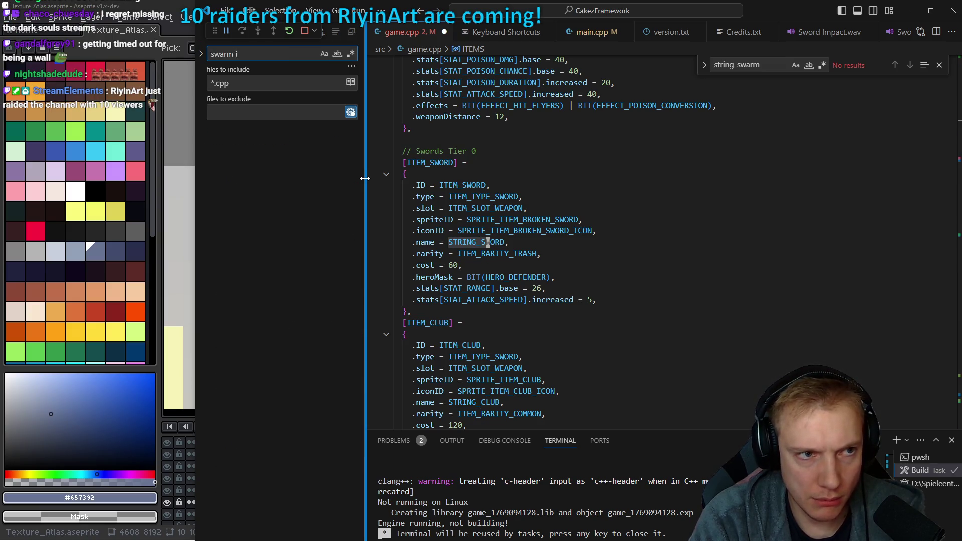
type("n")
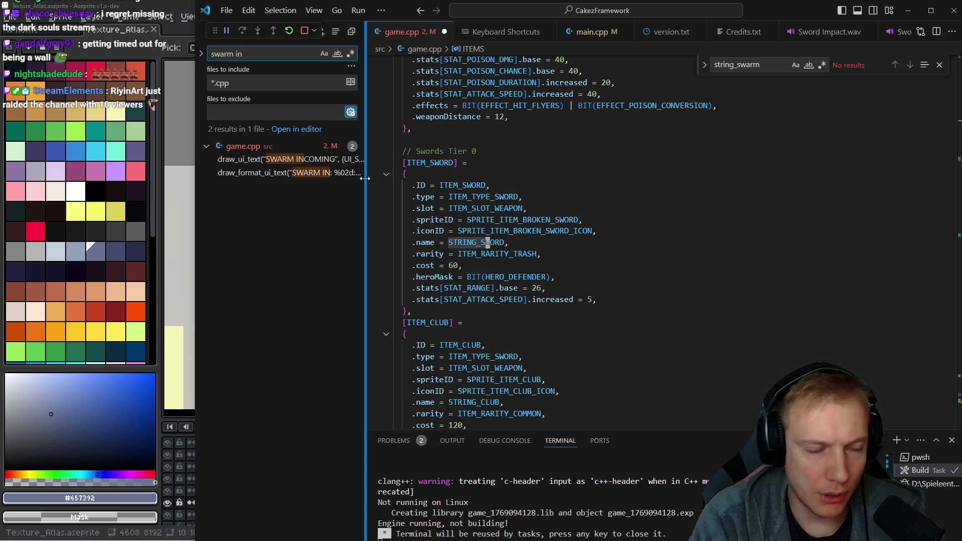
left_click(273, 159)
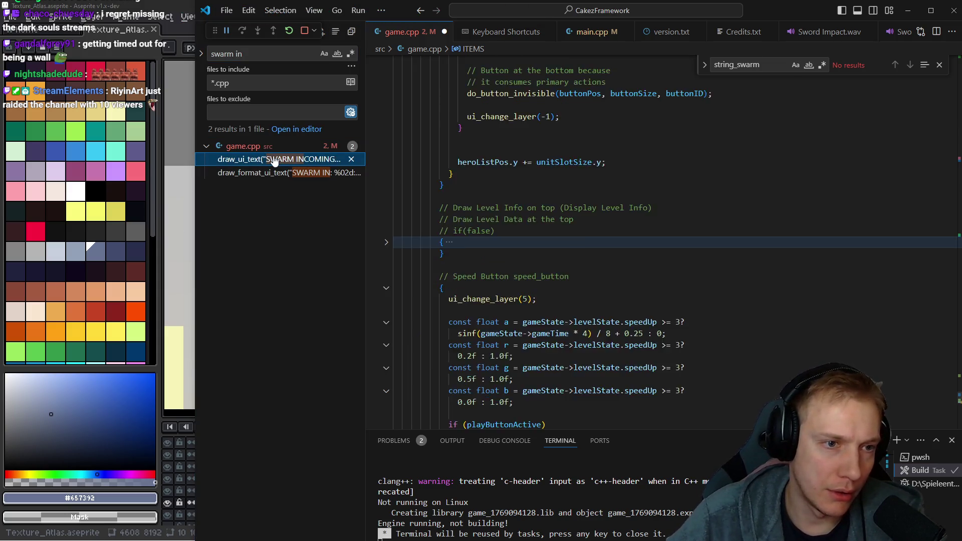
left_click(539, 231)
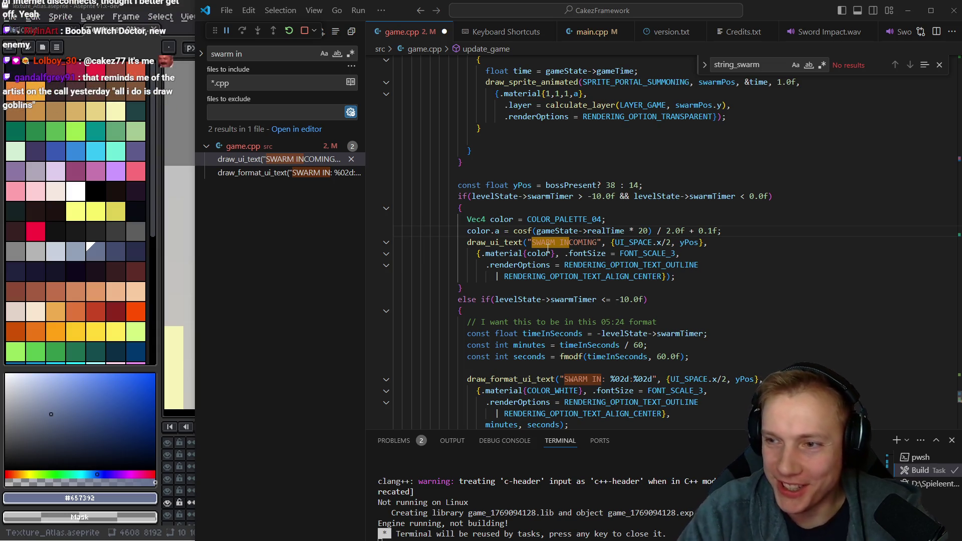
left_click(556, 231)
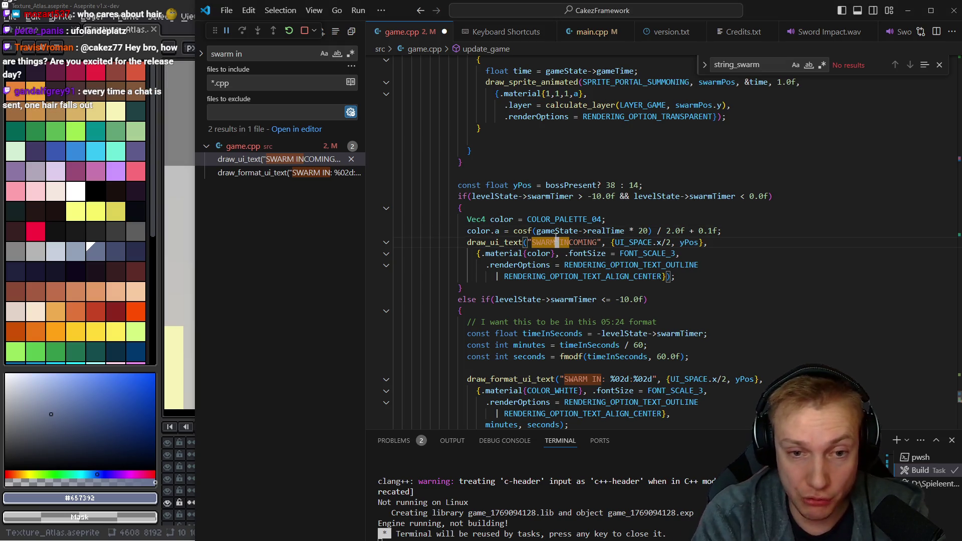
- Highlight gameState in the swarm code and bring up the Quick Open file picker
left_click(556, 230)
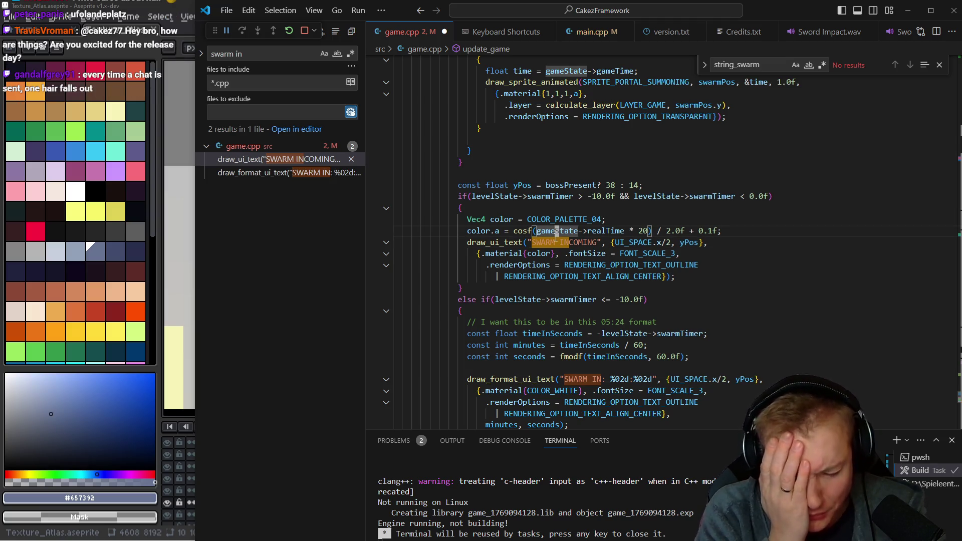
key("ctrl+p")
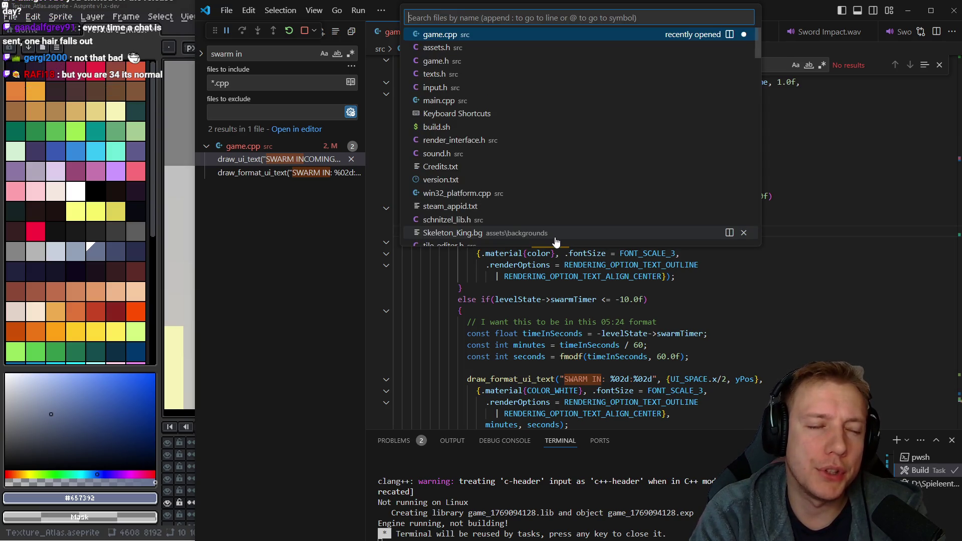
type("sch")
- Open schnitzel_lib.h and move the caret from the add function into the Array section
key("Return")
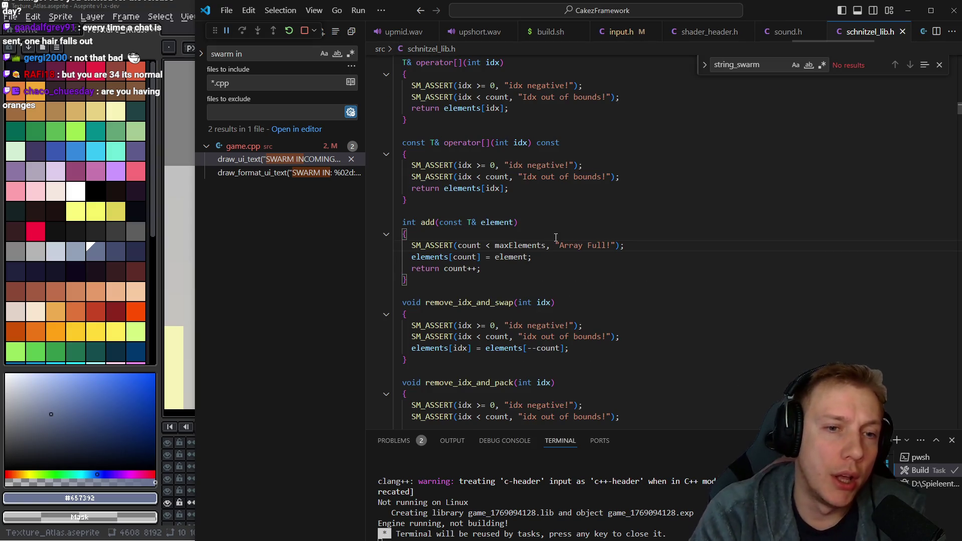
left_click(514, 240)
scroll(513, 239, "up", 5)
scroll(513, 238, "up", 5)
scroll(514, 238, "up", 3)
scroll(513, 239, "down", 3)
scroll(513, 239, "up", 3)
scroll(519, 242, "down", 3)
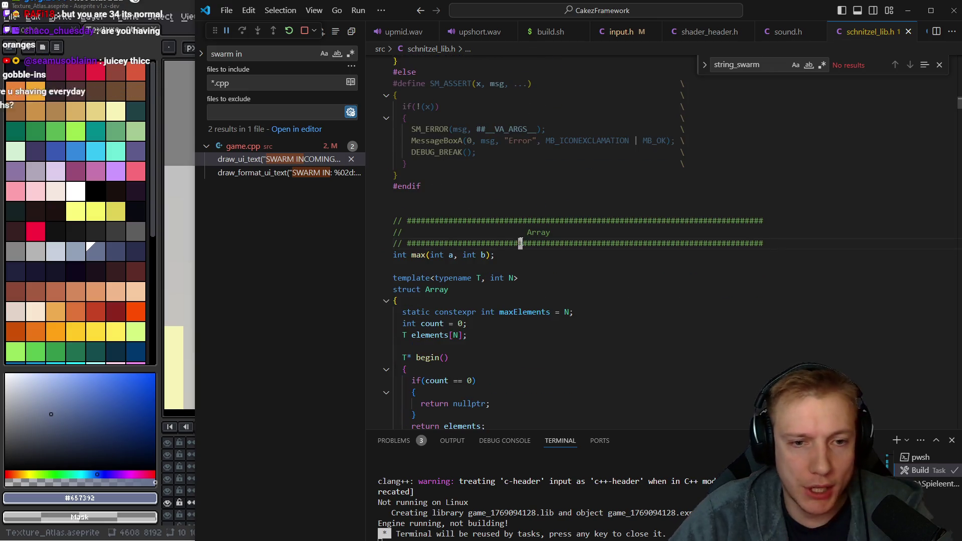
left_click(520, 242)
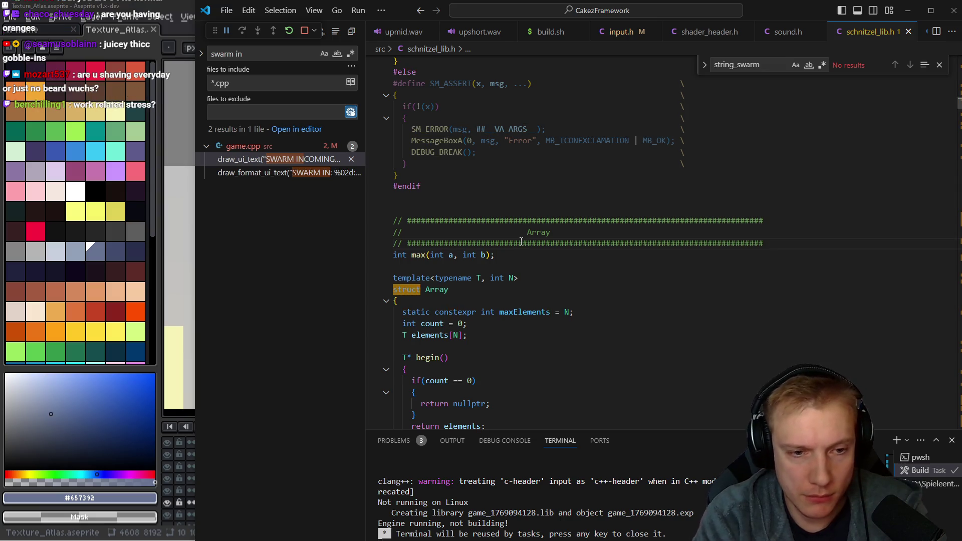
key("ctrl+d")
key("ctrl+d")
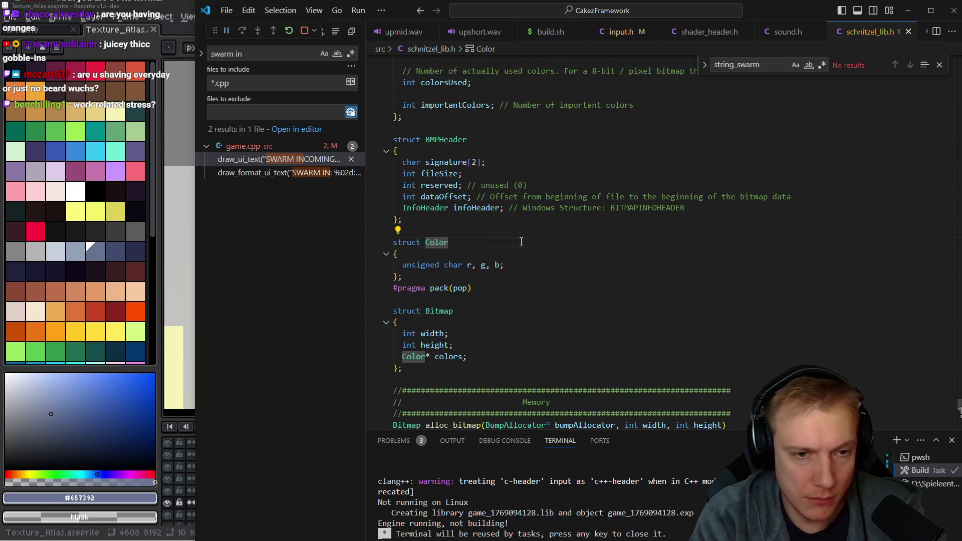
key("Down")
key("Down")
key("Down")
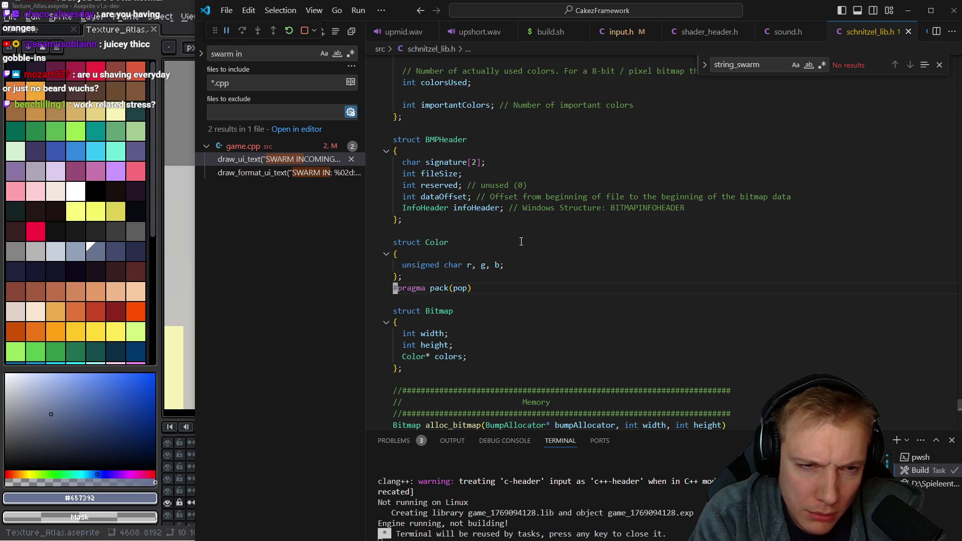
- Step through struct occurrences to the Color and ColorTable definitions, then start a workspace search
key("F12")
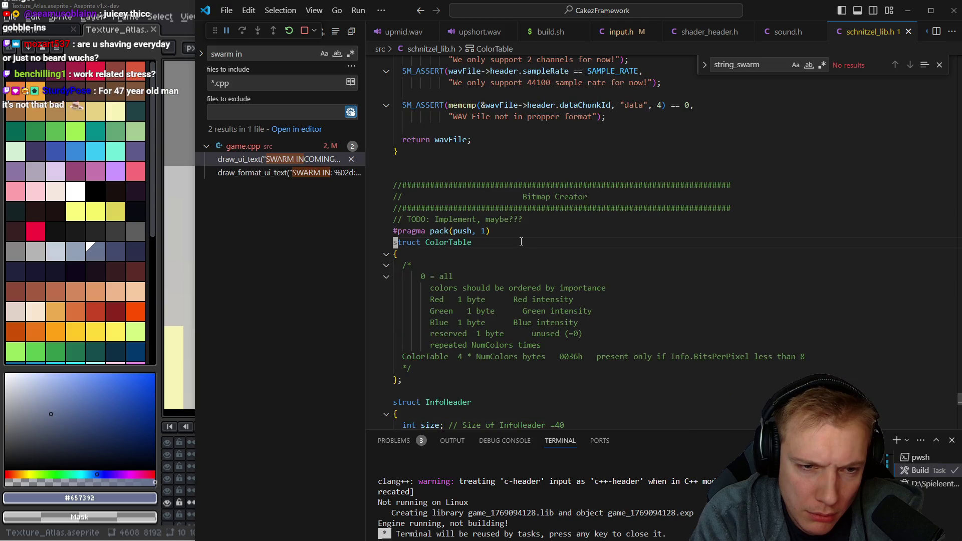
key("alt+Left")
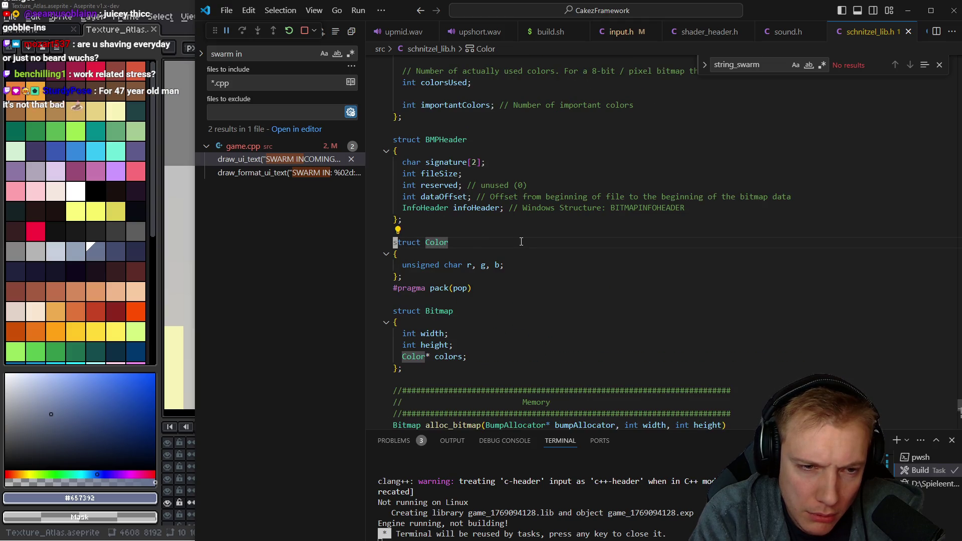
key("F3")
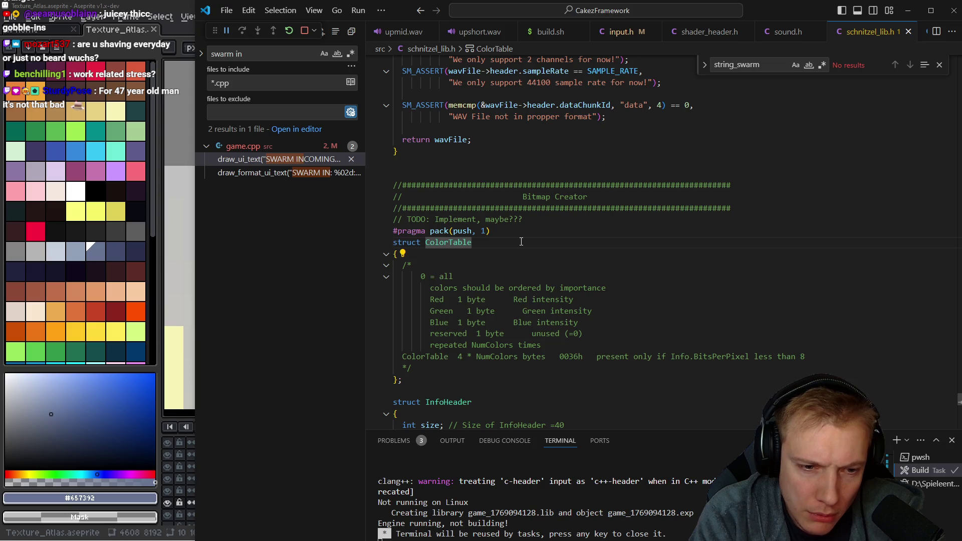
key("ctrl+shift+f")
type("str")
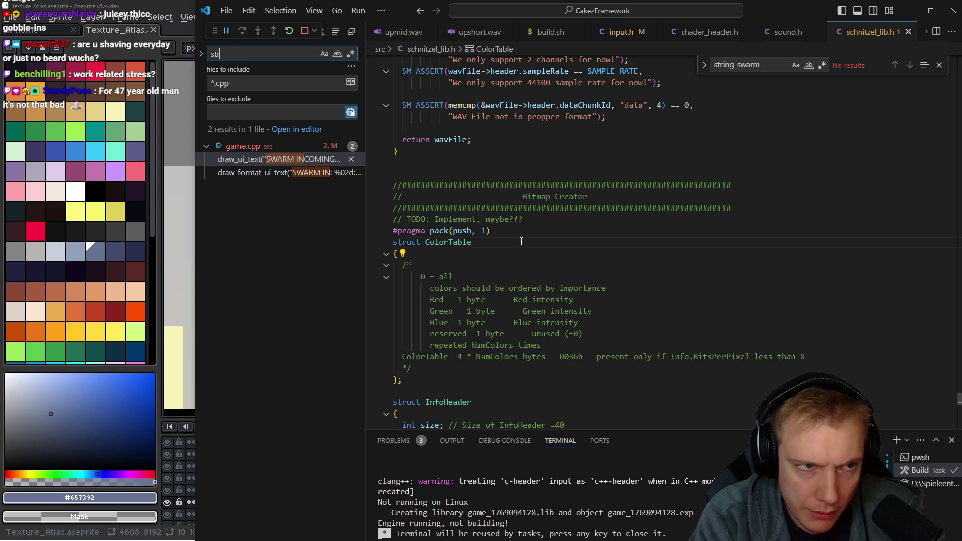
type("uct color")
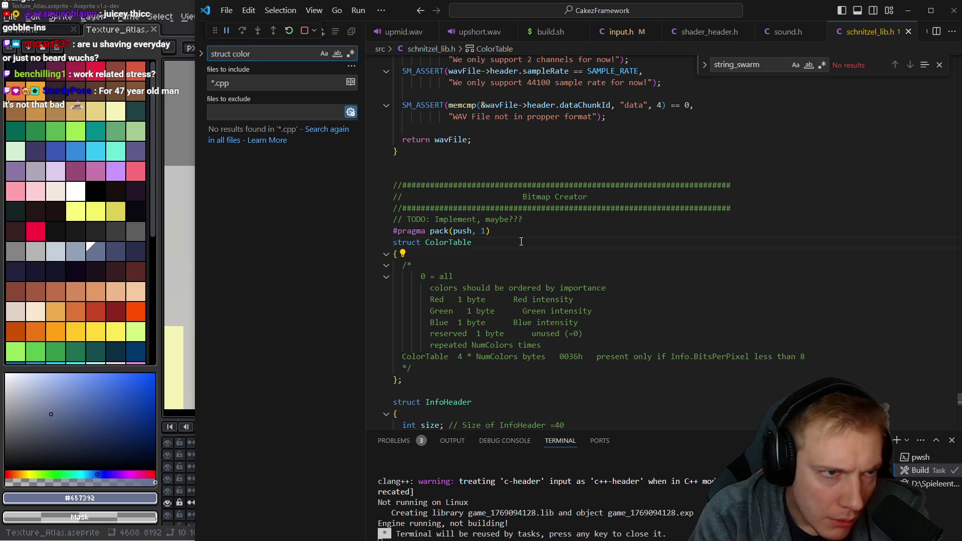
type("olor")
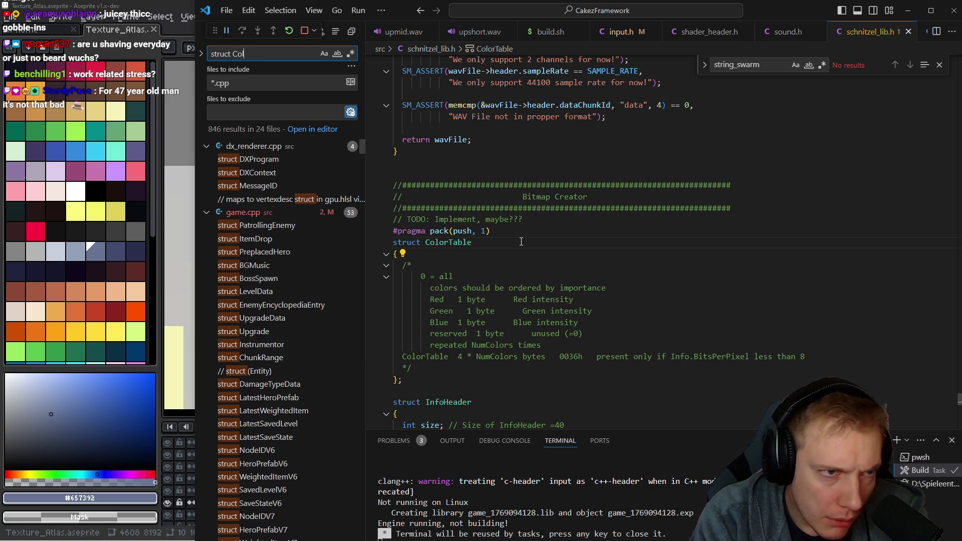
- Remove the *.cpp include filter and open the struct Color definition in schnitzel_lib.h
left_click(270, 83)
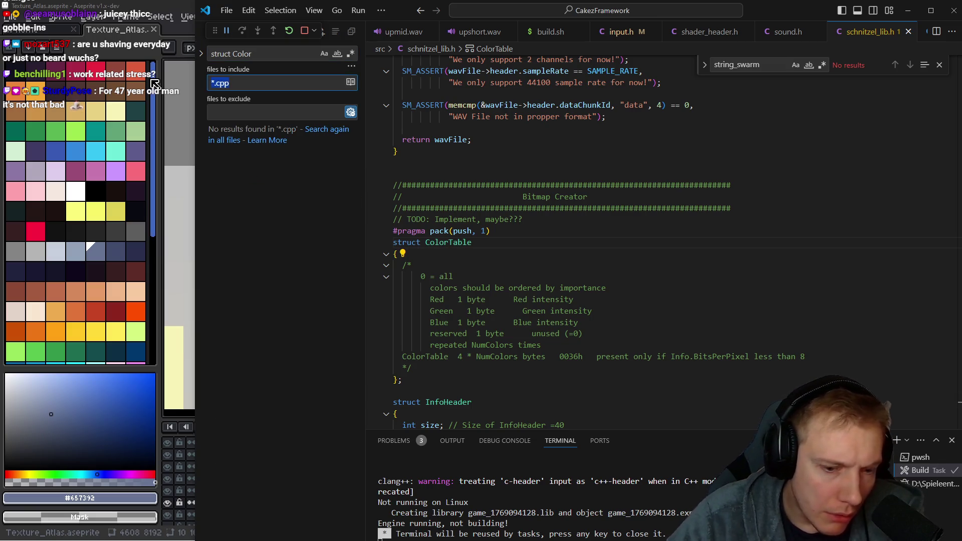
key("ctrl+a")
key("BackSpace")
mouse_move(237, 199)
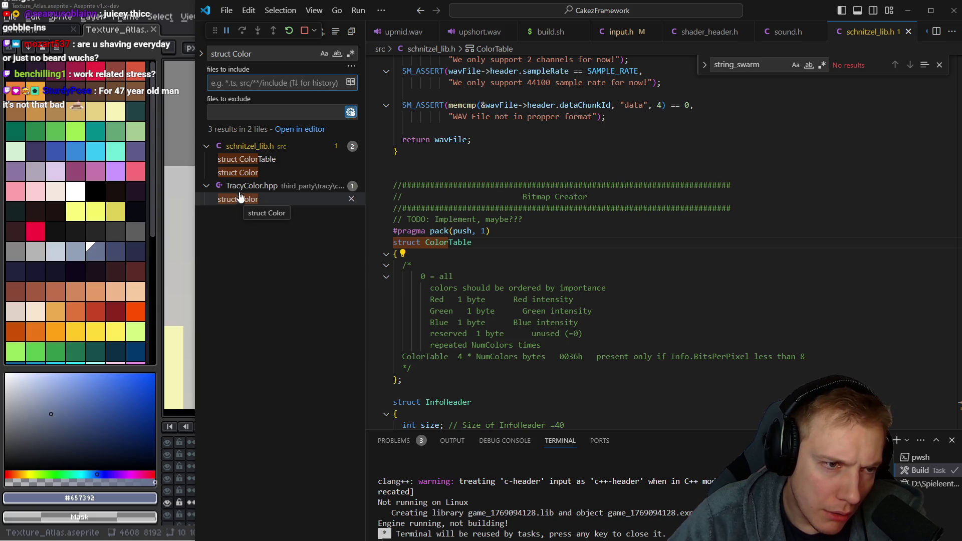
left_click(238, 172)
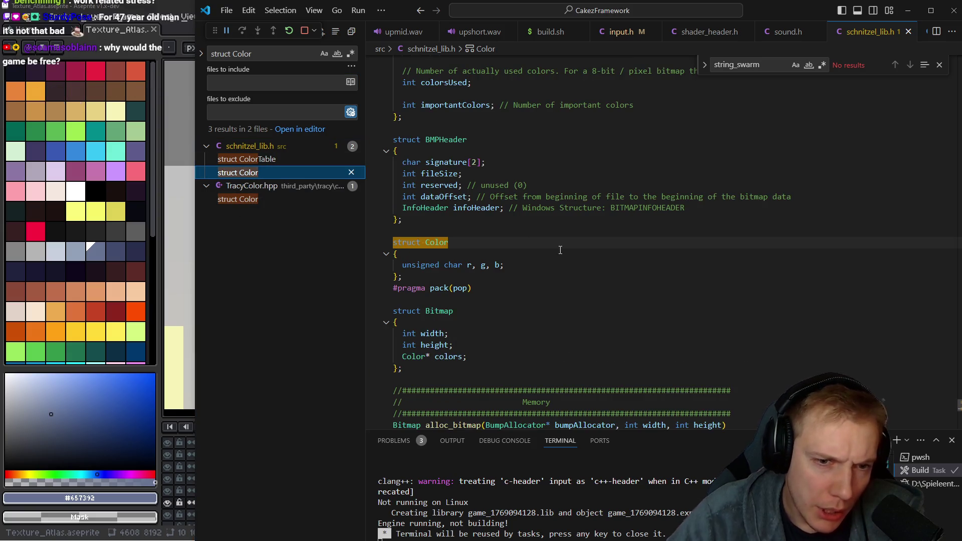
left_click(501, 265)
scroll(539, 285, "down", 1)
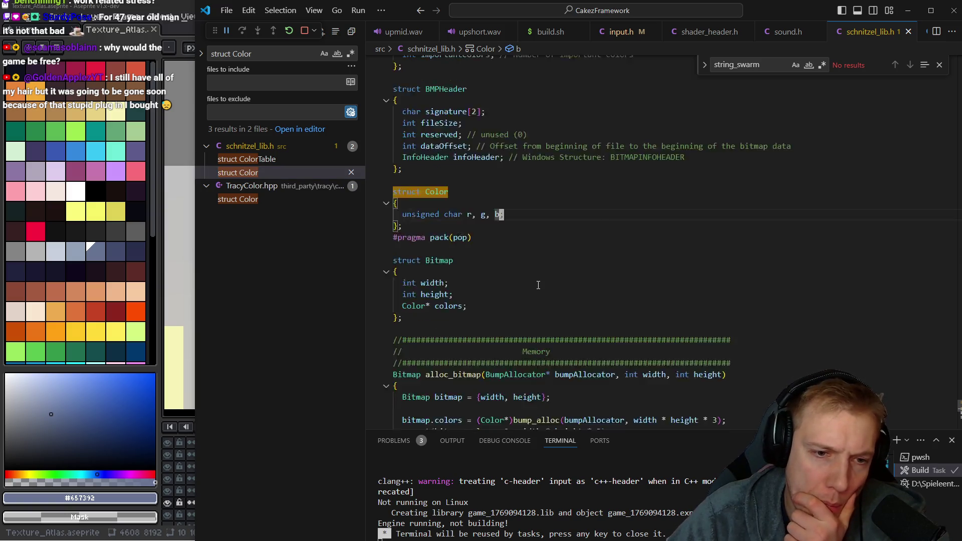
scroll(538, 286, "down", 4)
scroll(535, 287, "down", 1)
scroll(536, 287, "up", 1)
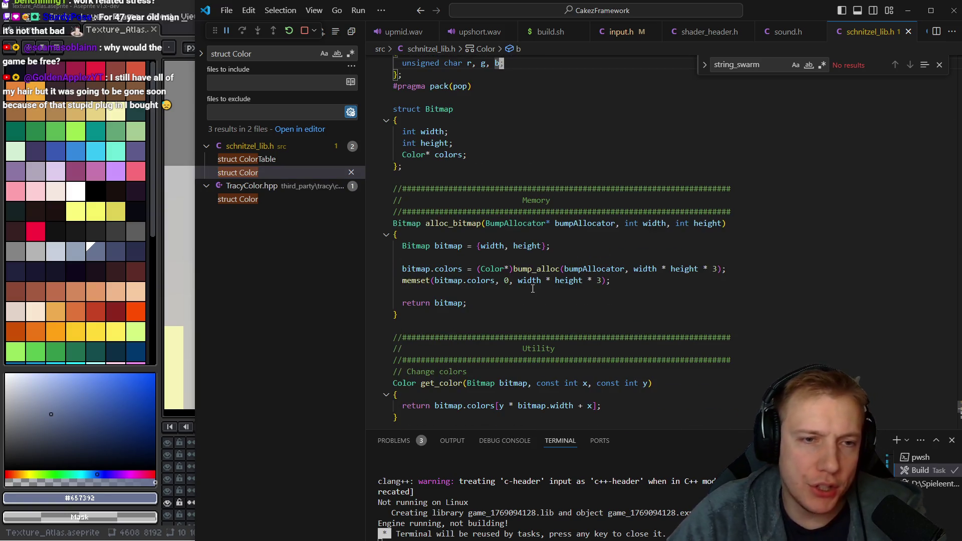
- Follow a COLOR_PALETTE_04 usage to its definition, add blank lines below COLOR_BANNERS and switch to game.cpp
left_click(261, 53)
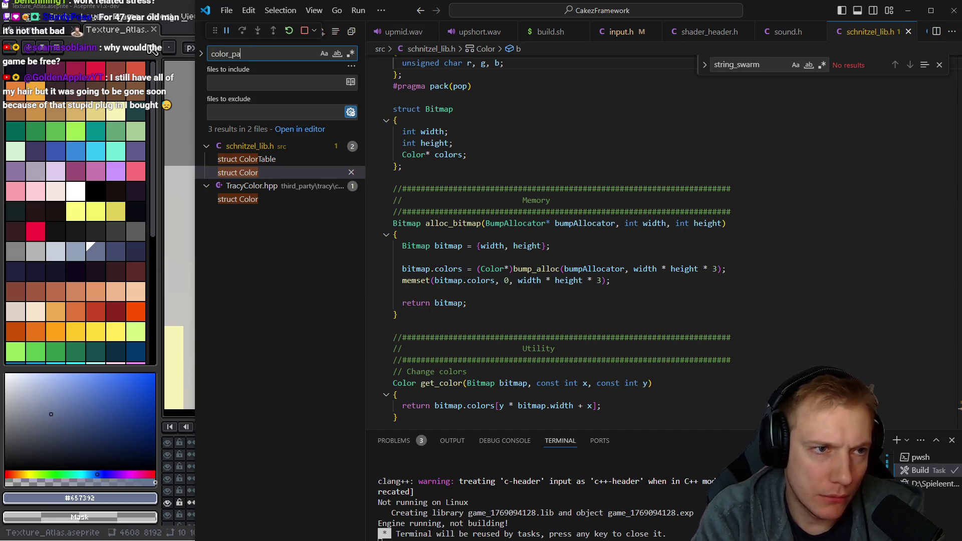
type("l")
left_click(270, 226)
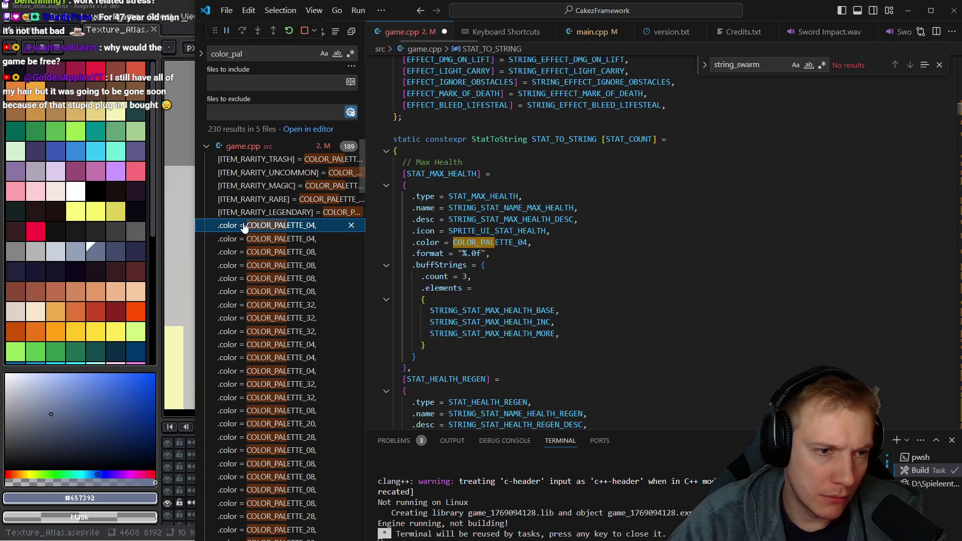
left_click(504, 242, "ctrl")
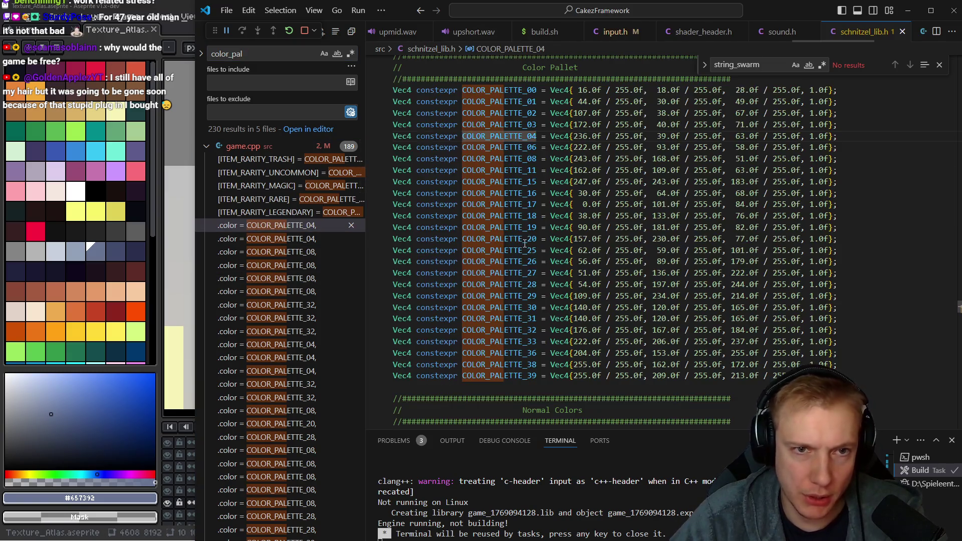
scroll(526, 243, "up", 2)
scroll(526, 242, "down", 5)
scroll(527, 249, "down", 5)
scroll(529, 257, "down", 4)
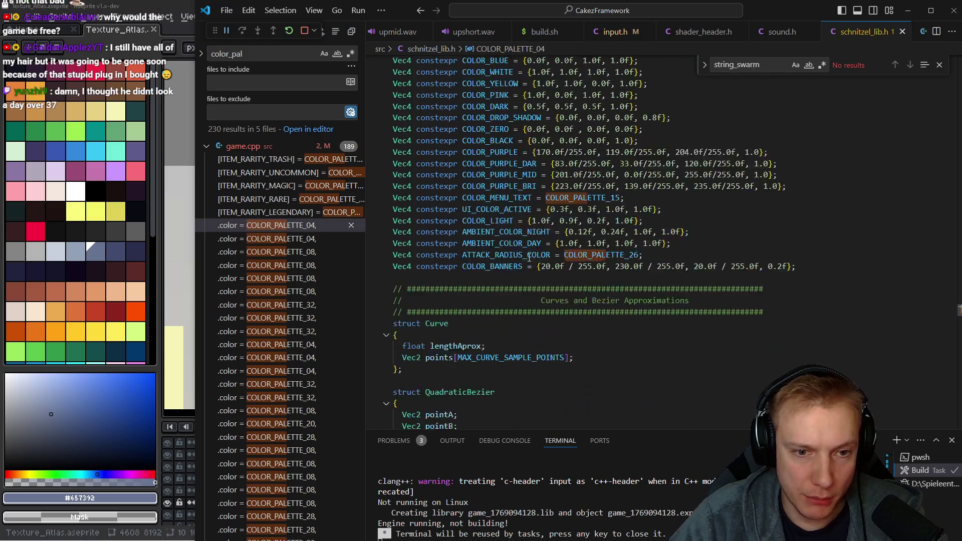
scroll(528, 256, "down", 3)
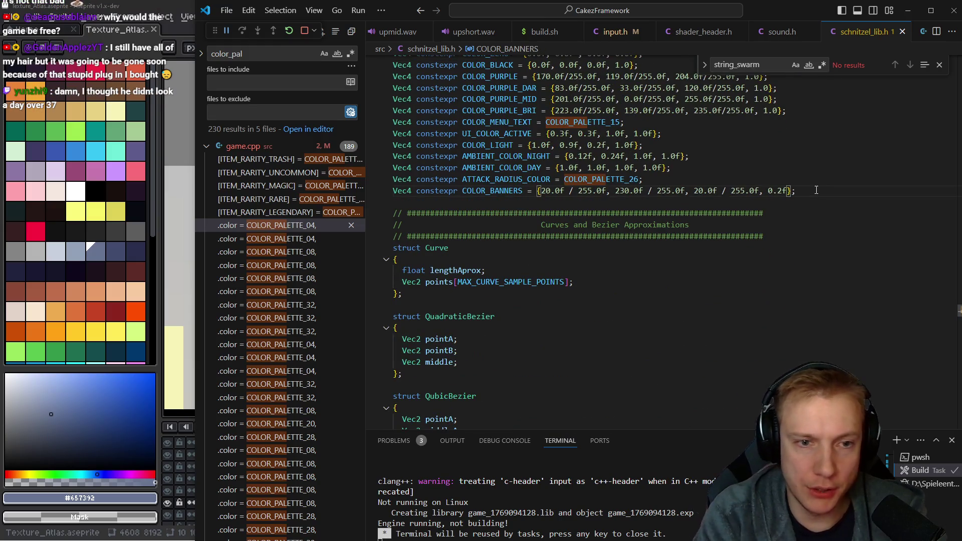
key("Return")
key("Return")
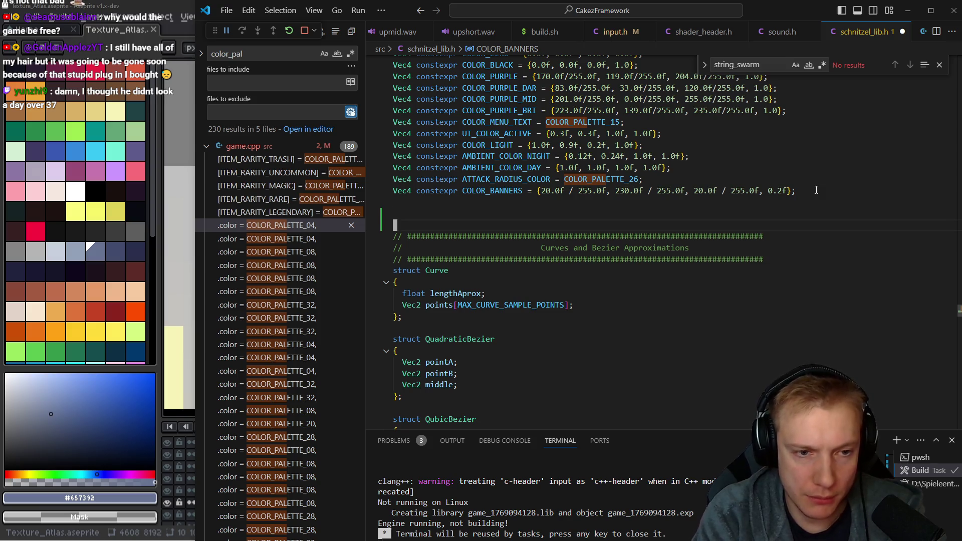
type("Vec2 ")
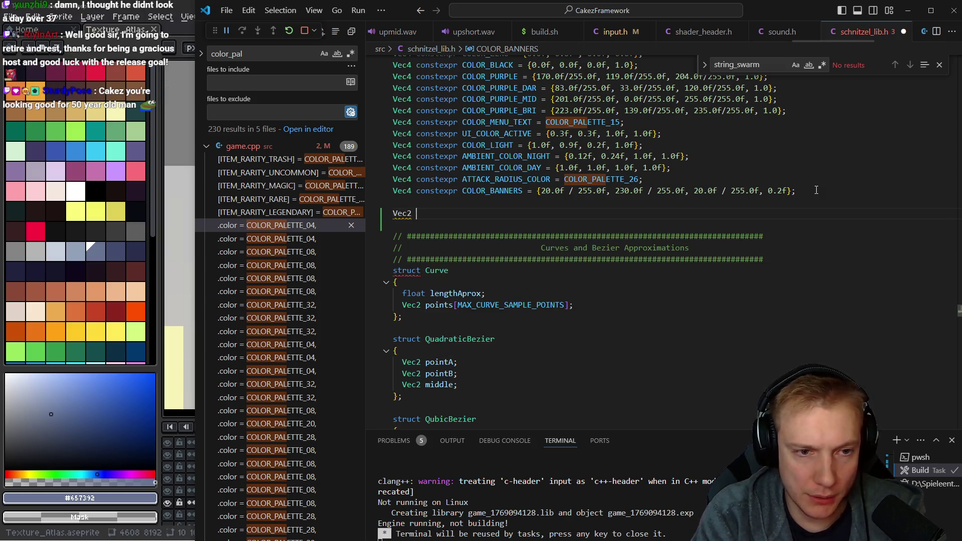
type(" col")
key("ctrl+Tab")
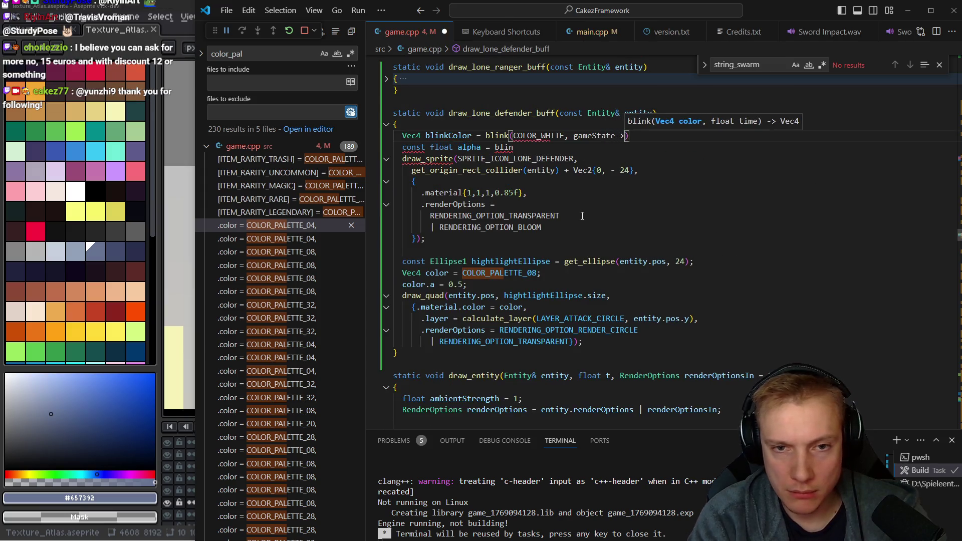
type("gameTime")
- Complete blinkColor = blink(COLOR_WHITE, gameState->gameTime) and add blinkColor.a *= 0.85f below it
key("End")
type(";")
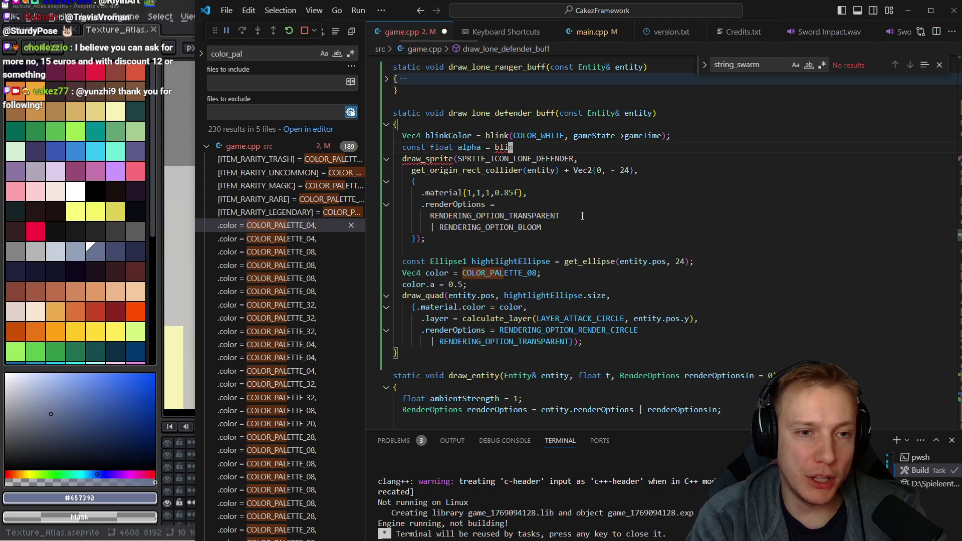
key("ctrl+shift+k")
key("Down")
key("Down")
key("Down")
key("ctrl+s")
key("End")
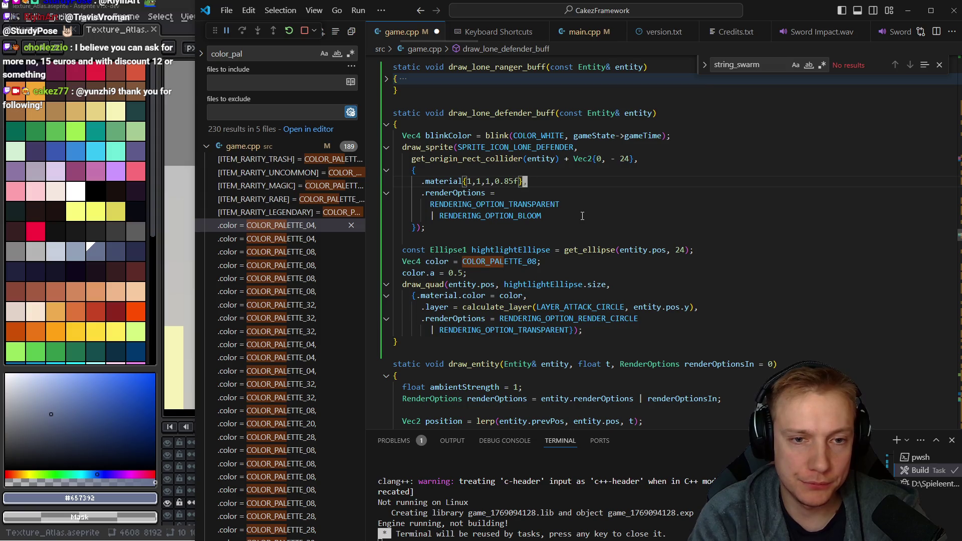
key("Up")
key("Up")
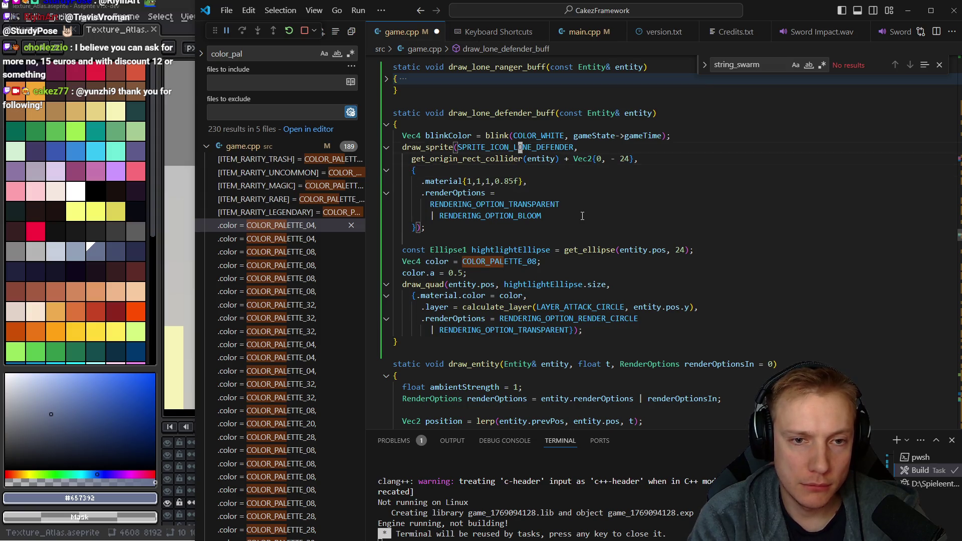
key("ctrl+shift+Return")
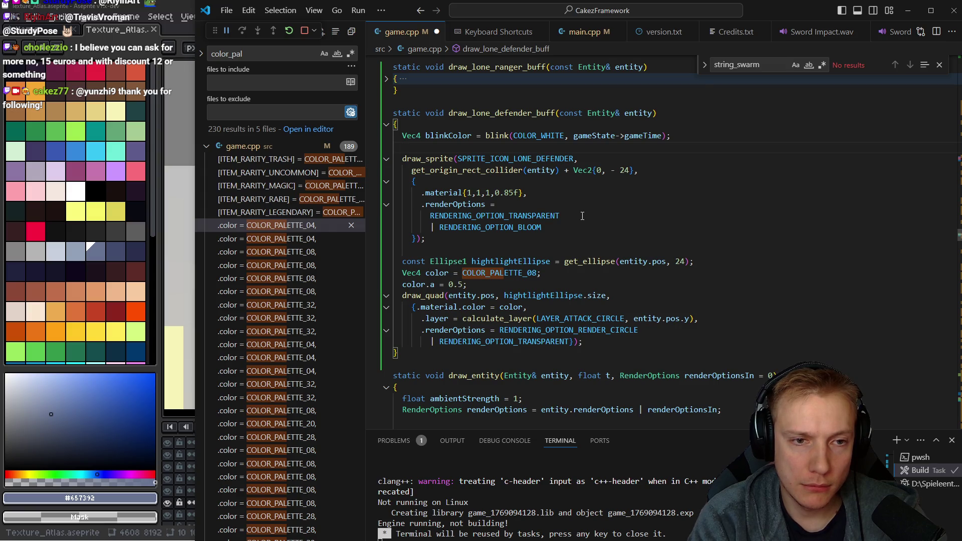
type("blinkColor.a")
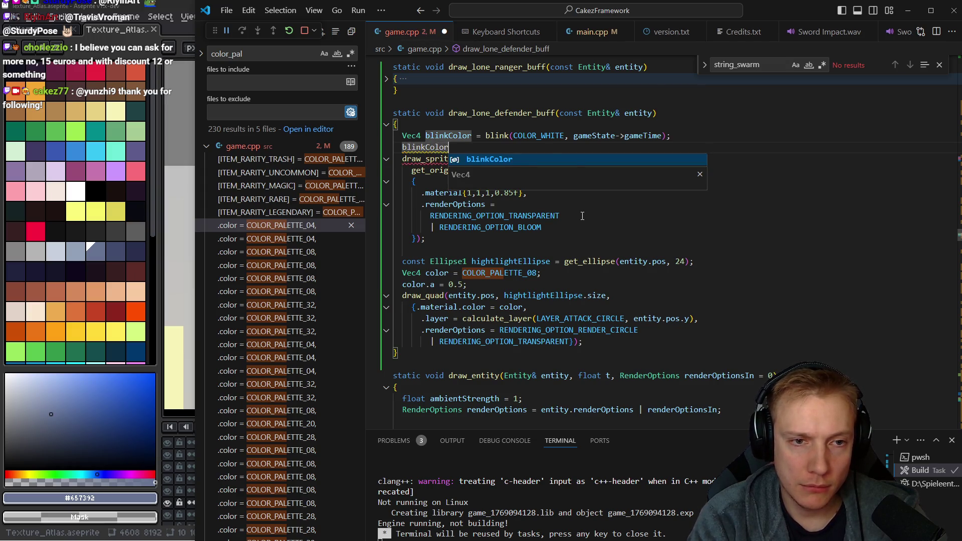
type(" *= ")
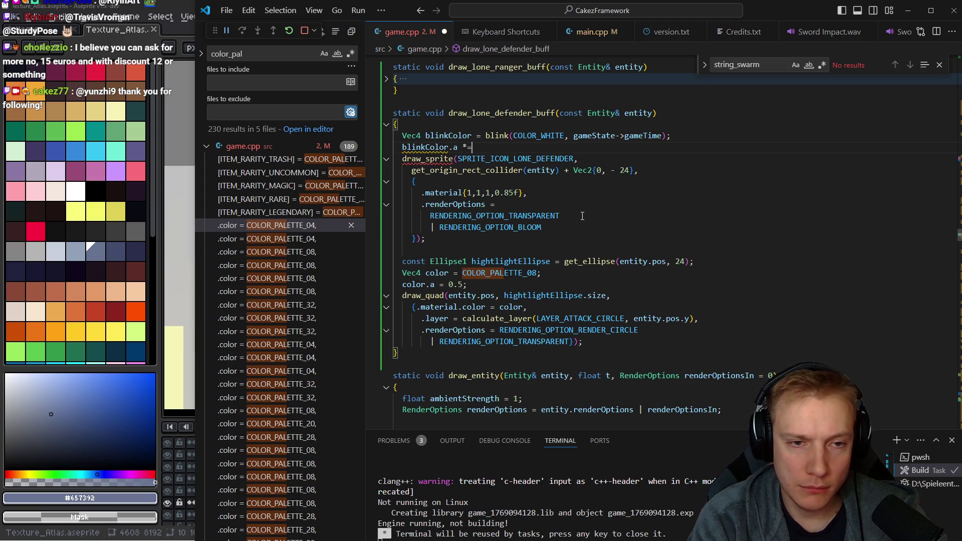
type("9")
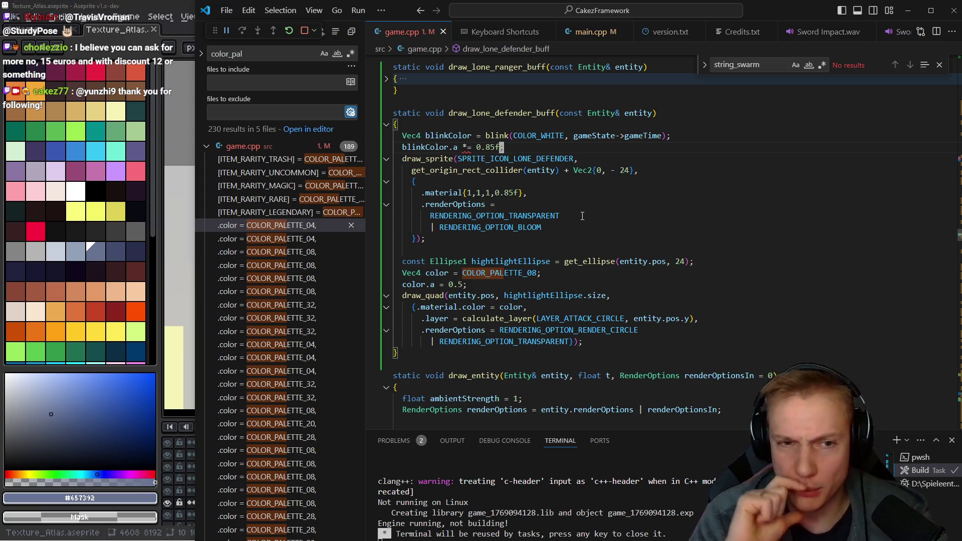
key("ctrl+s")
- Replace the brace-style material colour with blinkColor, save game.cpp and rebuild
key("Down")
key("Down")
key("Down")
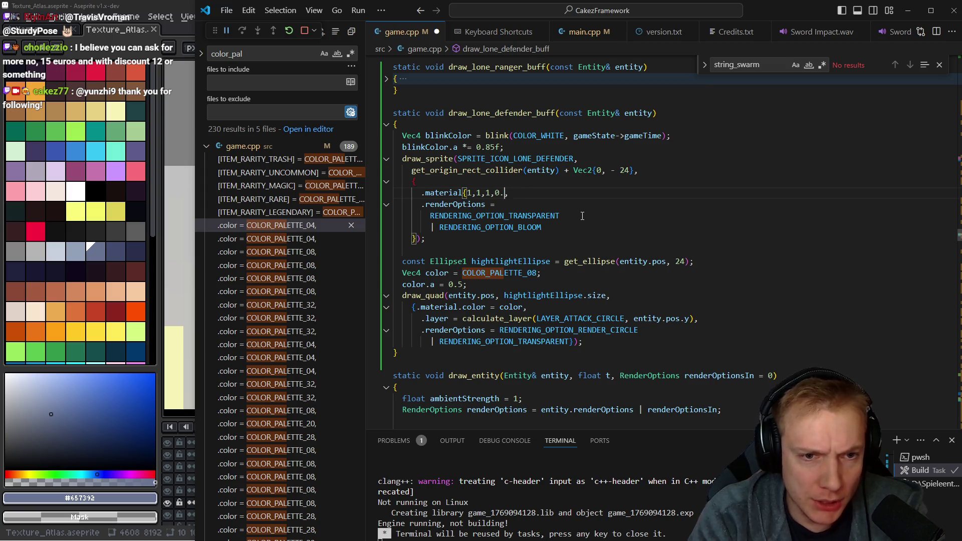
key("BackSpace")
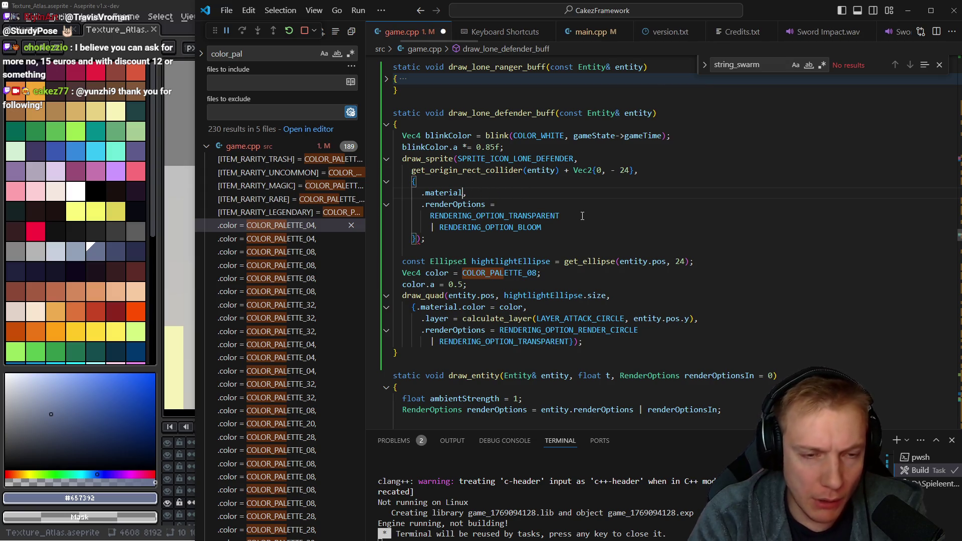
type(".color = blinkColor")
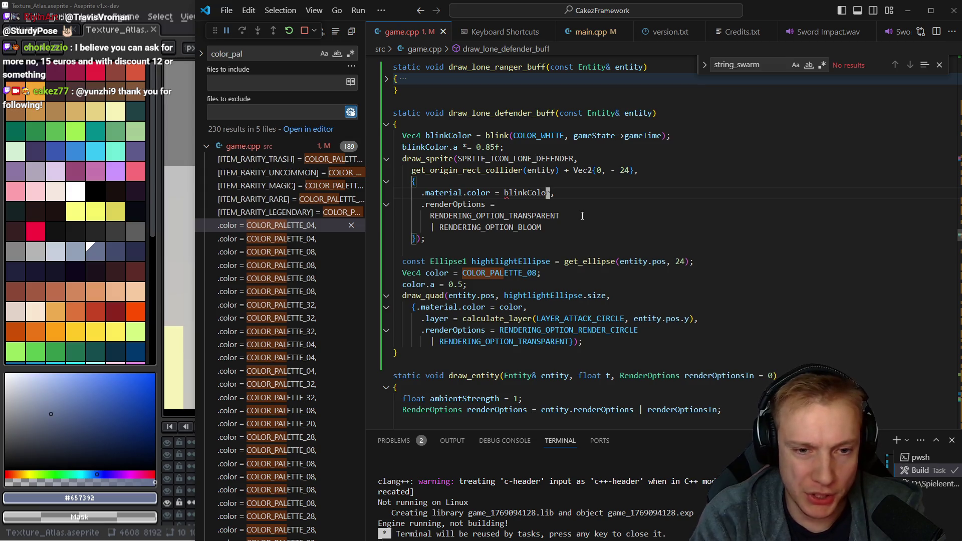
key("ctrl+s")
key("ctrl+shift+b")
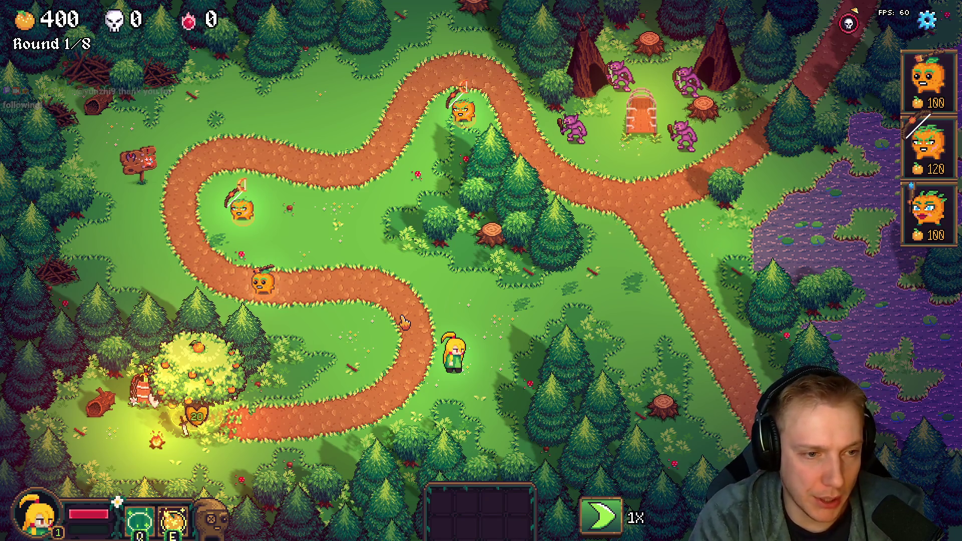
key("alt+Tab")
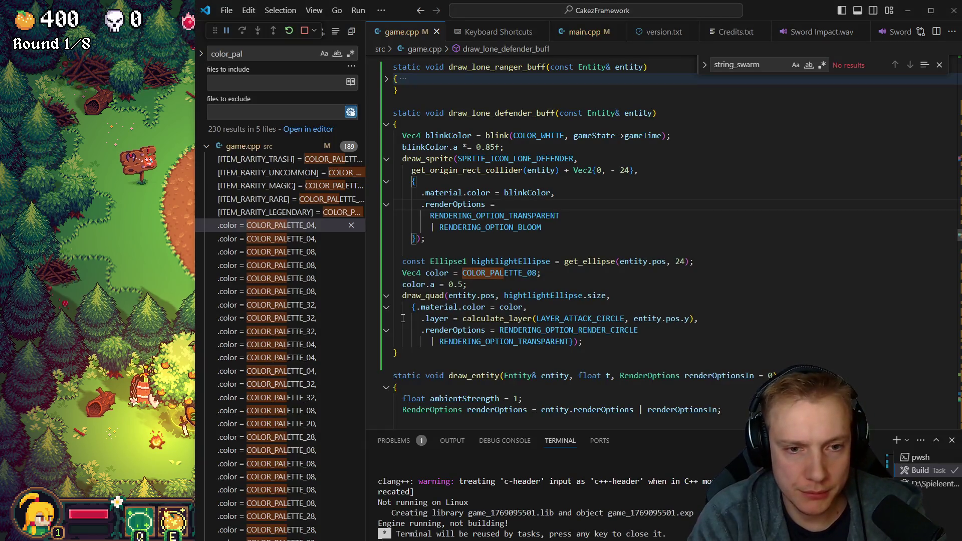
- Set .material.color back to the fixed {1,1,1,0.85f} tint, save, rebuild and switch to the game
key("Up")
key("Up")
key("Up")
key("Down")
key("Down")
key("Down")
key("ctrl+BackSpace")
type("{1")
type("0},")
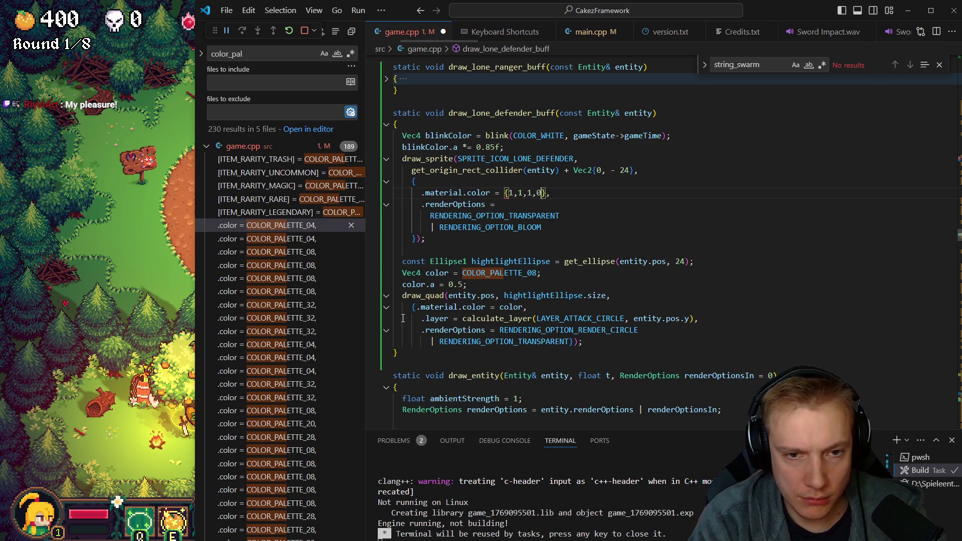
key("ctrl+s")
key("Up")
key("Up")
key("Up")
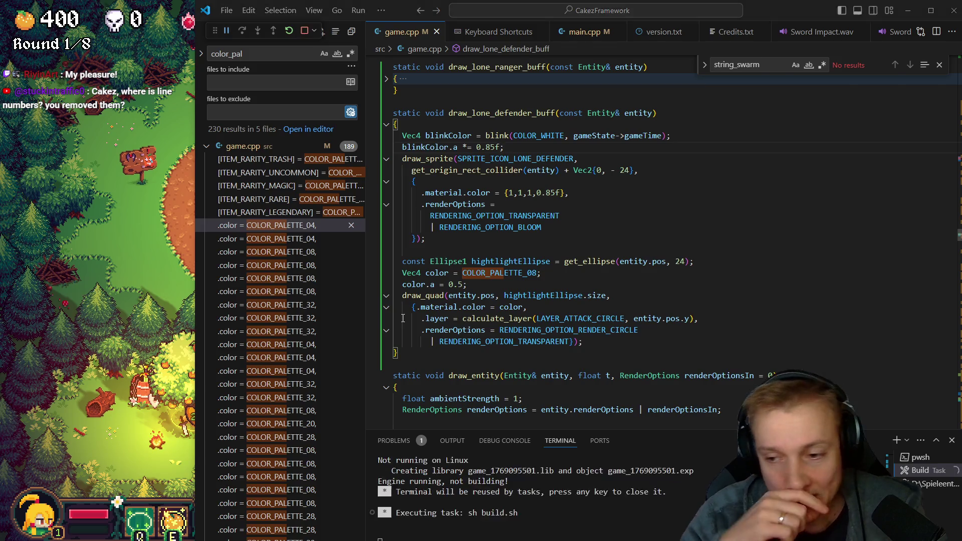
key("alt+Tab")
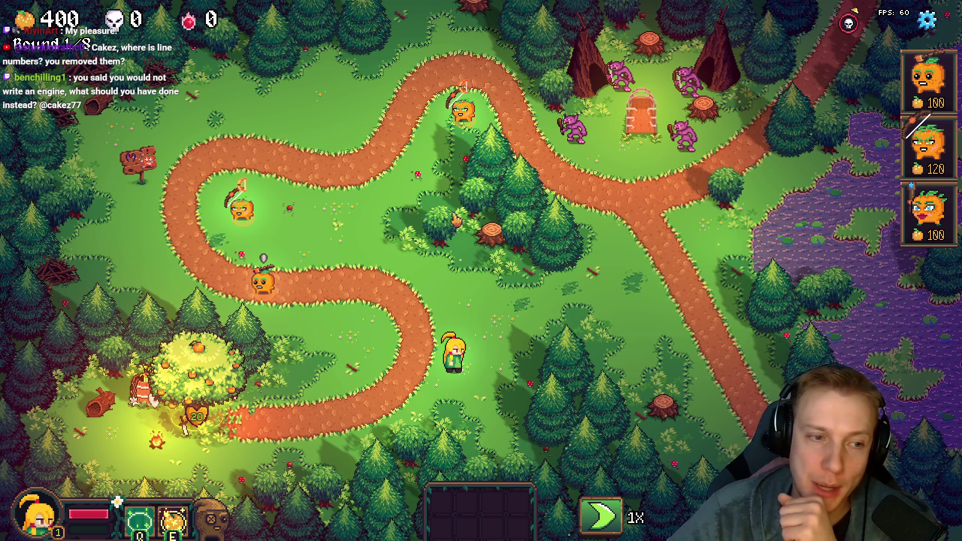
- Walk the hero up-left across the forest map, then return to the code editor
key("a+w")
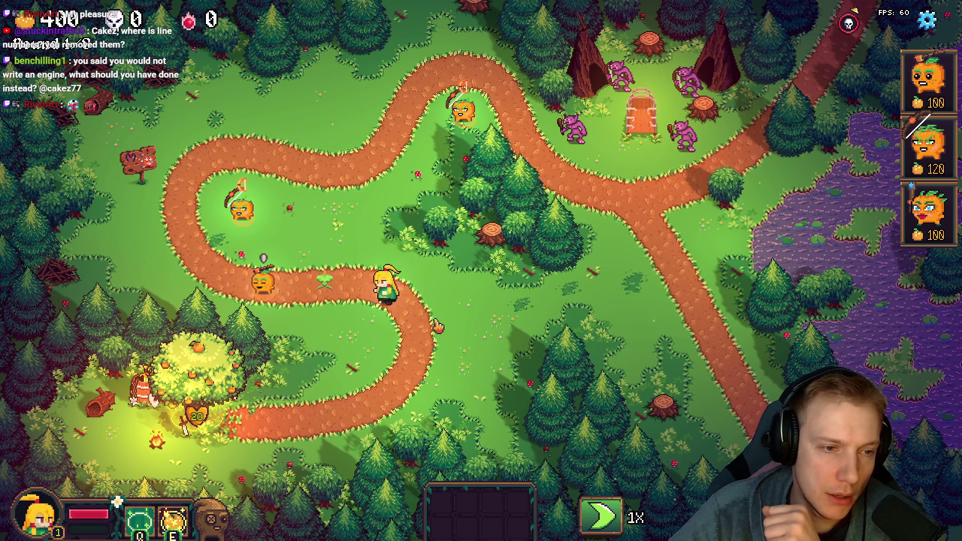
key("a+w")
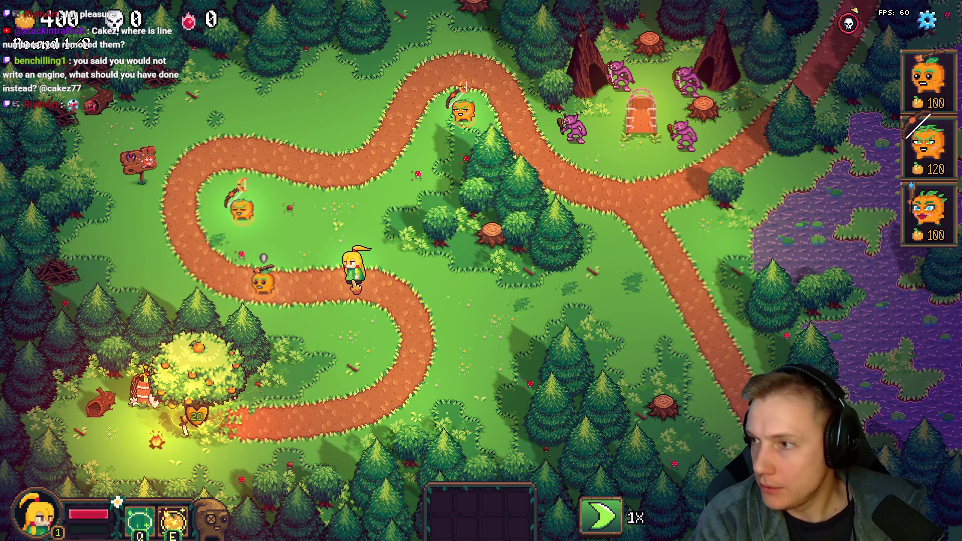
key("alt+Tab")
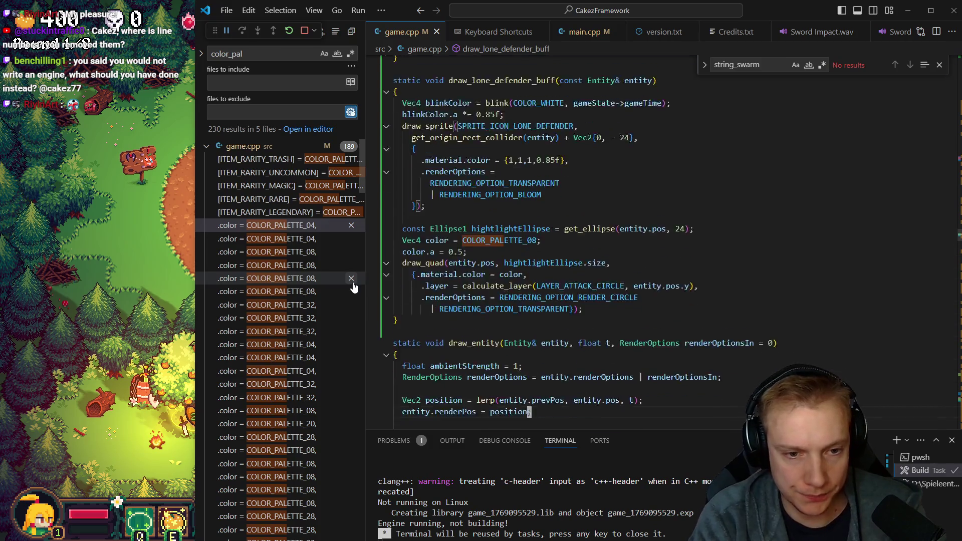
scroll(353, 286, "down", 3)
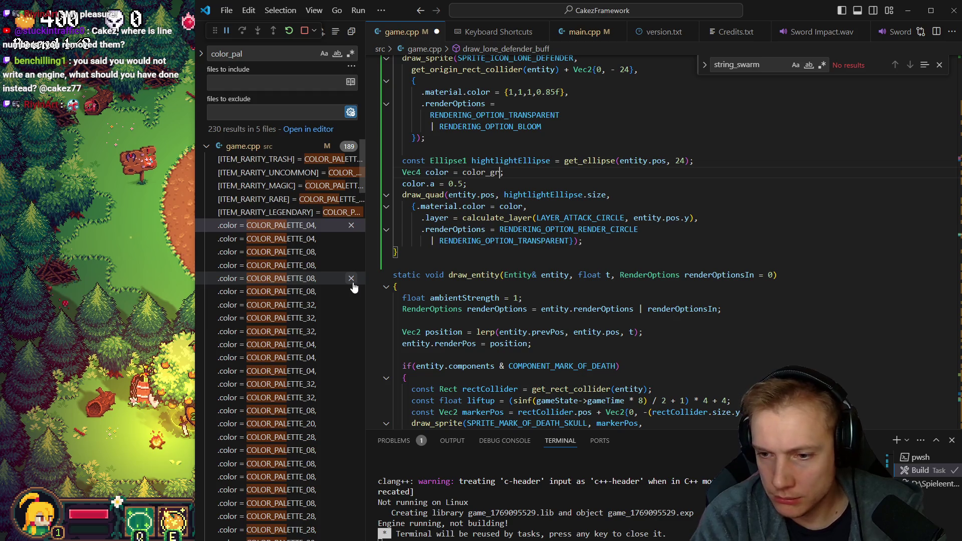
- Change the highlight ellipse colour to COLOR_GRAY via autocomplete, save to rebuild and move the hero in the game
key("ctrl+space")
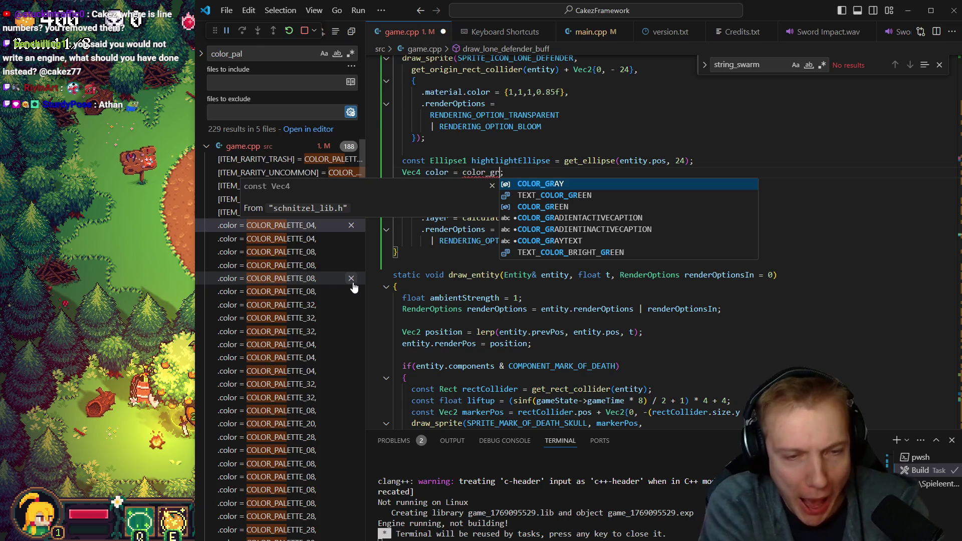
key("Tab")
key("ctrl+s")
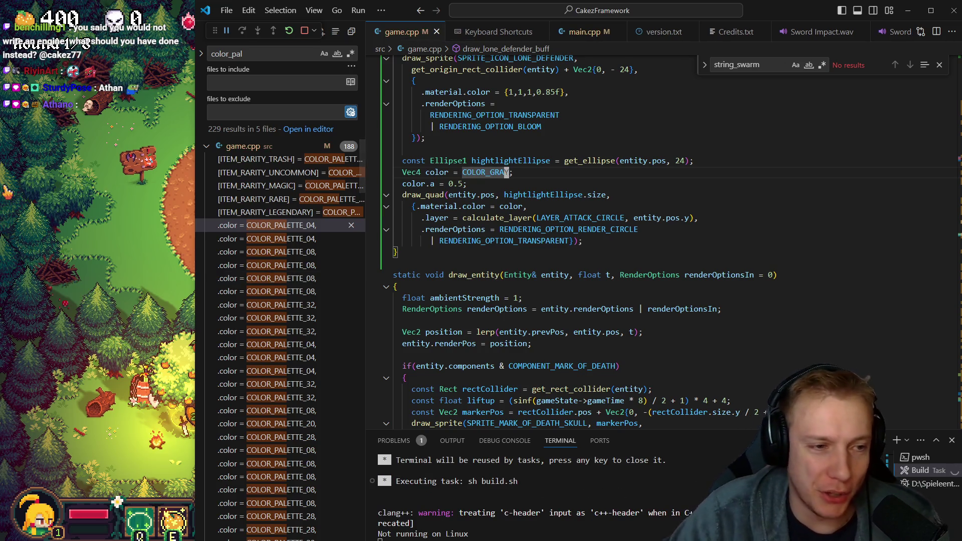
key("alt+Tab")
key("w")
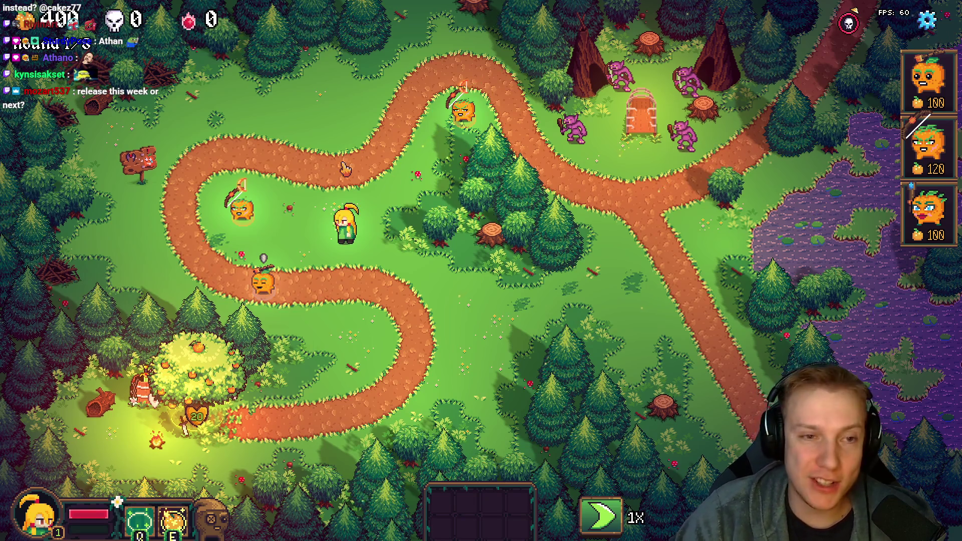
- Walk the hero around the path with WASD to end beside the central cluster of trees
key("a")
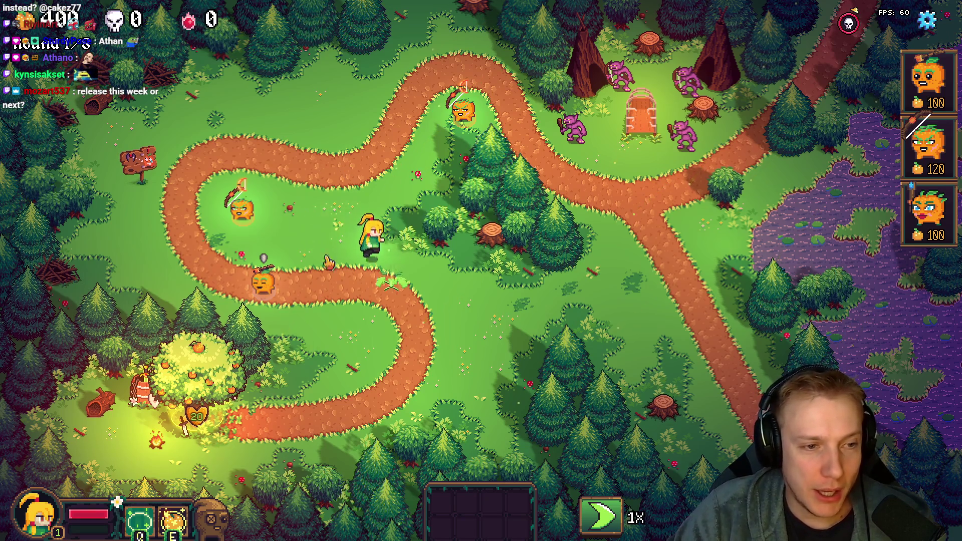
key("s")
key("a")
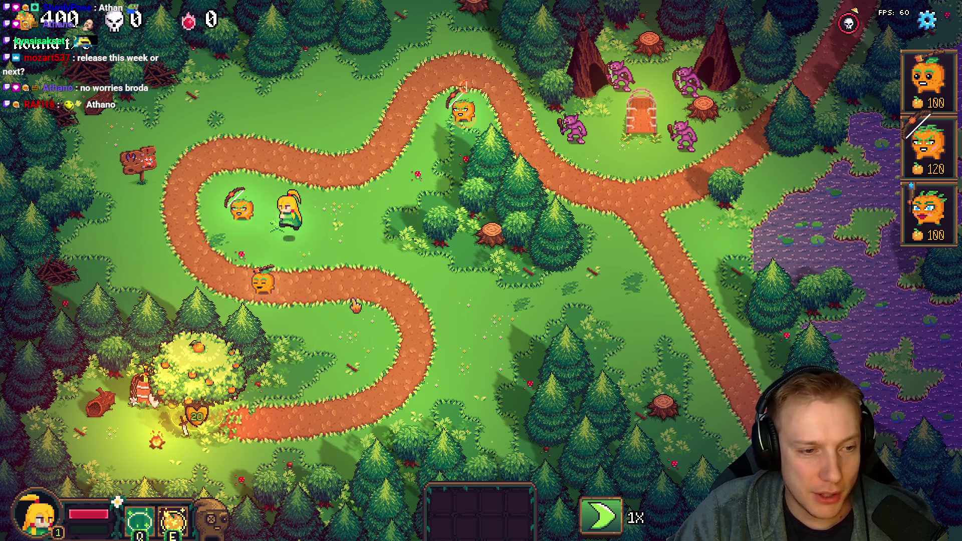
key("d")
key("d")
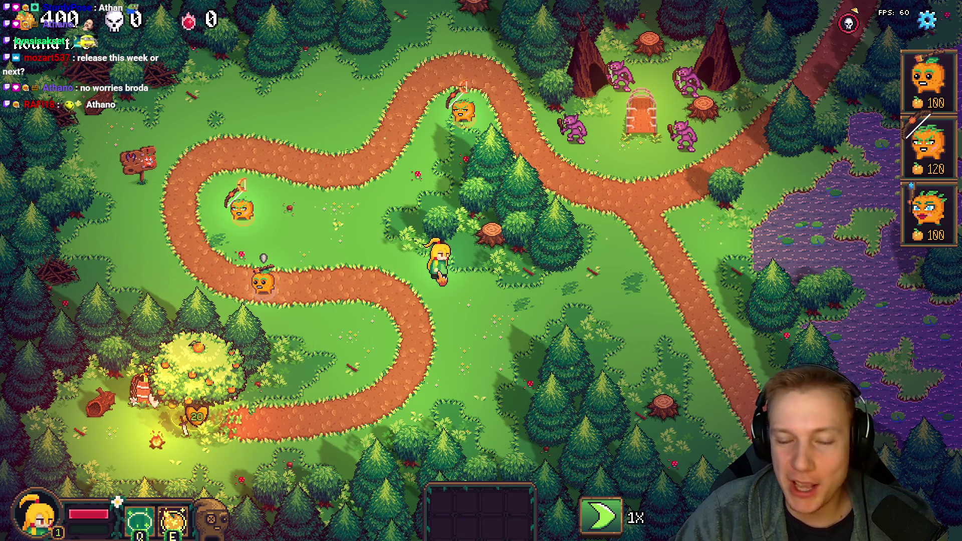
key("w")
key("w")
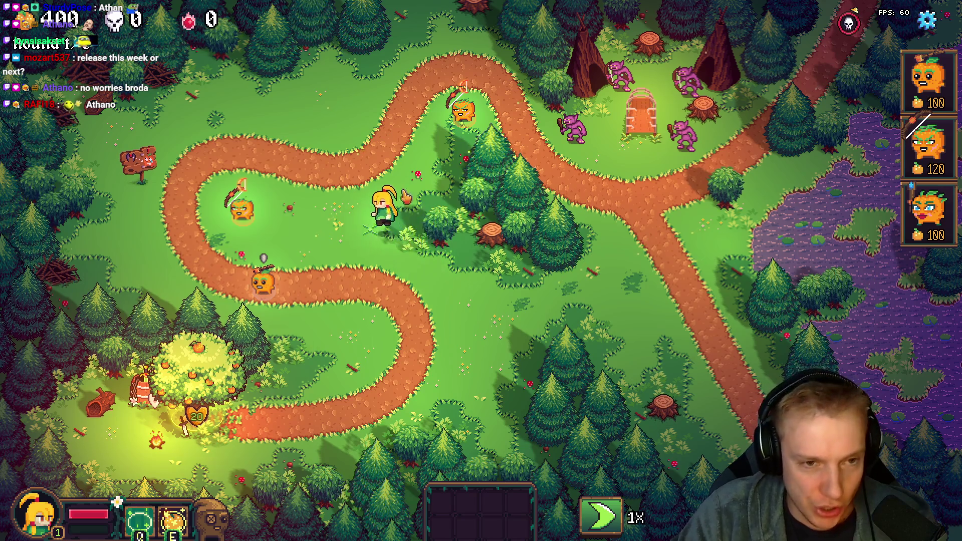
key("w")
key("w")
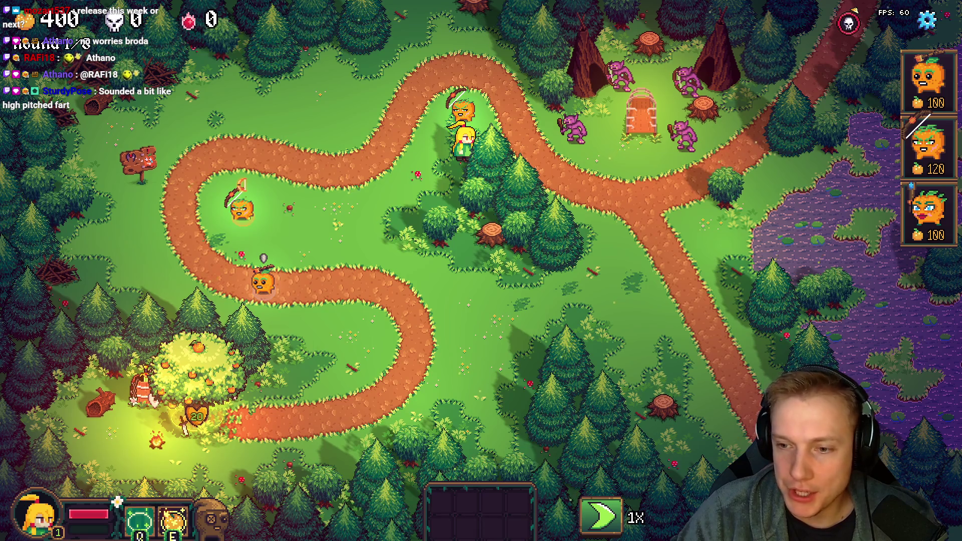
key("s")
key("a")
key("a")
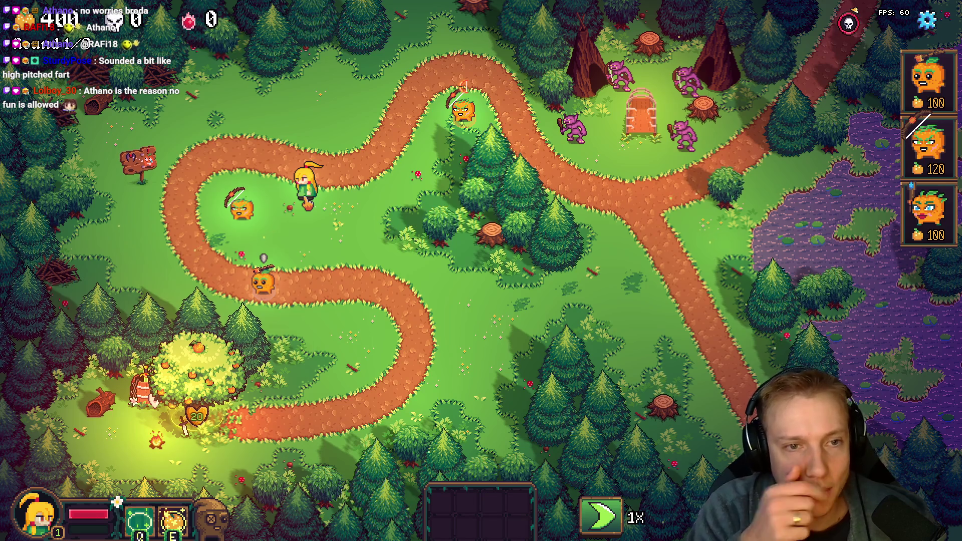
key("d")
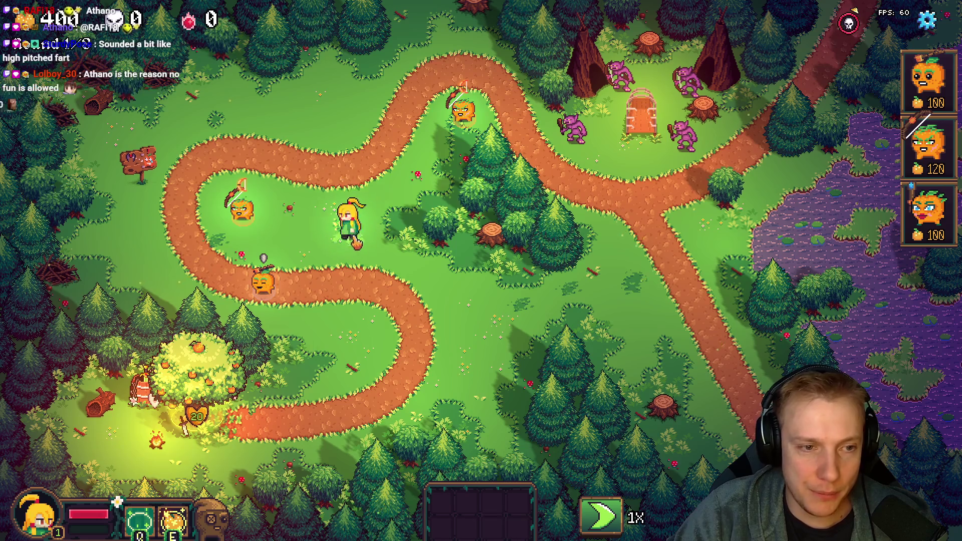
key("s")
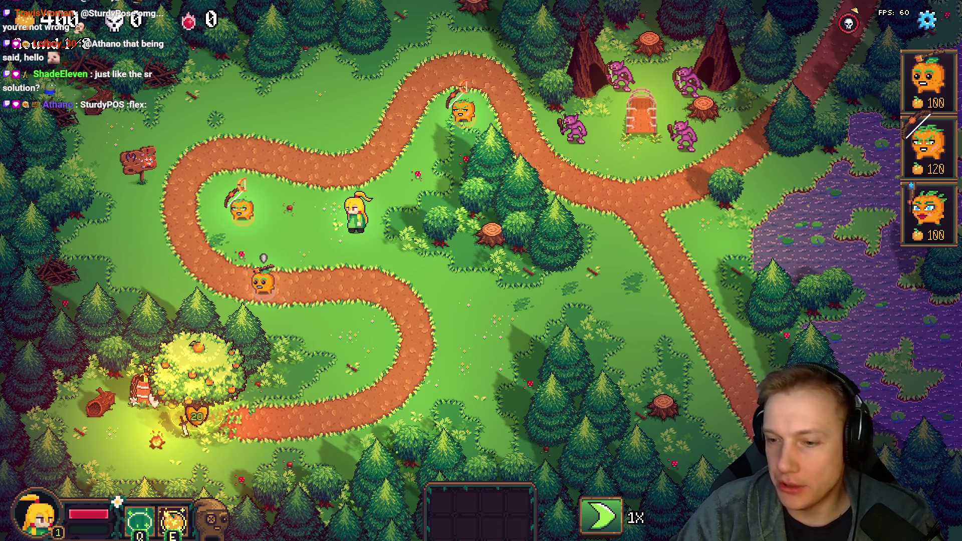
key("d")
key("w")
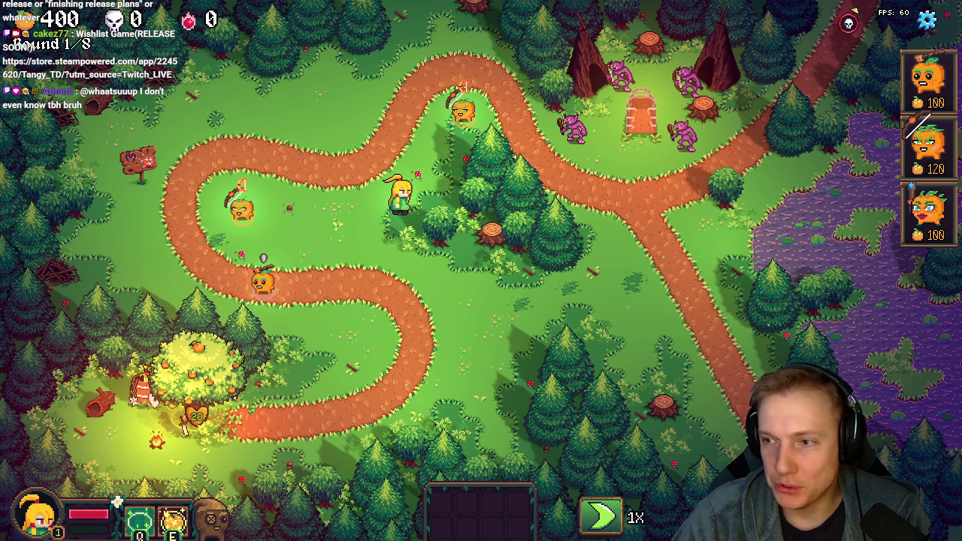
- Walk the hero down the path to pick up the dropped item
key("s")
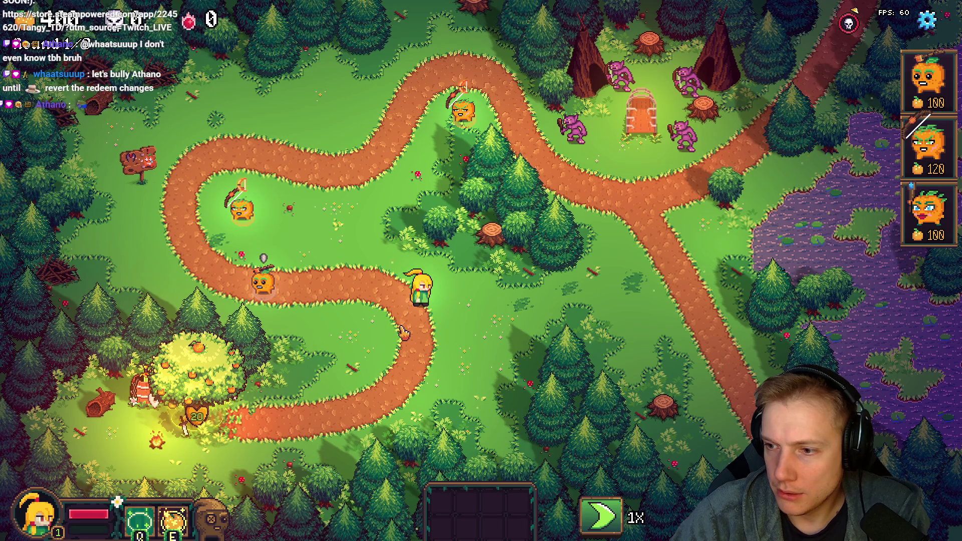
key("s")
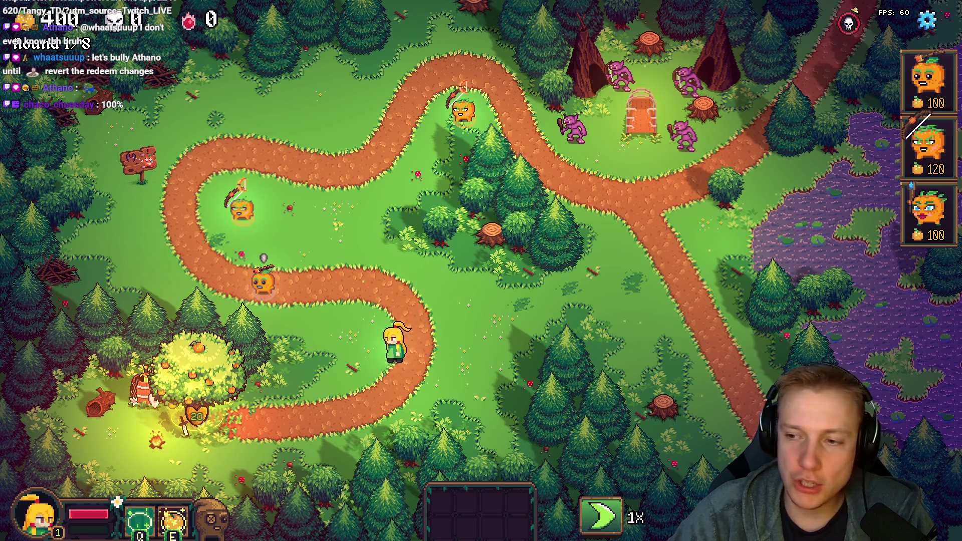
key("w")
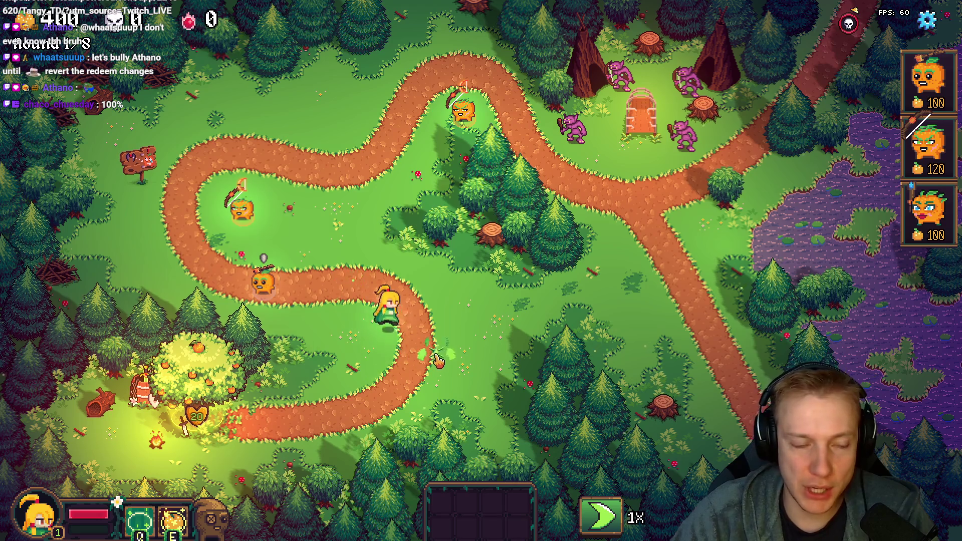
key("s")
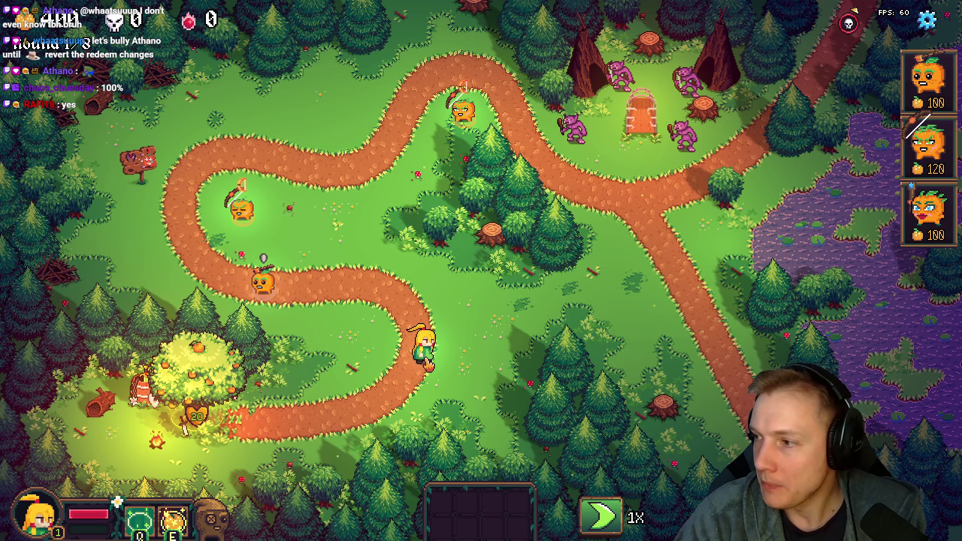
- Switch through the Notepad++ TODO list back to the Aseprite texture atlas
key("alt+Tab")
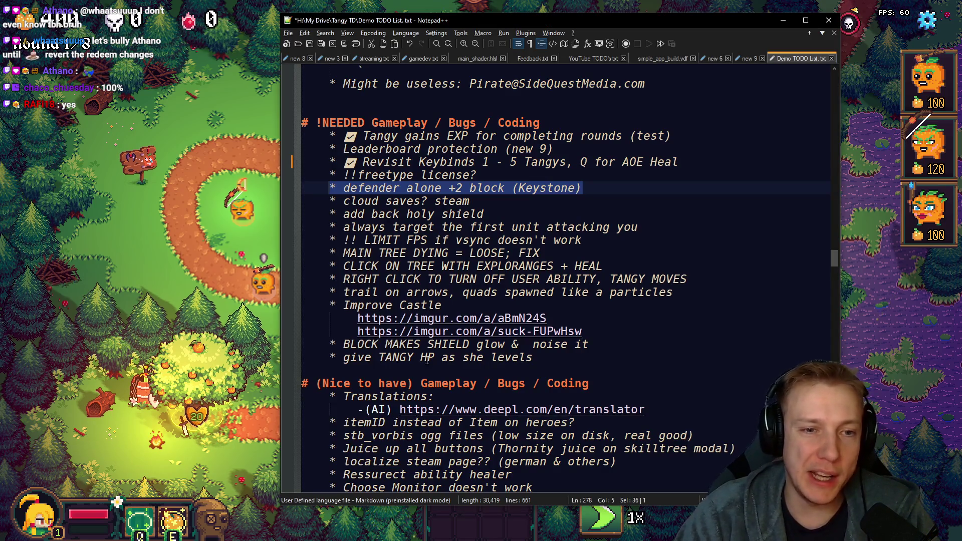
key("End")
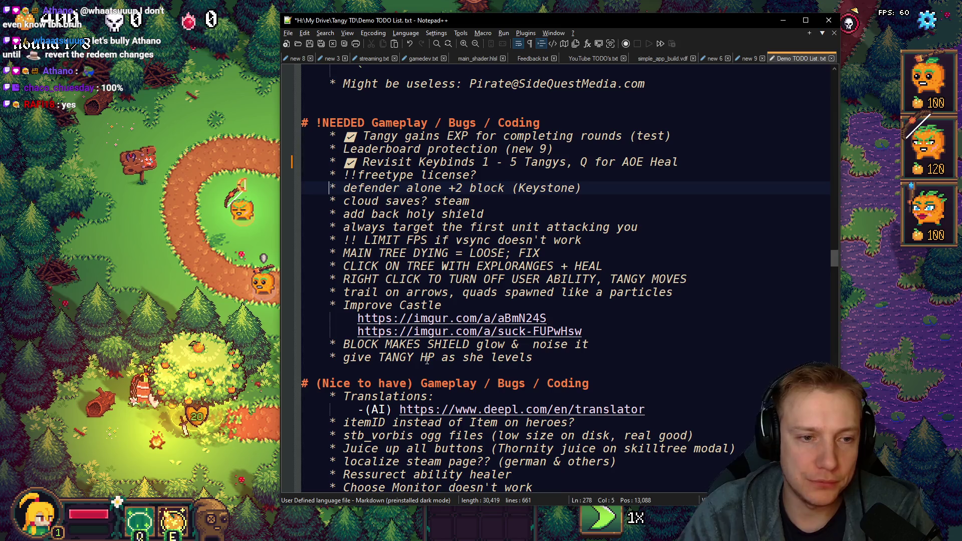
key("alt+Tab")
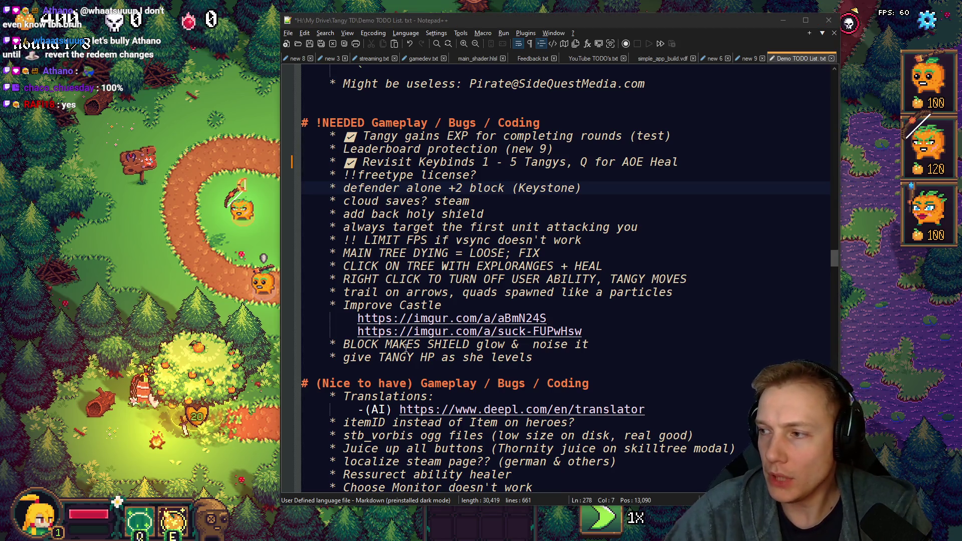
key("alt+Tab")
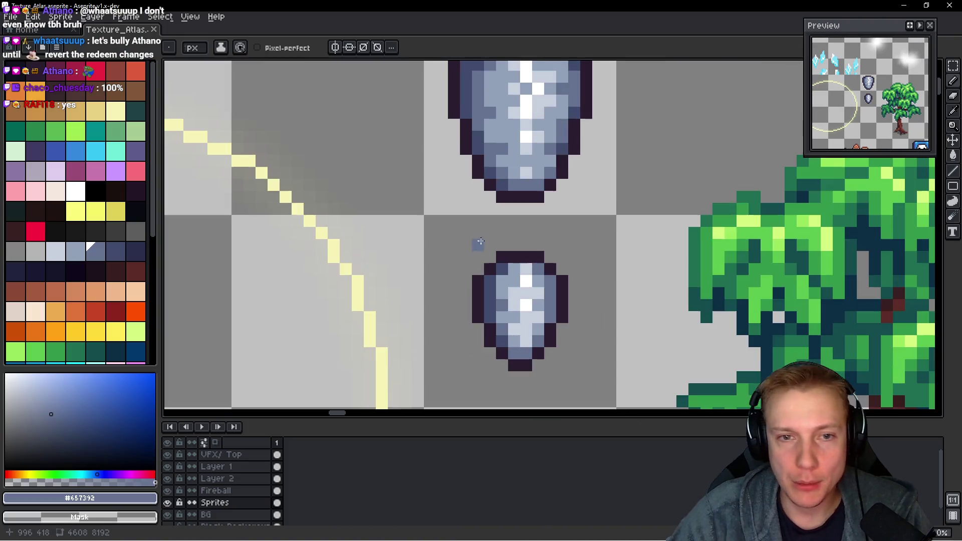
scroll(479, 242, "up", 2)
- Marquee-copy the large silver shield sprite and paste it in an empty area near the upgrade icons
key("m")
mouse_move(369, 180)
left_mouse_down()
mouse_move(436, 225)
mouse_move(545, 338)
left_mouse_up()
scroll(575, 254, "down", 2)
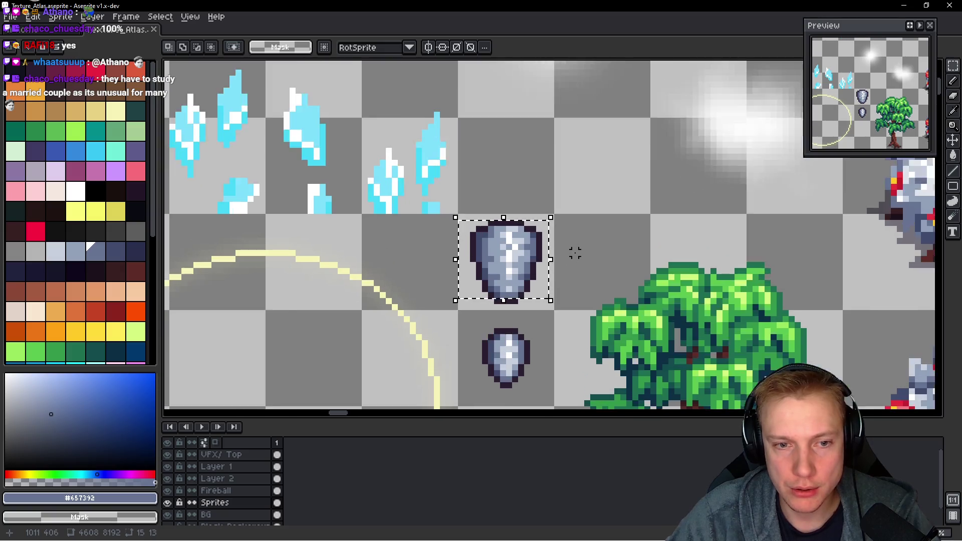
scroll(575, 254, "up", 1)
left_click_drag(416, 199, 548, 331)
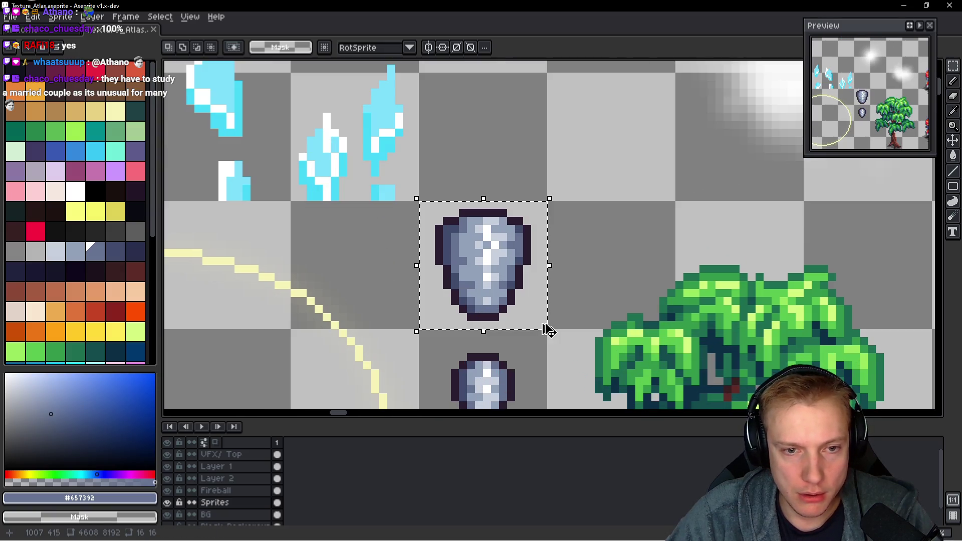
scroll(548, 330, "down", 2)
middle_click(481, 248)
mouse_move(602, 301)
left_mouse_down()
mouse_move(473, 244)
mouse_move(301, 226)
left_mouse_up()
scroll(481, 249, "down", 1)
mouse_move(601, 263)
left_mouse_down()
mouse_move(376, 225)
mouse_move(528, 253)
left_mouse_up()
scroll(618, 283, "up", 1)
scroll(618, 284, "up", 2)
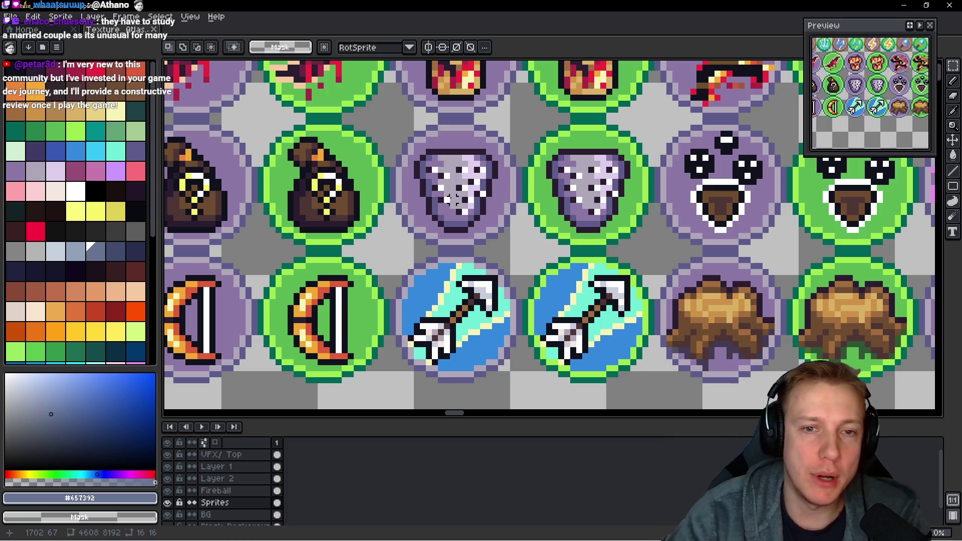
left_click_drag(465, 338, 465, 112)
left_click_drag(541, 263, 541, 202)
key("ctrl+v")
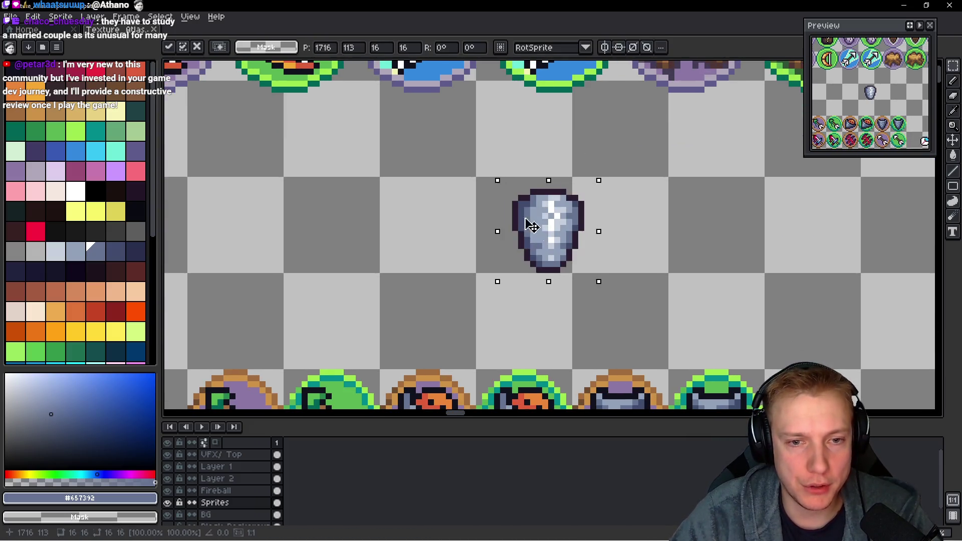
scroll(531, 224, "down", 2)
- Lasso the dotted shield out of the purple icon and move it to an empty cell
left_click_drag(526, 151, 527, 338)
scroll(475, 188, "up", 4)
mouse_move(471, 139)
left_mouse_down()
mouse_move(440, 174)
mouse_move(467, 316)
mouse_move(511, 357)
mouse_move(587, 338)
mouse_move(631, 226)
mouse_move(556, 150)
left_mouse_up()
scroll(556, 226, "down", 4)
scroll(578, 376, "down", 1)
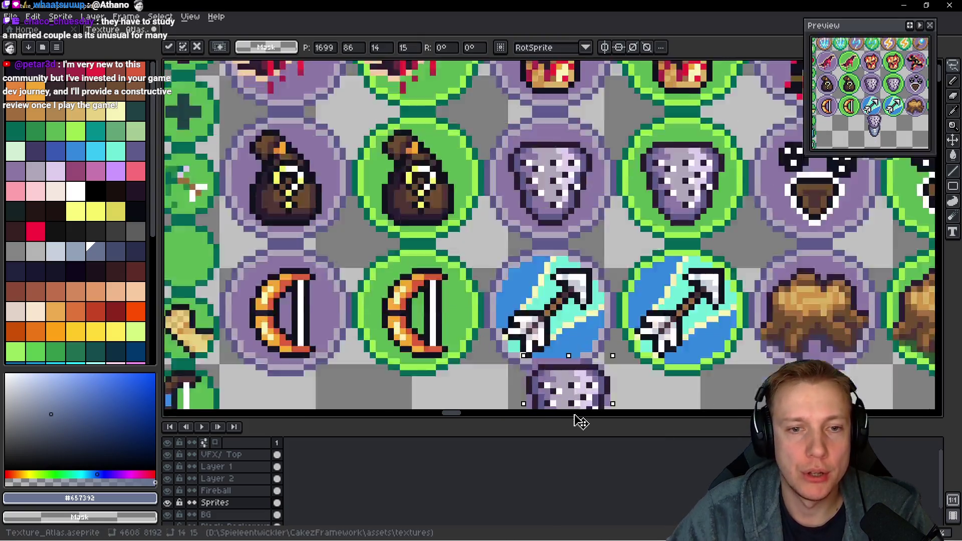
left_click_drag(572, 386, 571, 150)
left_click_drag(759, 286, 665, 138)
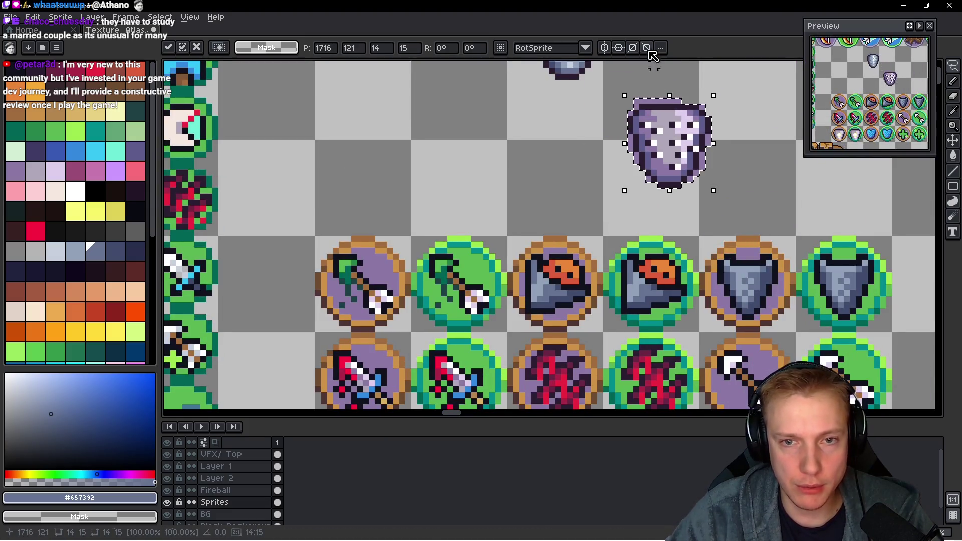
left_click(653, 53)
- Paste the silver shield into the purple icon circle and a second copy into the green one
left_click_drag(472, 202, 345, 220)
scroll(461, 179, "down", 3)
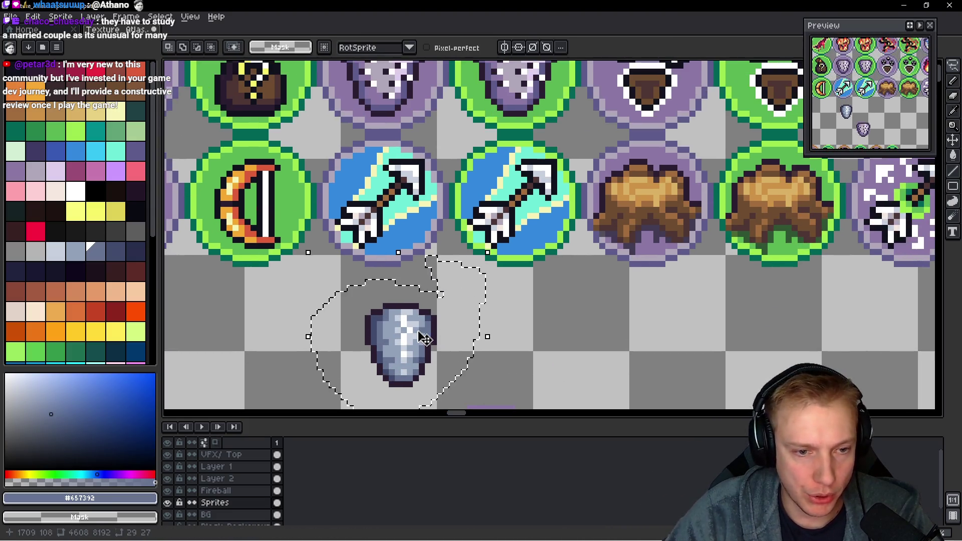
key("ctrl+v")
left_click_drag(354, 210, 400, 300)
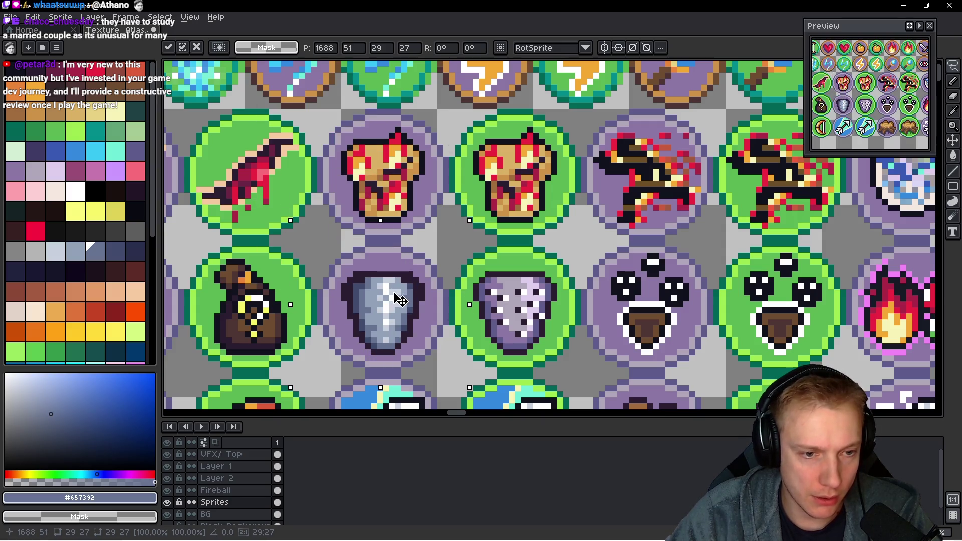
key("ctrl+v")
left_click_drag(396, 303, 519, 304)
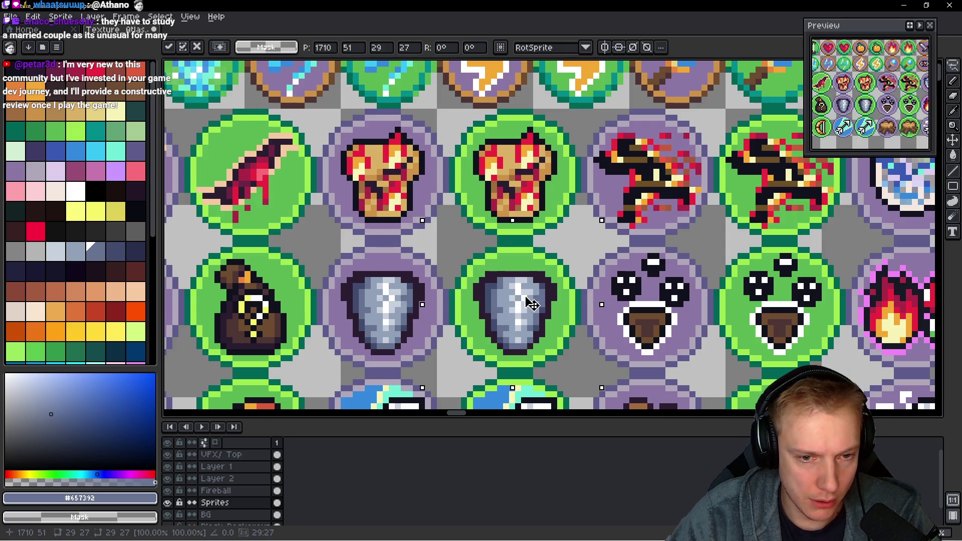
scroll(519, 305, "up", 4)
left_click_drag(391, 297, 394, 269)
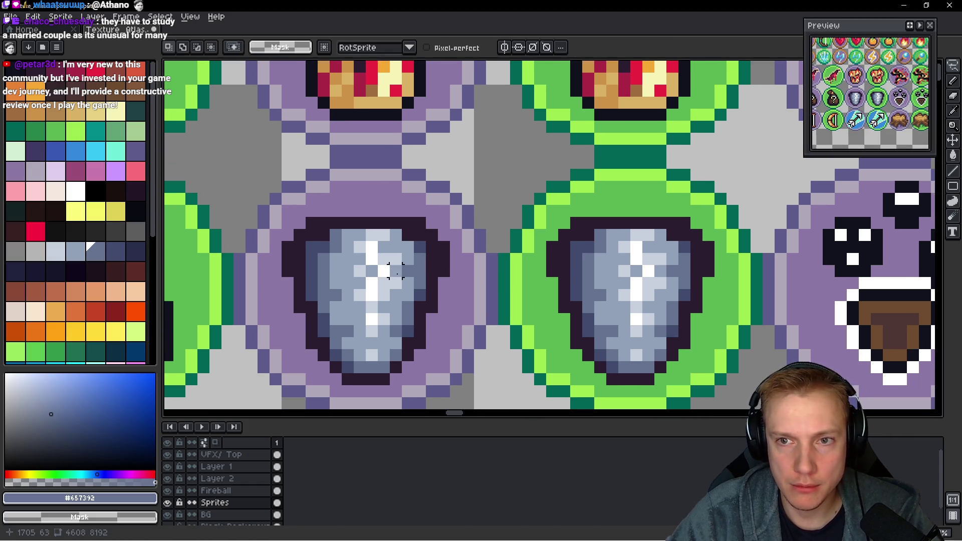
scroll(348, 282, "down", 2)
scroll(347, 282, "down", 3)
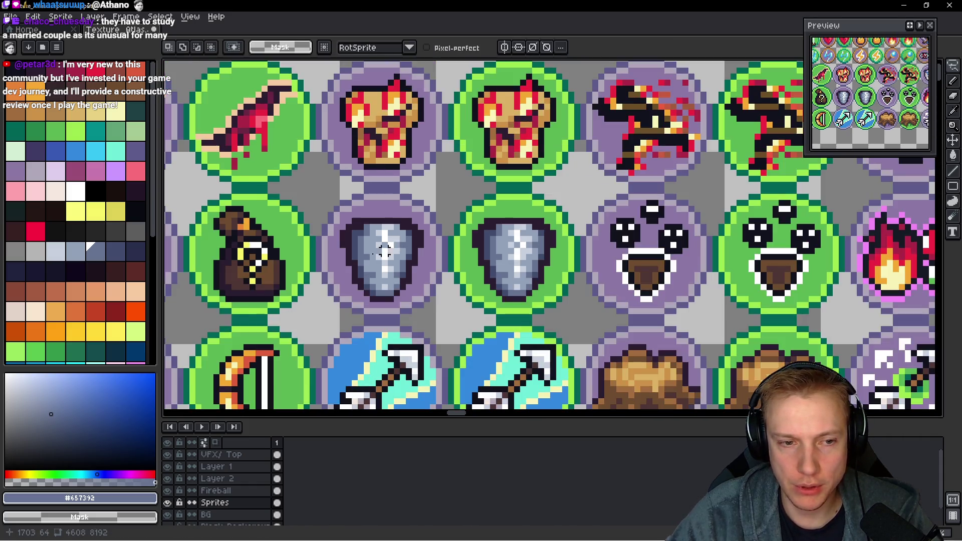
scroll(335, 255, "up", 6)
scroll(347, 256, "down", 2)
scroll(347, 256, "down", 2)
scroll(406, 289, "down", 2)
scroll(406, 290, "down", 1)
- Paint over excess dark outline pixels around the shields with the eyedropped purple and green backgrounds
left_click_drag(430, 301, 429, 257)
scroll(391, 232, "up", 6)
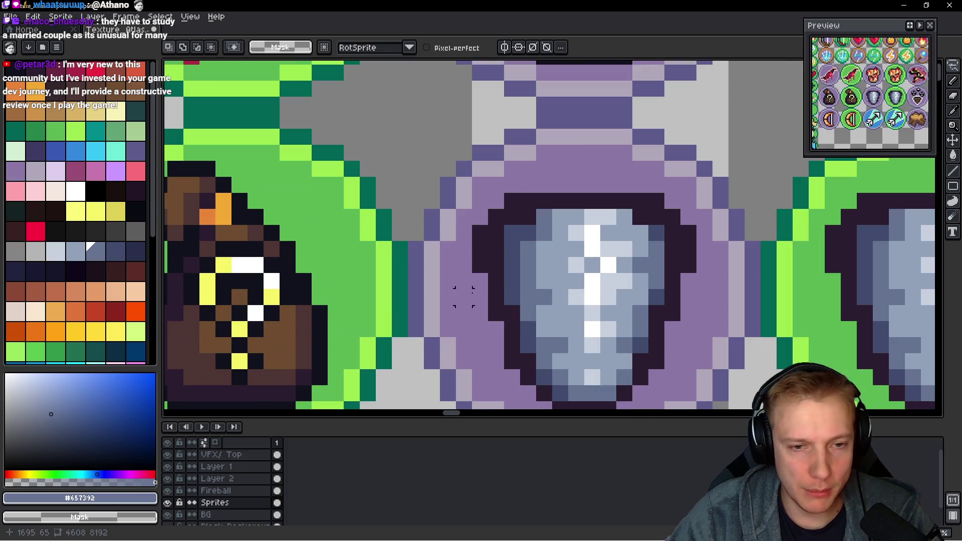
scroll(527, 265, "up", 3)
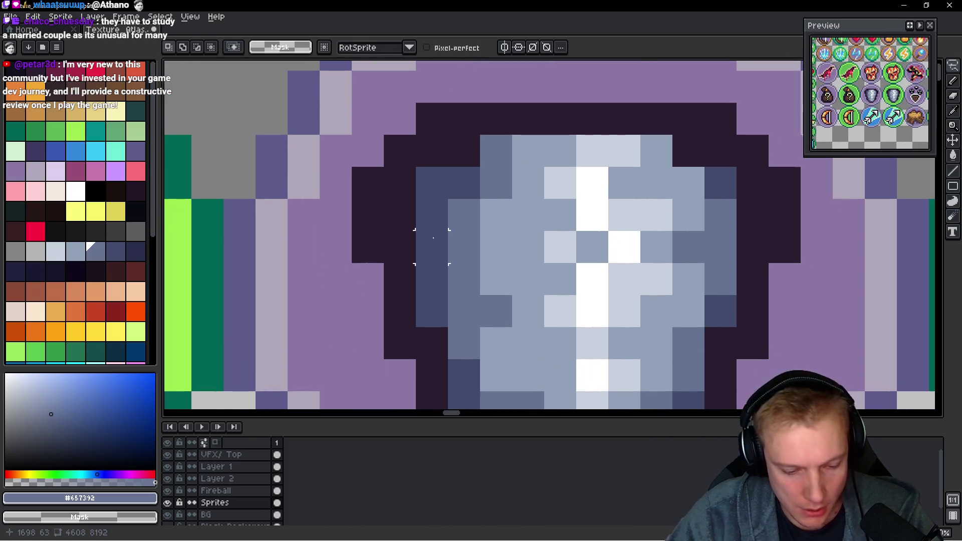
key("i")
left_click(362, 286)
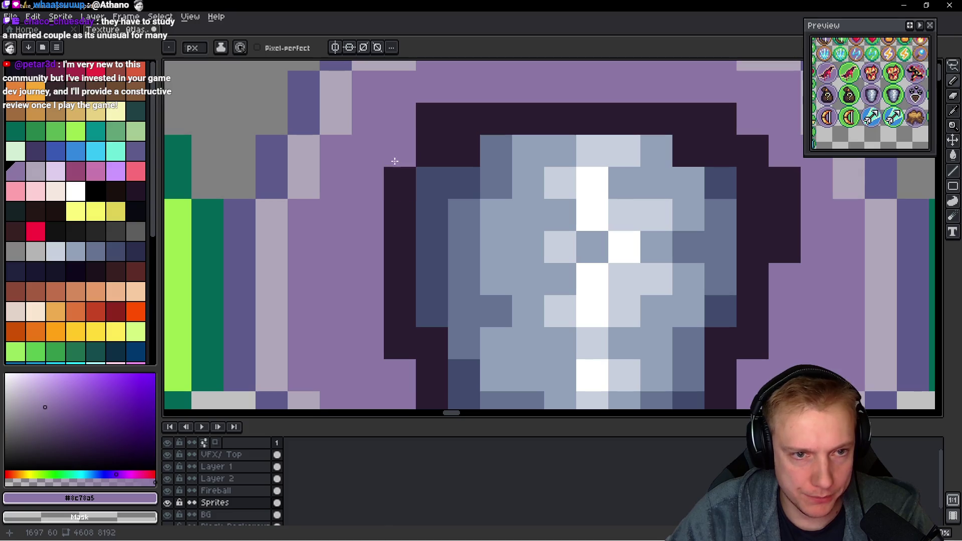
mouse_move(784, 199)
left_mouse_down()
mouse_move(794, 297)
mouse_move(796, 195)
left_mouse_up()
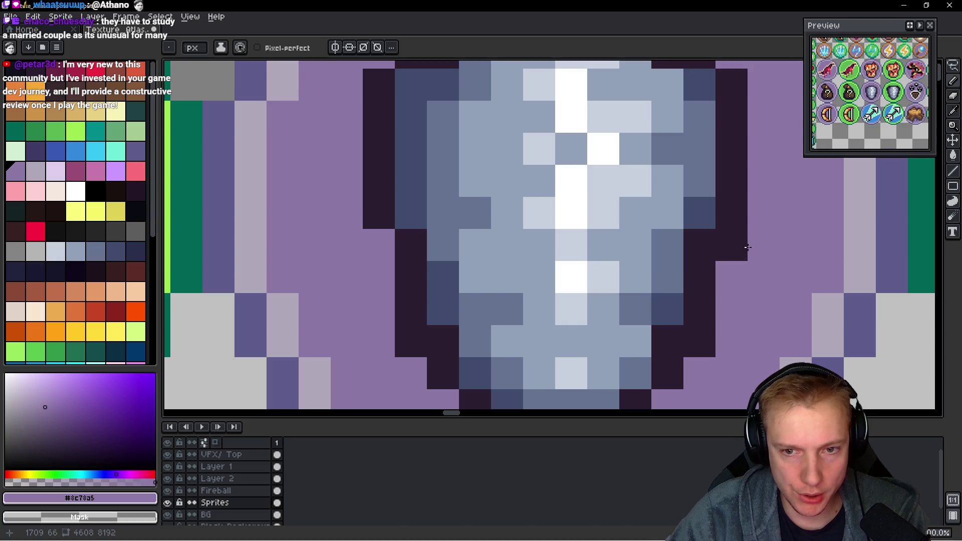
scroll(405, 323, "down", 3)
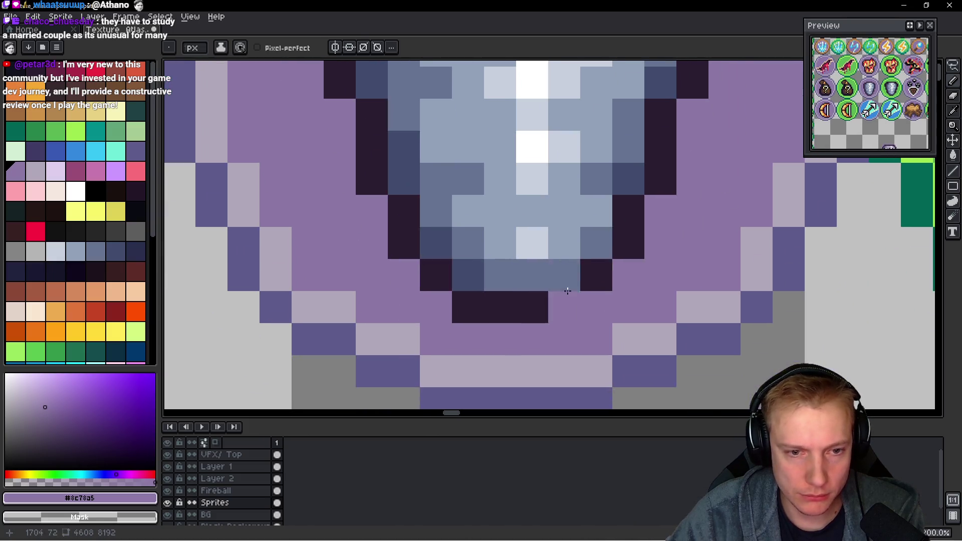
scroll(480, 225, "down", 3)
scroll(445, 258, "up", 6)
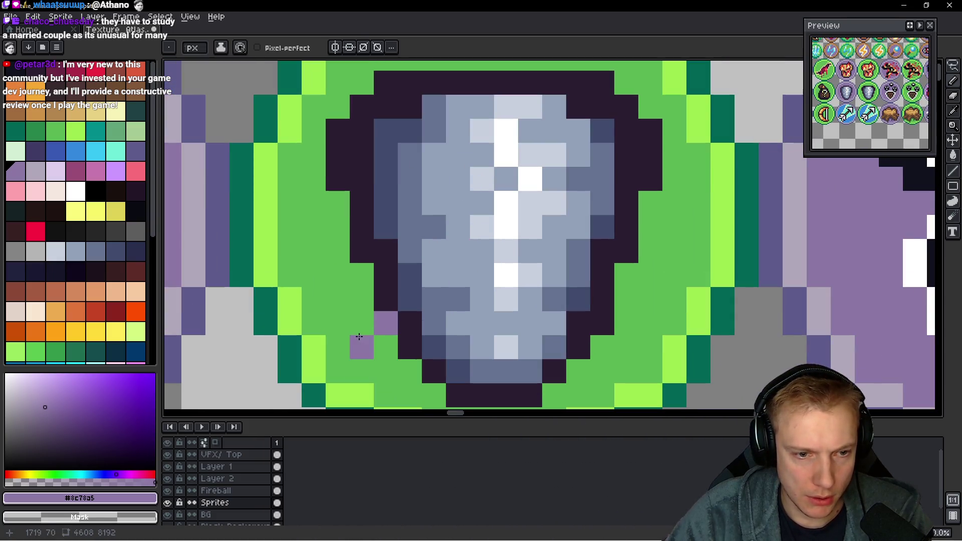
left_click(359, 340, "alt")
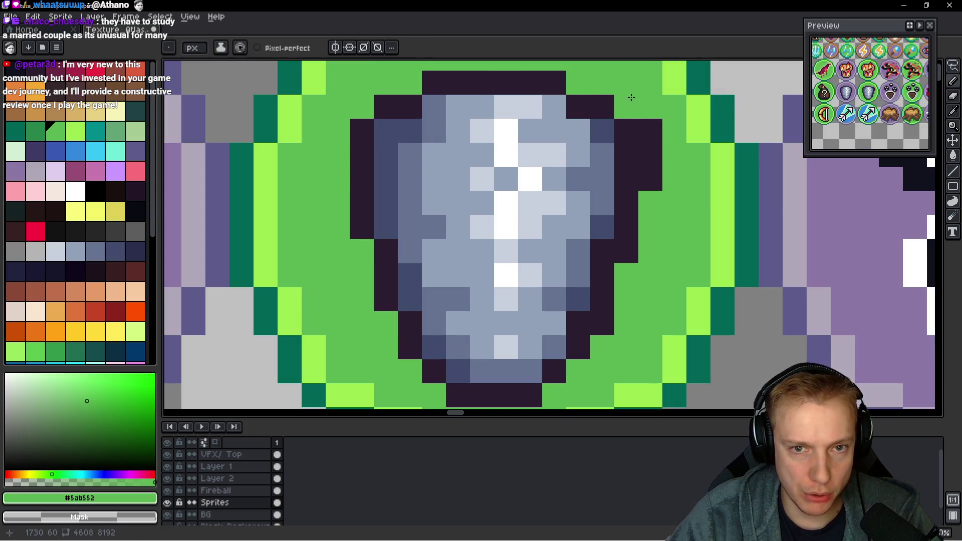
scroll(601, 321, "down", 3)
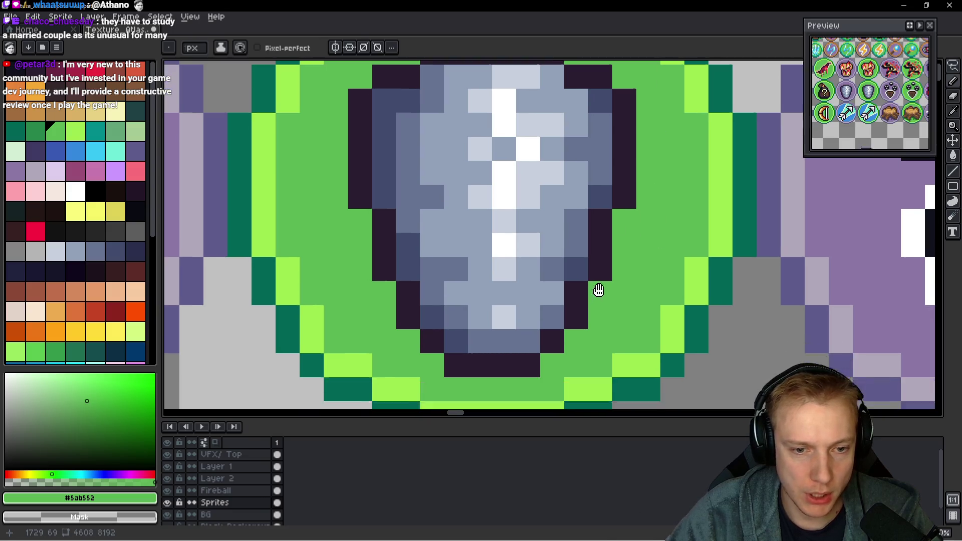
scroll(430, 248, "down", 3)
scroll(430, 248, "down", 3)
scroll(431, 248, "down", 3)
scroll(431, 249, "up", 1)
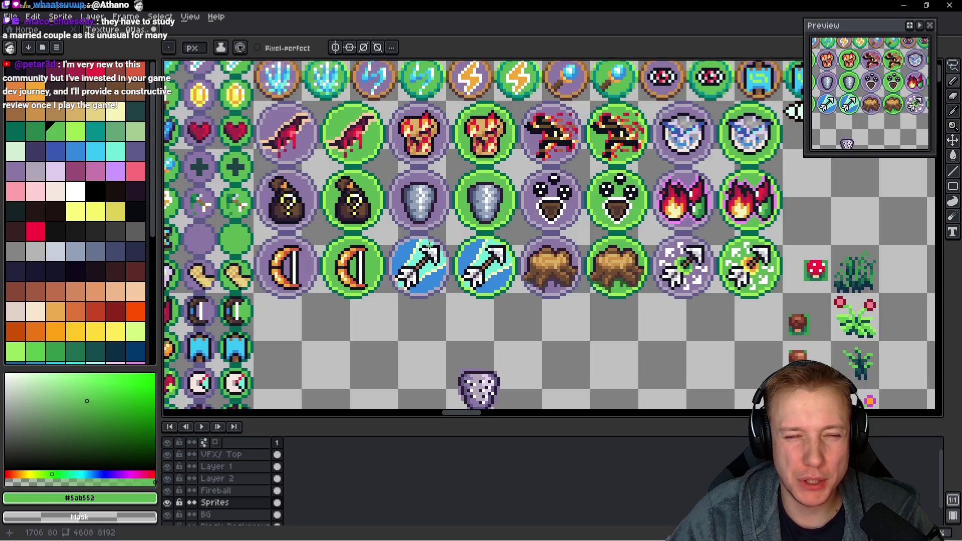
- Save the texture atlas and pan to another region of the sprite sheet
key("v")
key("ctrl+s")
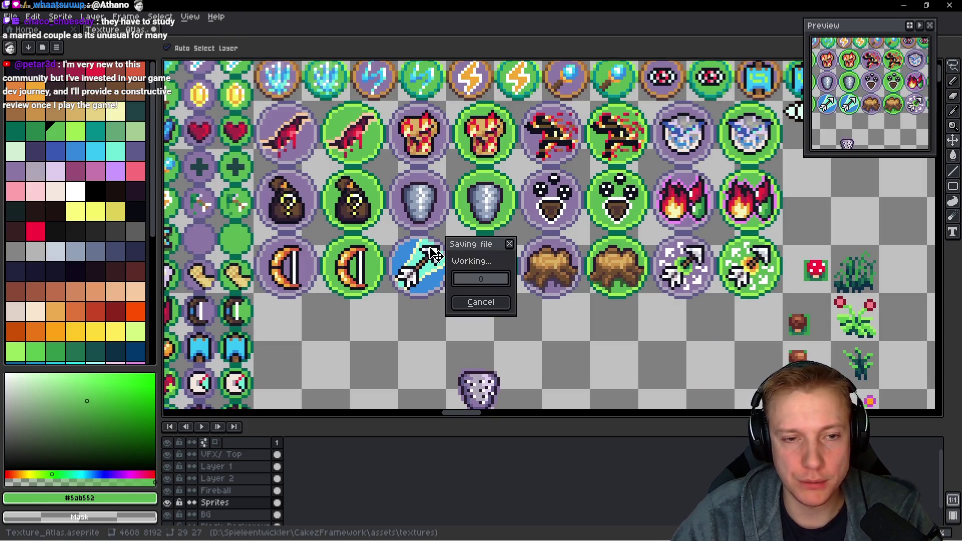
mouse_move(432, 254)
left_mouse_down()
mouse_move(577, 277)
mouse_move(556, 89)
left_mouse_up()
left_click_drag(556, 225, 587, 111)
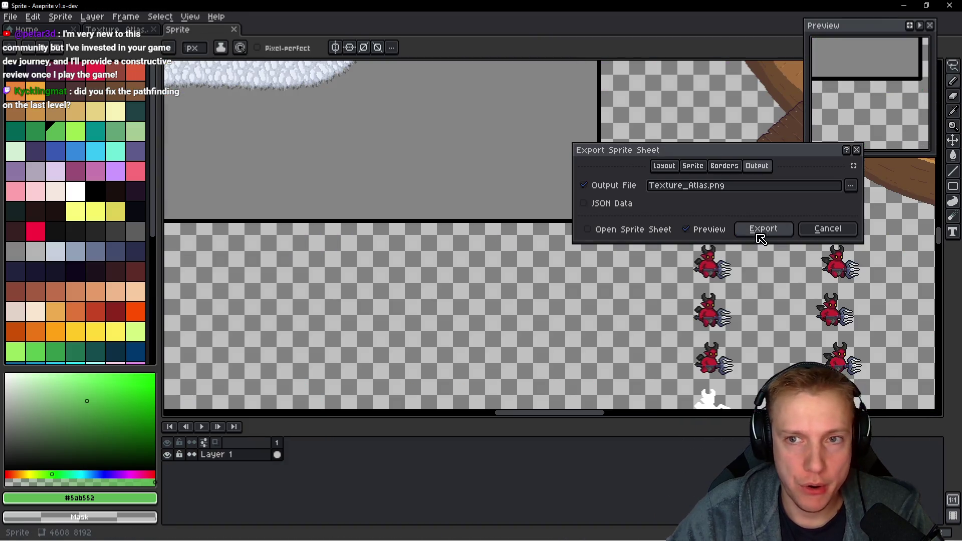
- Export the sprite sheet as Texture_Atlas.png and switch to the running game
left_click(762, 229)
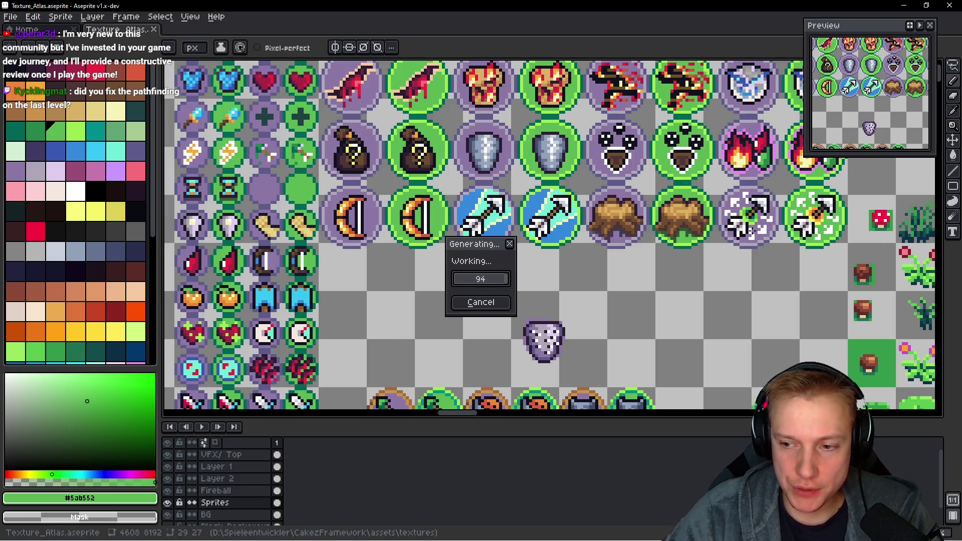
key("alt")
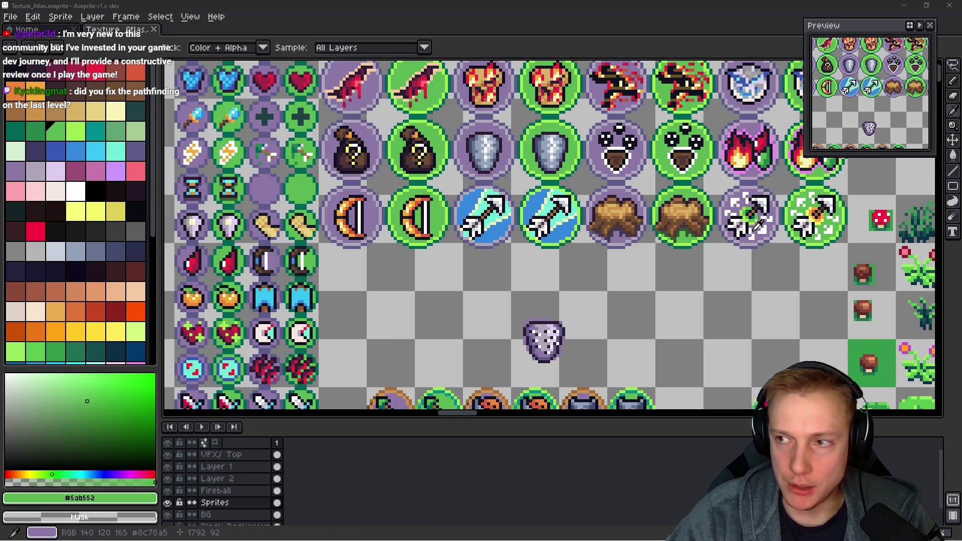
key("alt+Tab")
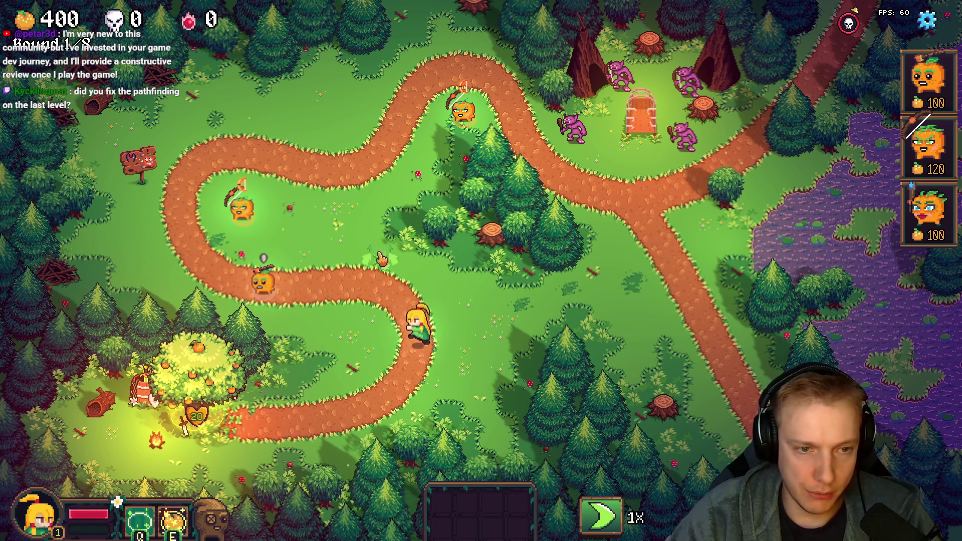
- Walk the hero down-right across the grass and back up to the left
key("s")
key("d")
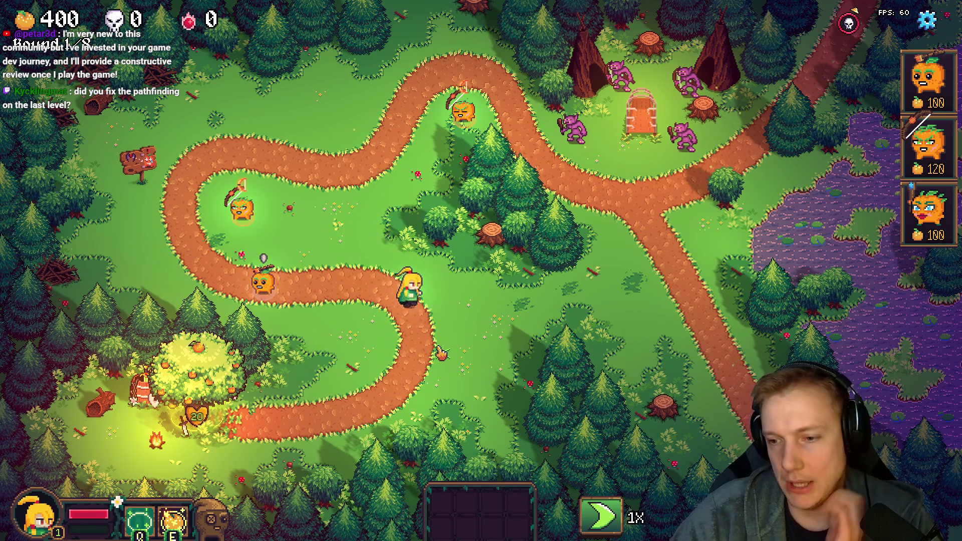
key("s")
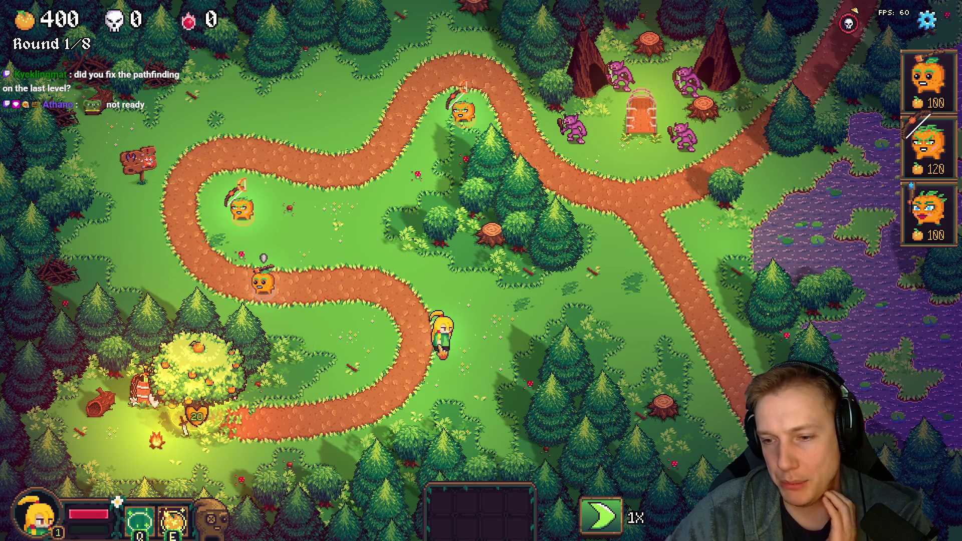
key("w")
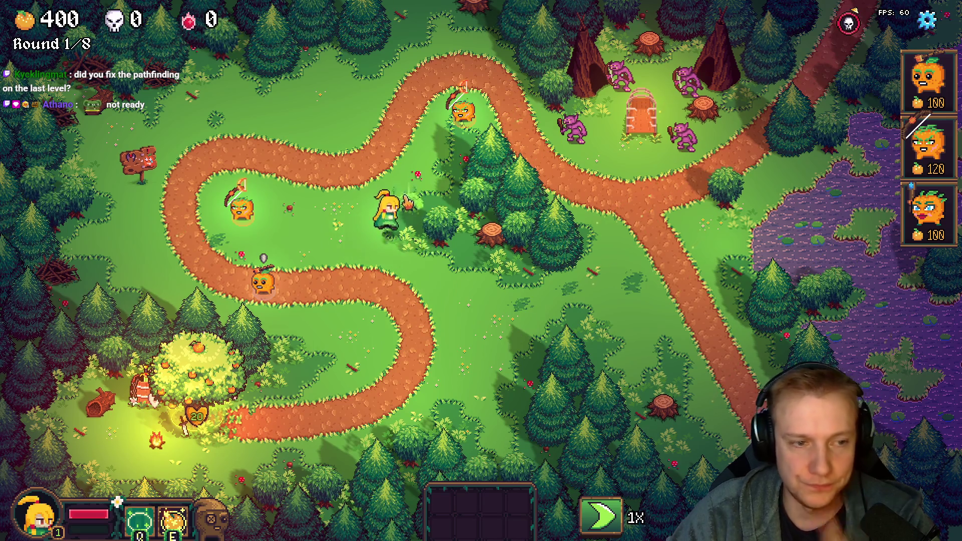
- Inspect the orange tower's stats twice, deselect it, and pick up a 100-gold tower to place
left_click(264, 286)
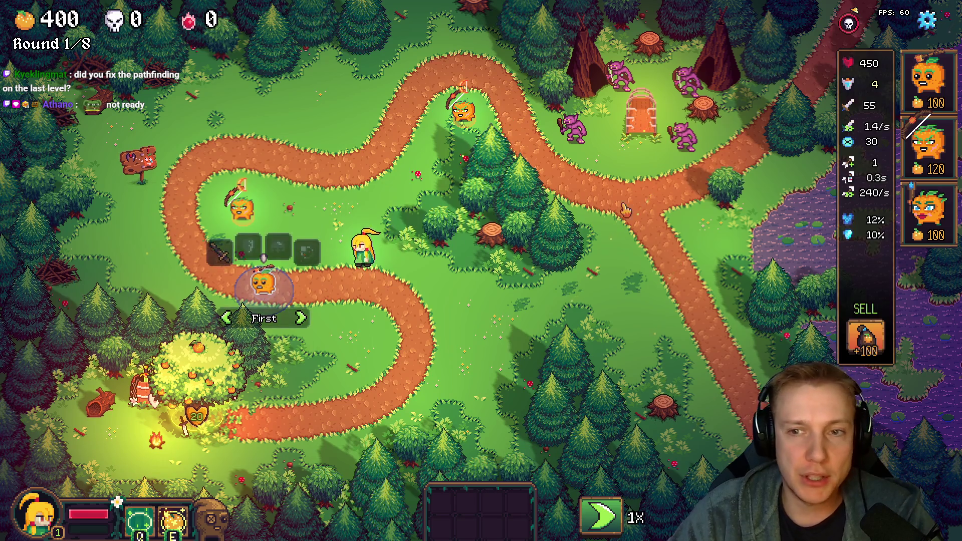
key("s")
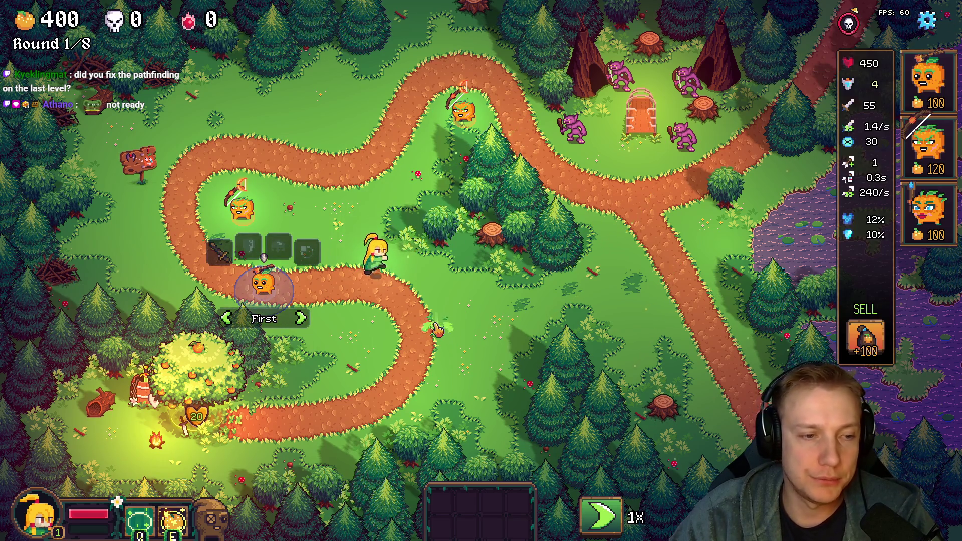
left_click(286, 287)
left_click(267, 284)
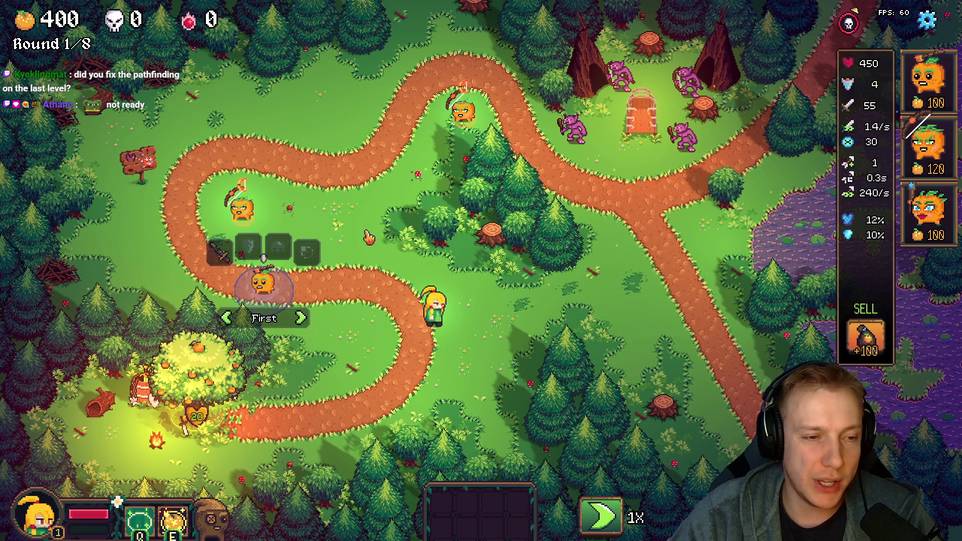
left_click(481, 342)
left_click(928, 214)
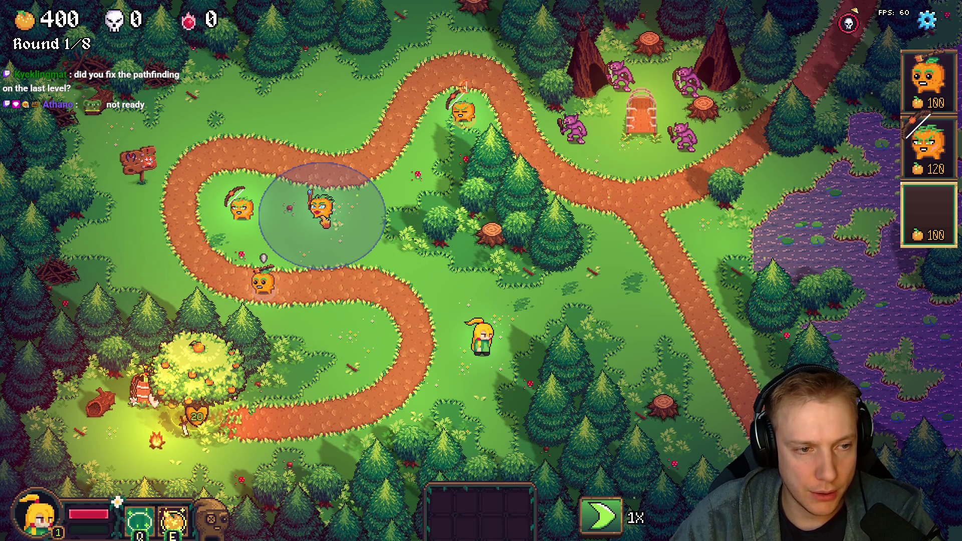
- Cancel the tower placement, then pick up and cancel the 120-gold and 100-gold towers too
right_click(327, 225)
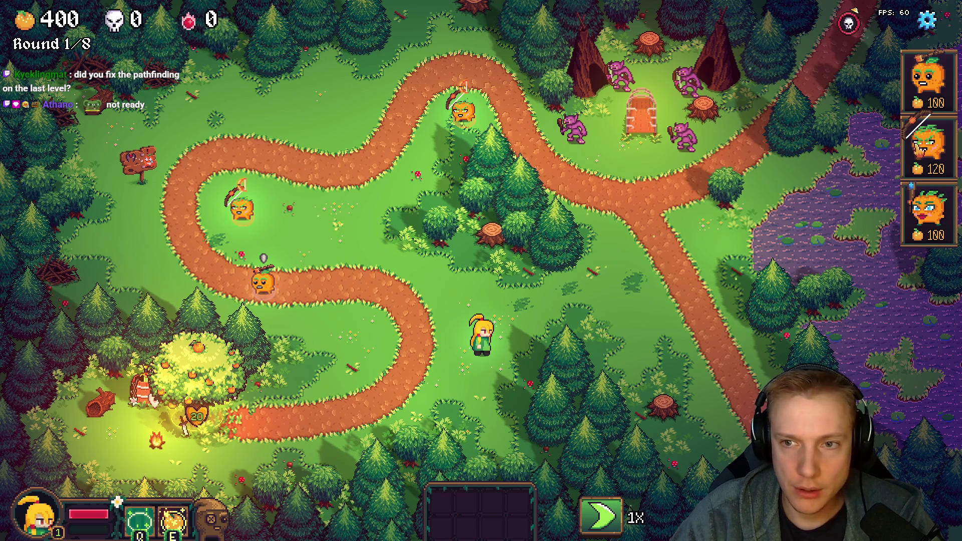
left_click(928, 151)
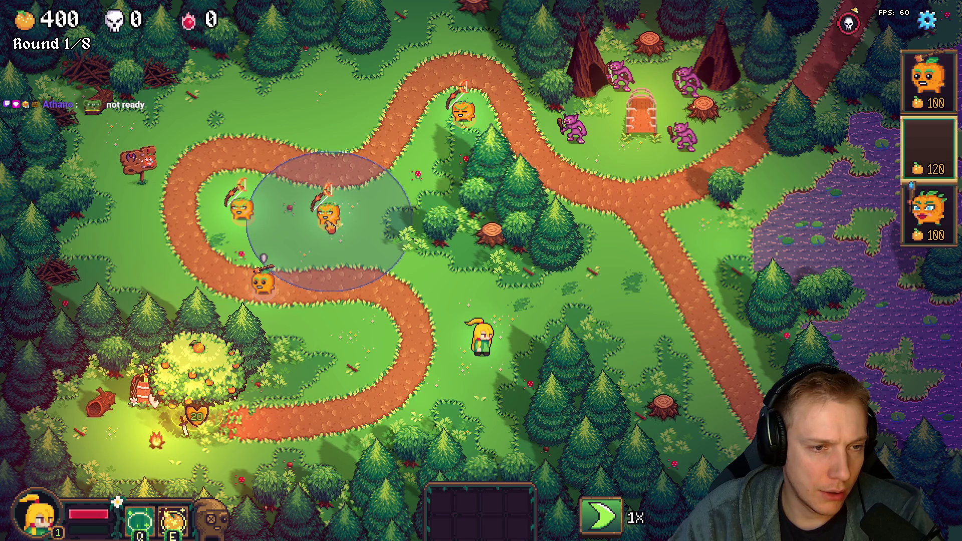
right_click(331, 221)
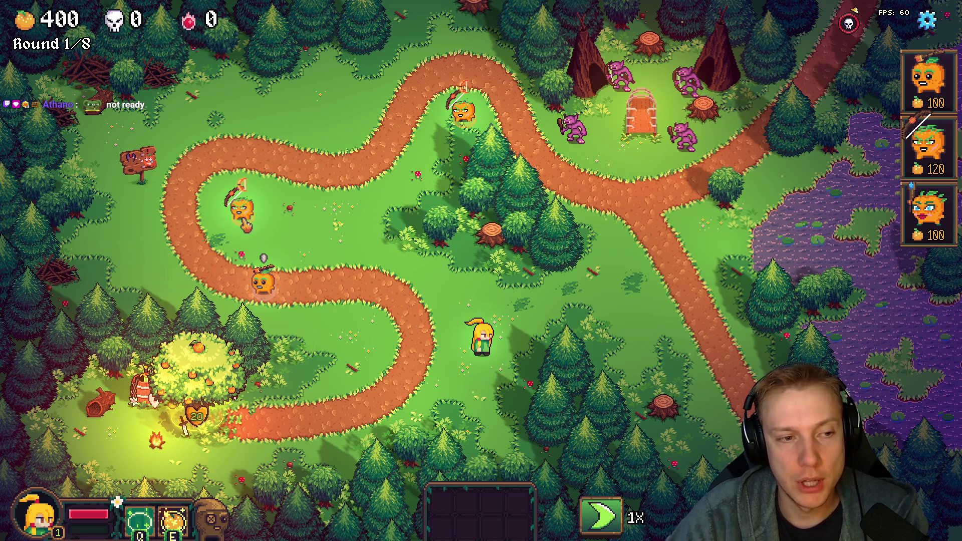
left_click(929, 214)
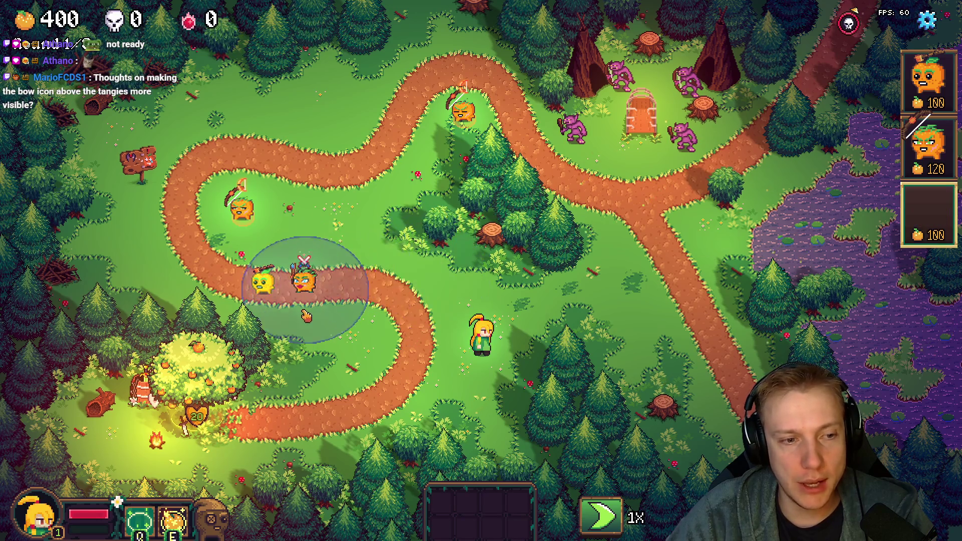
right_click(354, 338)
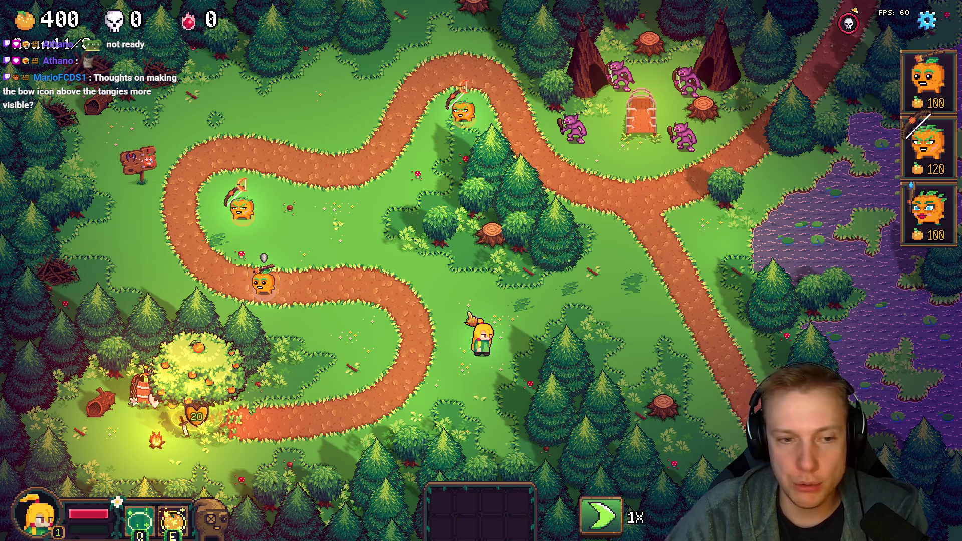
- Leave the level via the Options menu and confirm, returning to the skill tree
key("Escape")
left_click(483, 425)
left_click(543, 340)
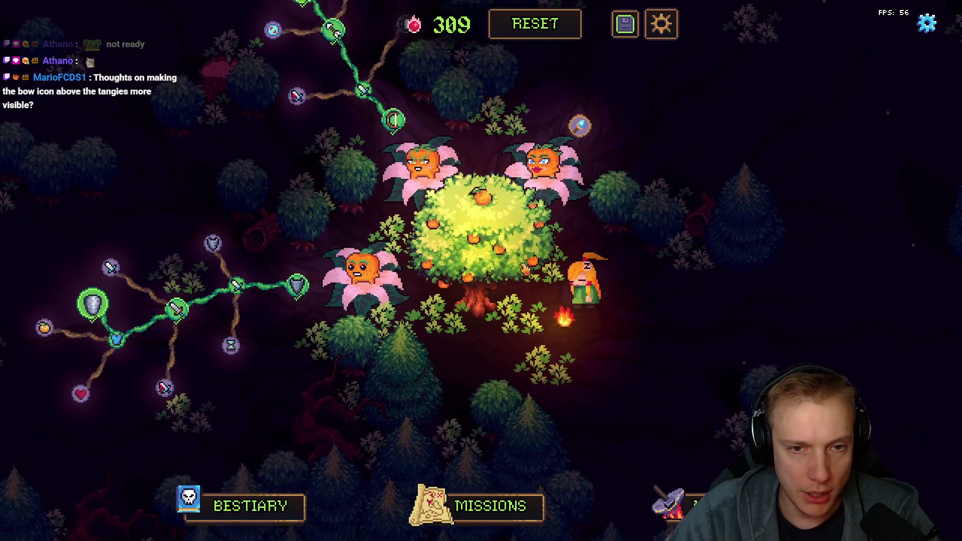
scroll(440, 331, "up", 2)
- Buy the Healing Power, Cooldown and two levels of the Range skill
left_click(447, 267)
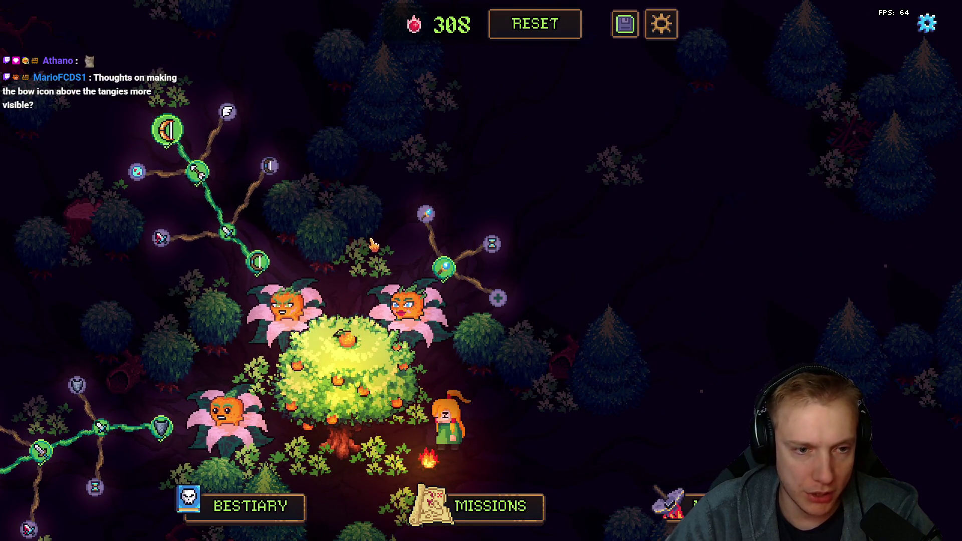
left_click(490, 244)
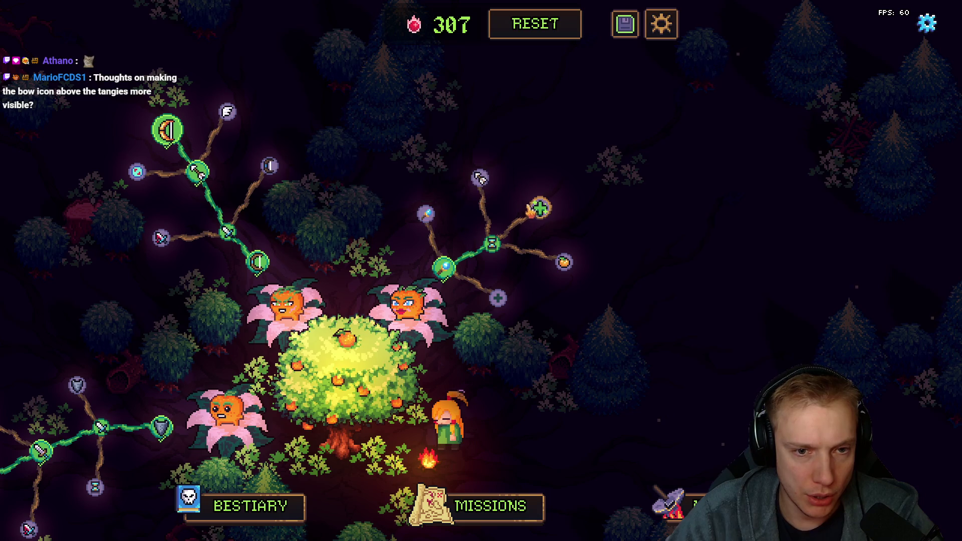
left_click(481, 179)
left_click(481, 179)
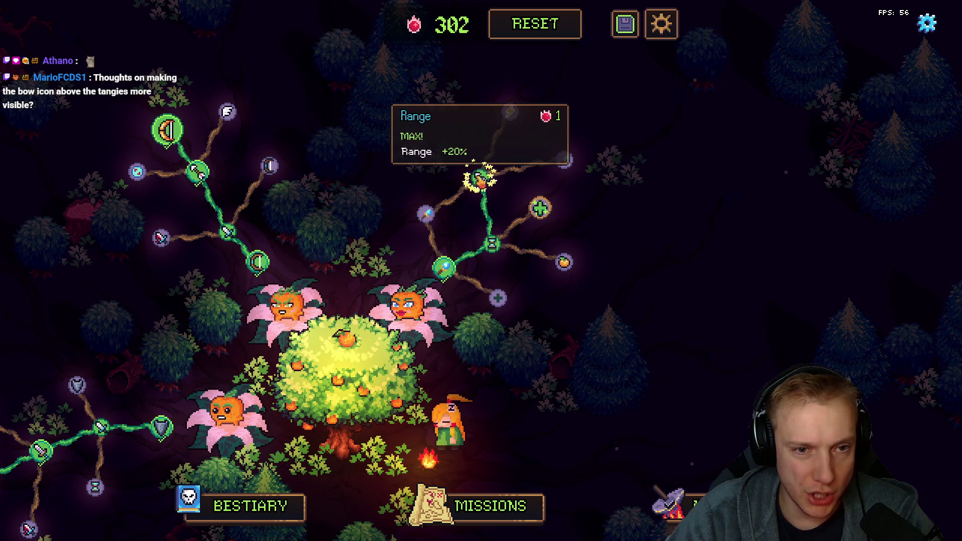
- Choose a mission from the world map and start the level
left_click(490, 505)
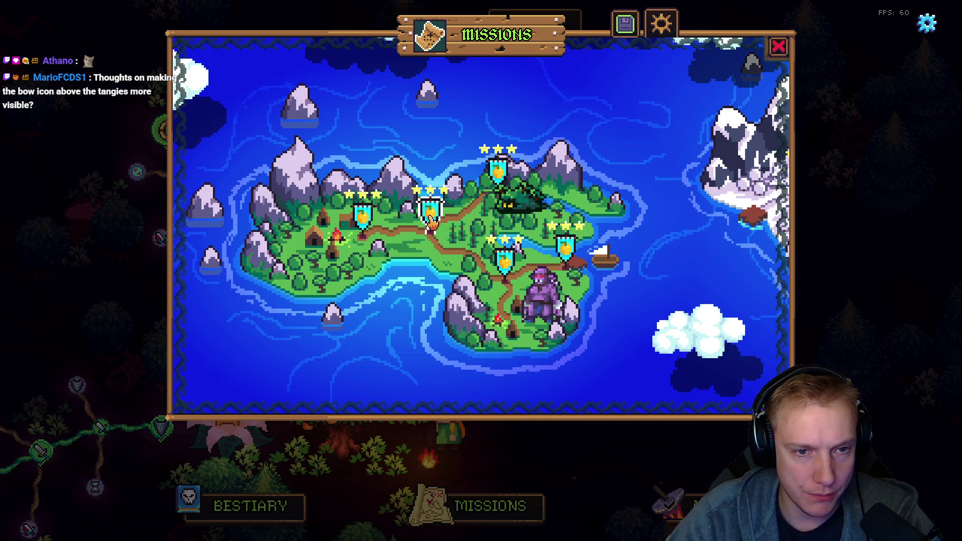
left_click(430, 219)
left_click(499, 363)
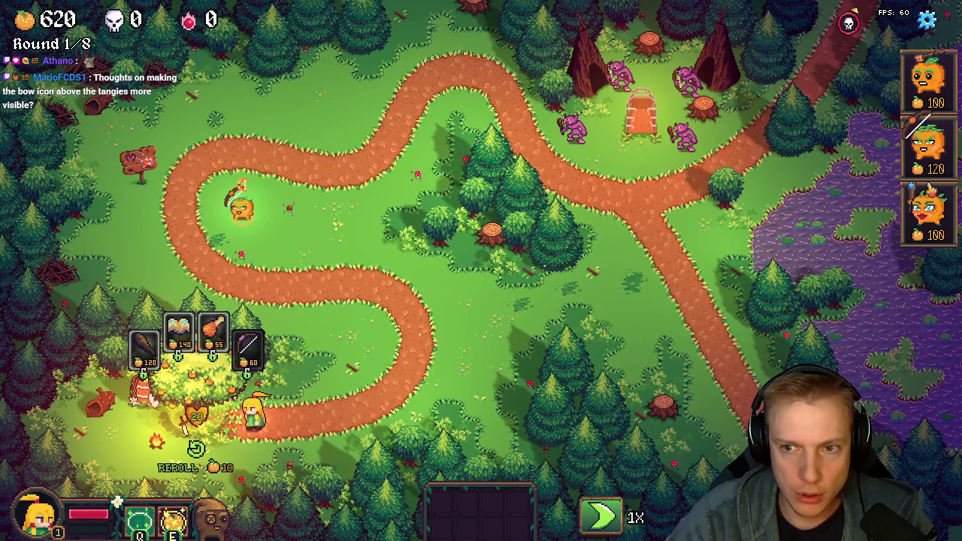
- Place two orange towers beside the path bends, check one's stats, pause and resume
left_click_drag(929, 78, 342, 284)
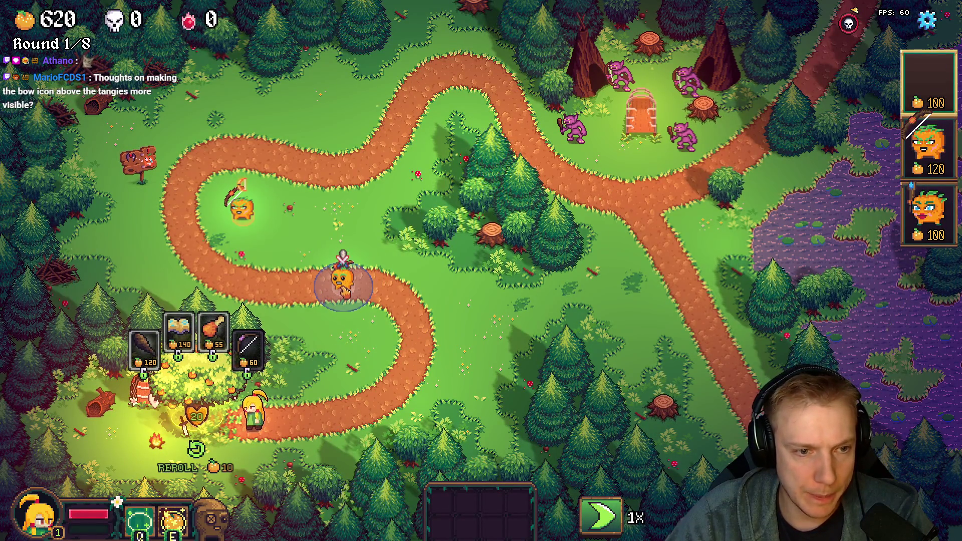
left_click(341, 282)
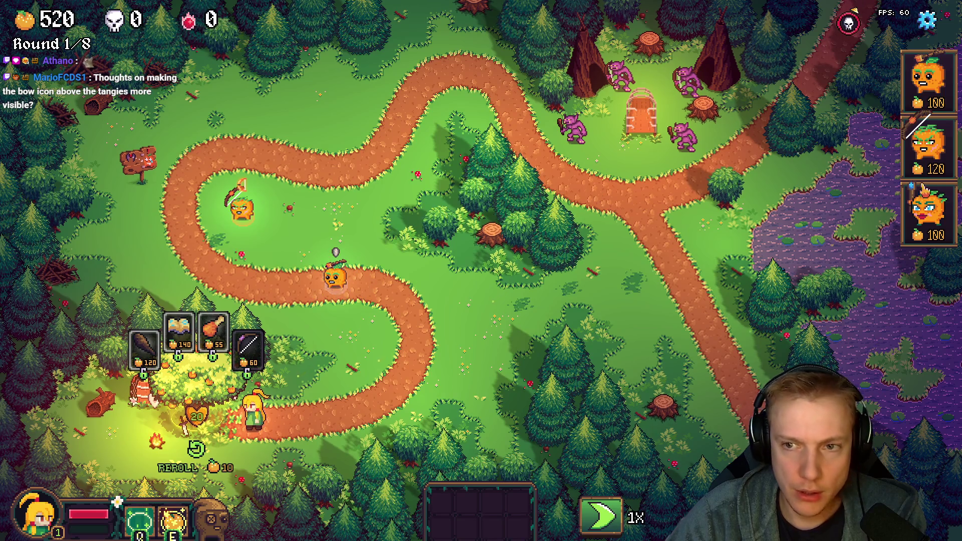
left_click_drag(928, 215, 372, 365)
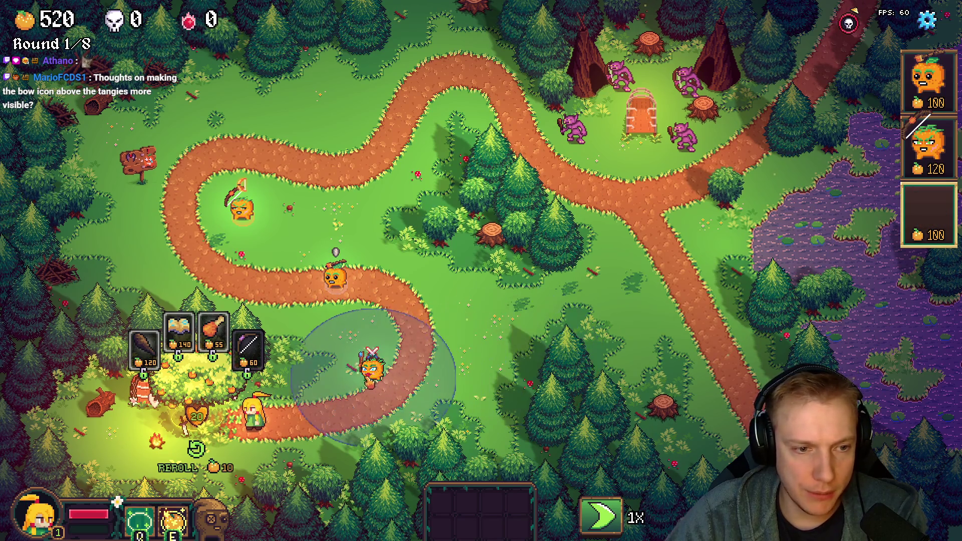
left_click(348, 353)
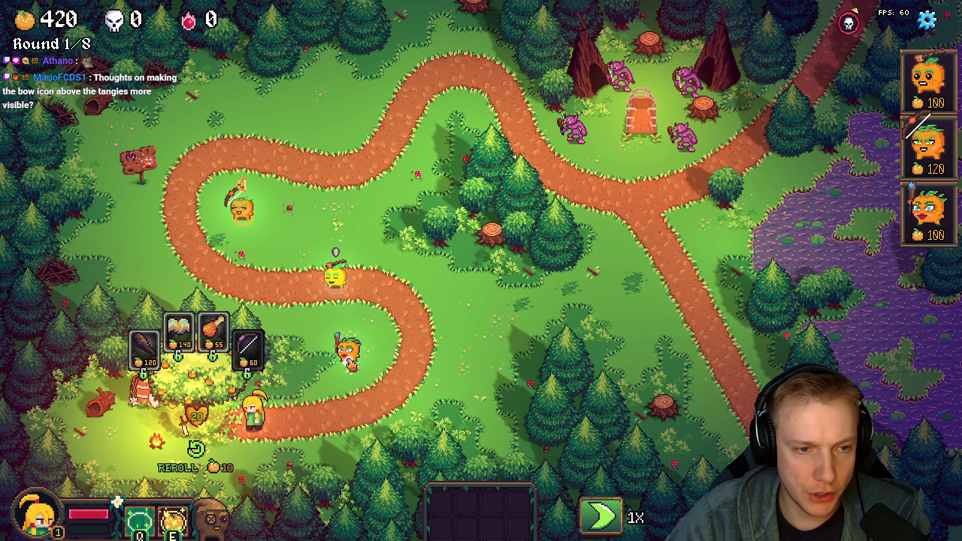
left_click(336, 278)
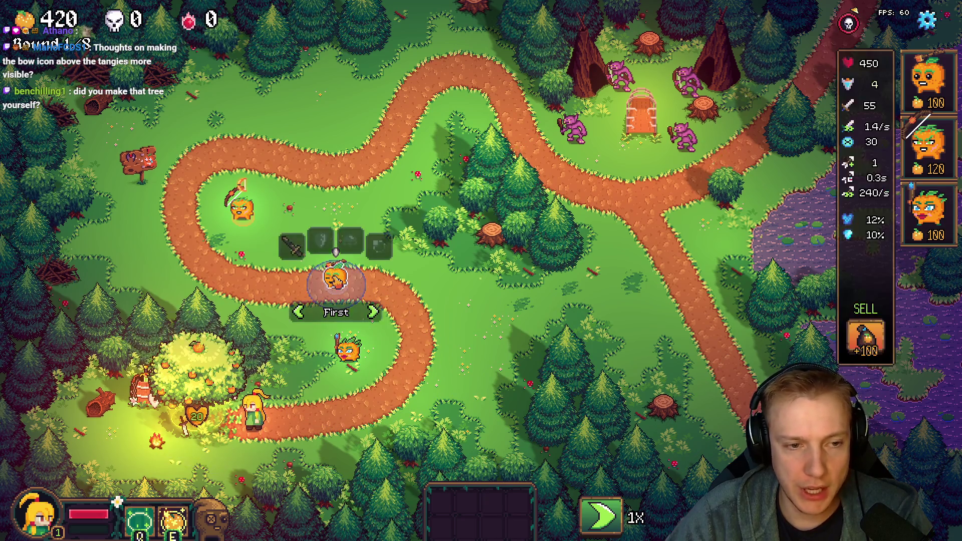
key("Escape")
key("Escape")
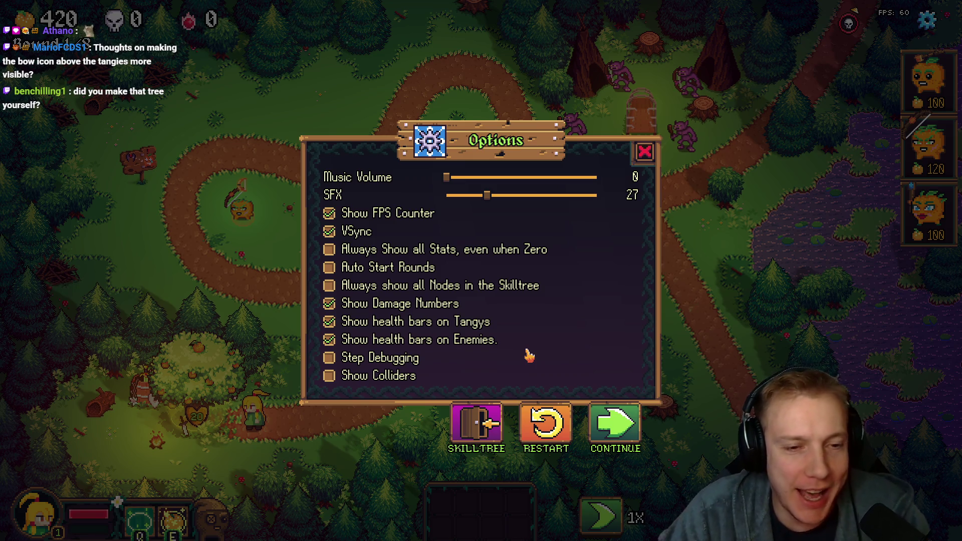
left_click(616, 425)
- Walk the hero around the grass, then bring up the TODO notes and the emoji picker
key("w")
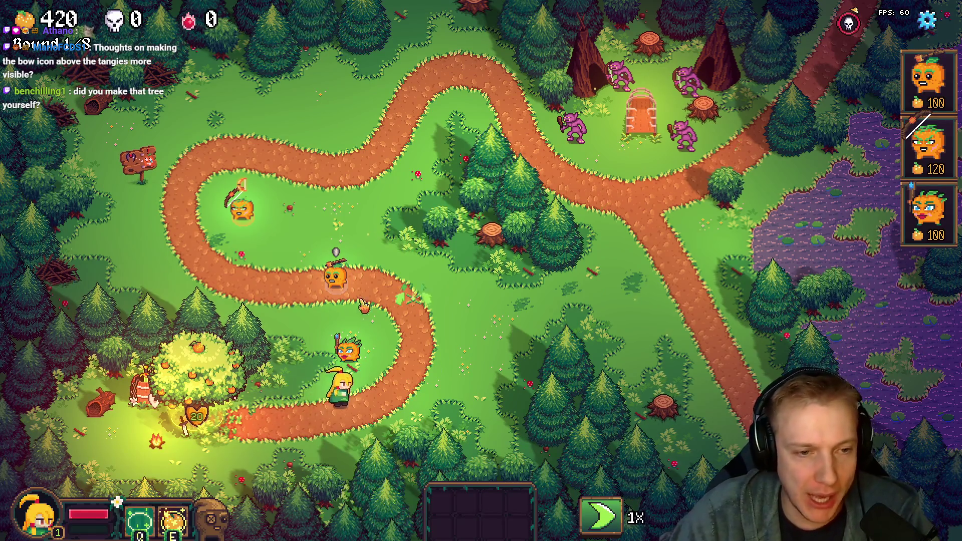
key("a")
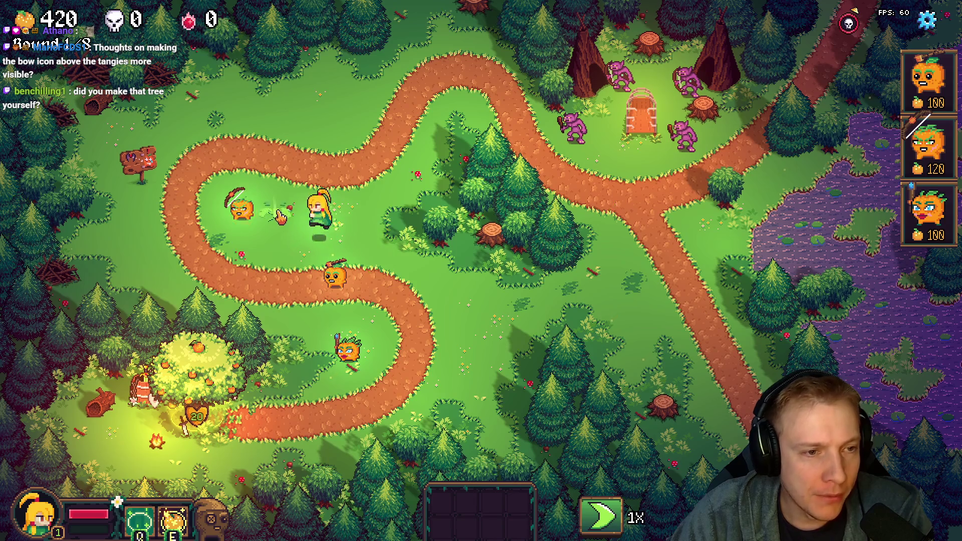
key("d")
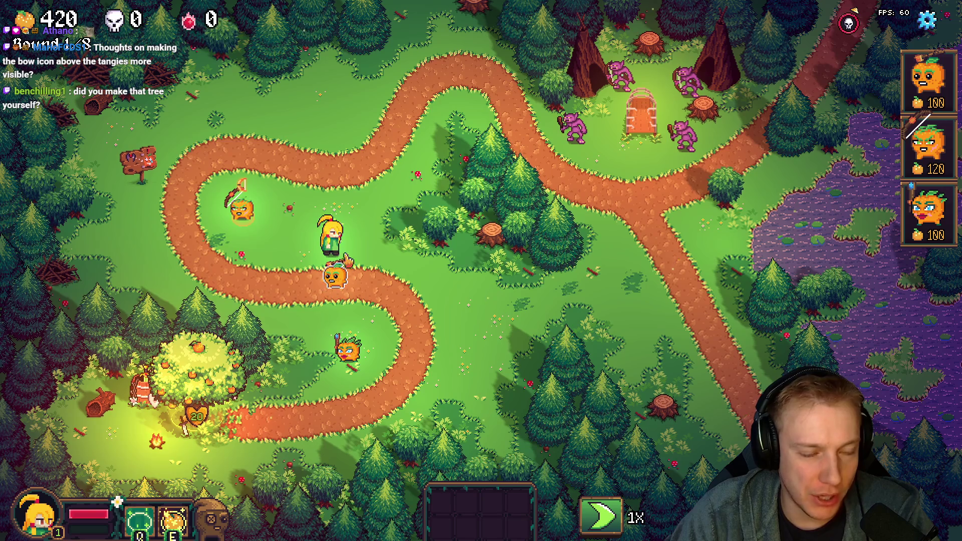
key("w")
key("d")
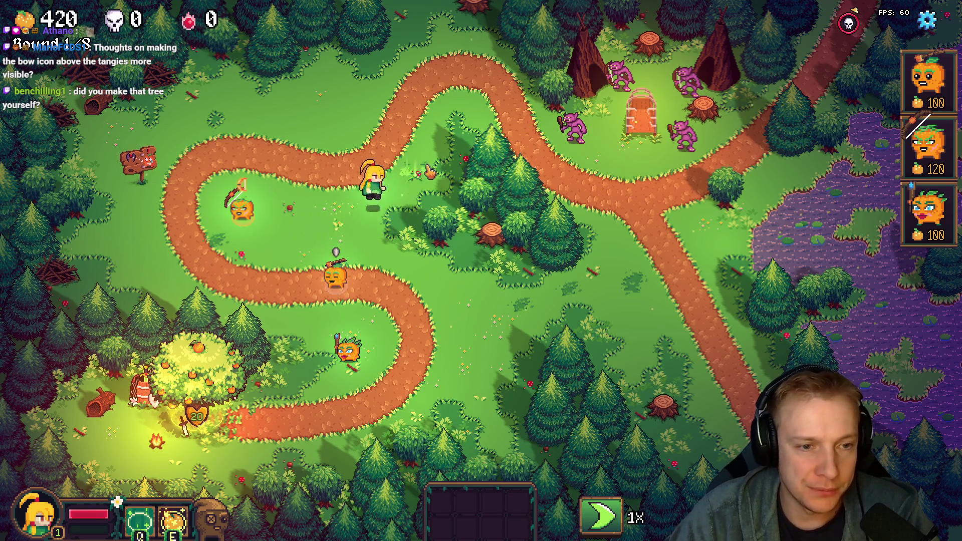
key("w")
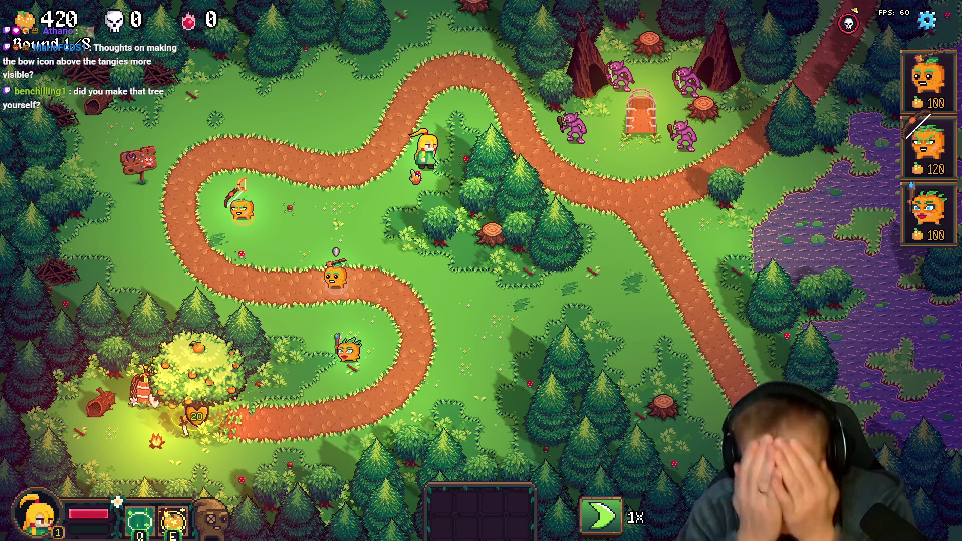
key("a")
key("a")
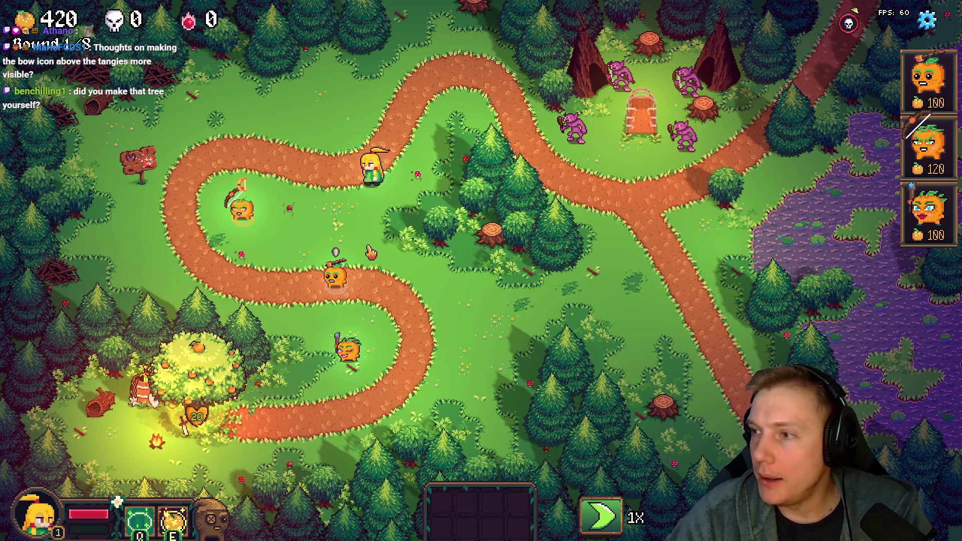
key("alt+Tab")
key("super+period")
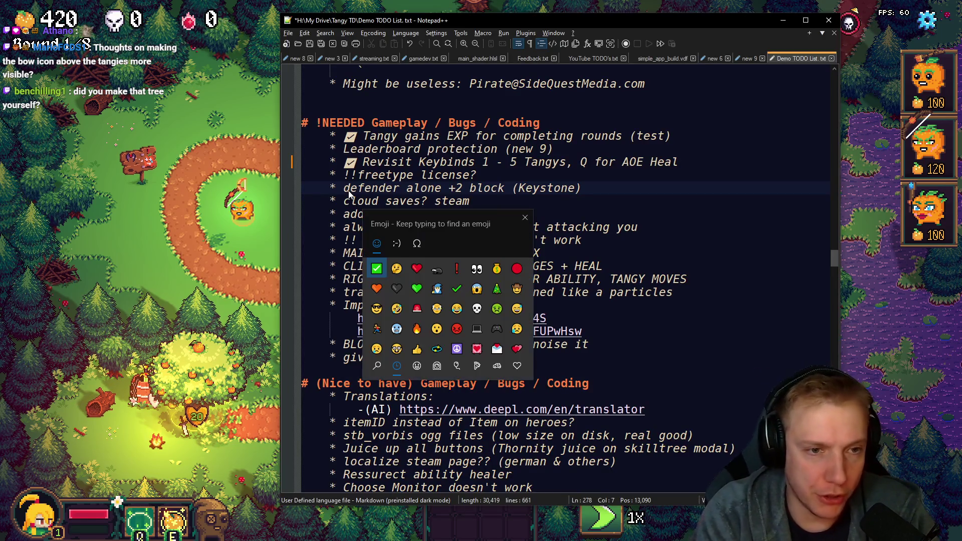
type("check")
- Insert ✅ before the defender alone +2 block item, then put the notes away for the game
key("Return")
key("Escape")
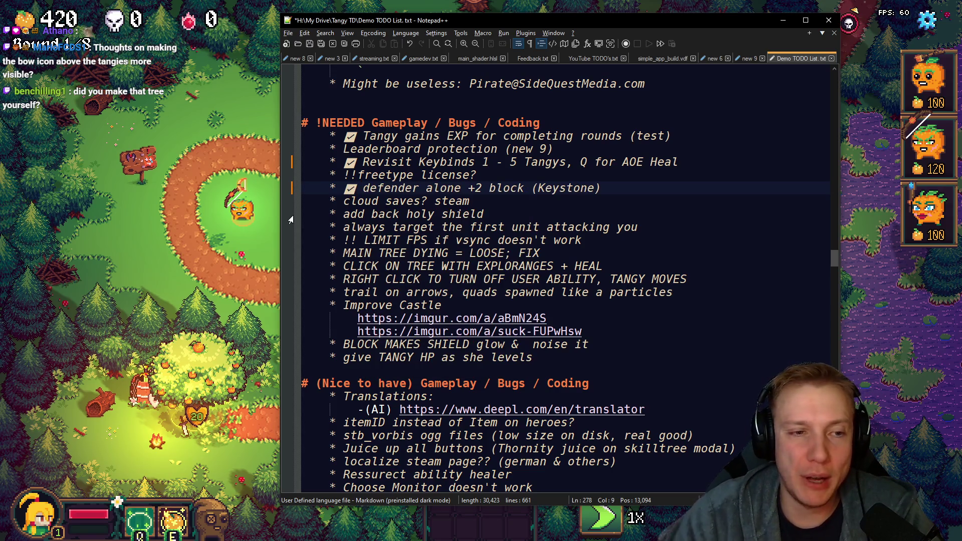
left_click_drag(617, 187, 277, 150)
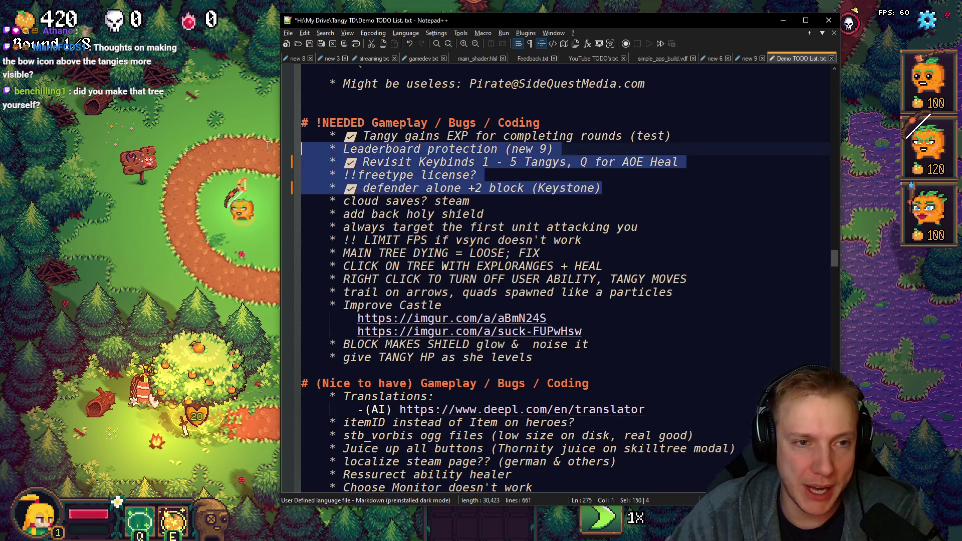
left_click(507, 176)
scroll(507, 176, "up", 8)
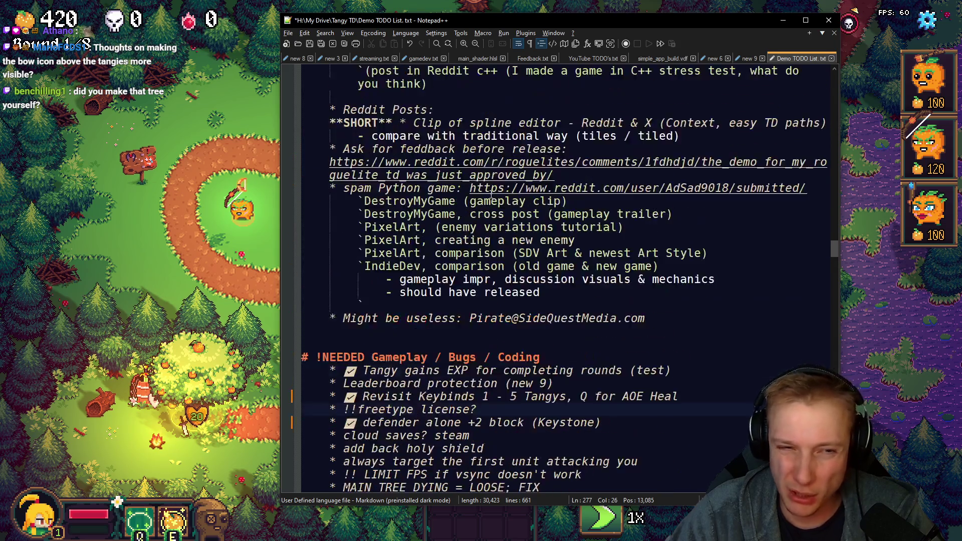
scroll(508, 263, "up", 8)
scroll(508, 263, "up", 5)
scroll(508, 263, "up", 6)
scroll(507, 263, "up", 6)
scroll(507, 264, "up", 10)
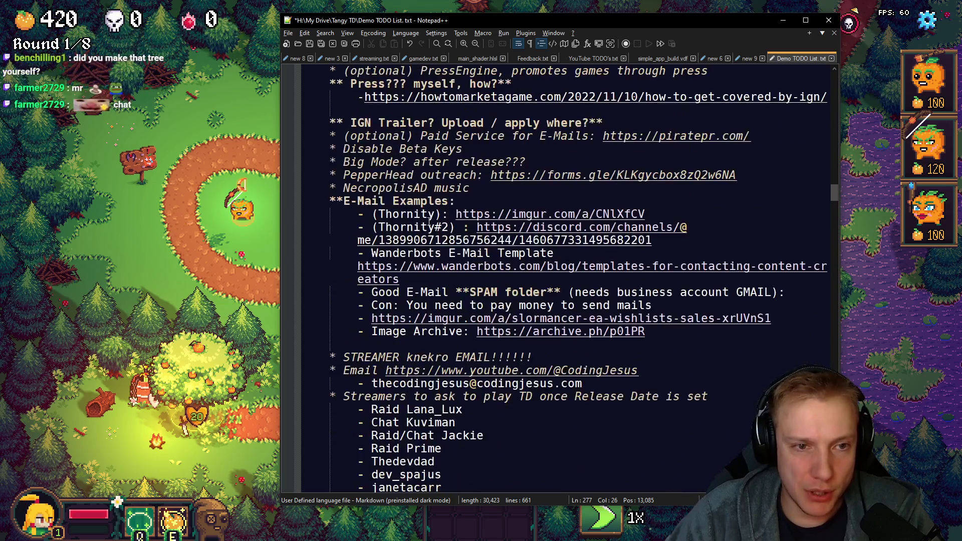
scroll(507, 264, "down", 3)
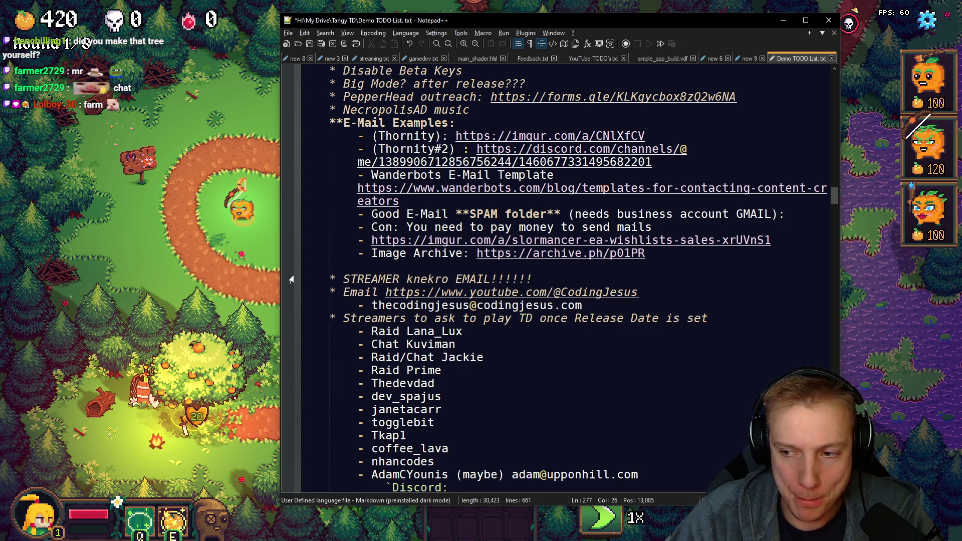
key("alt+Tab")
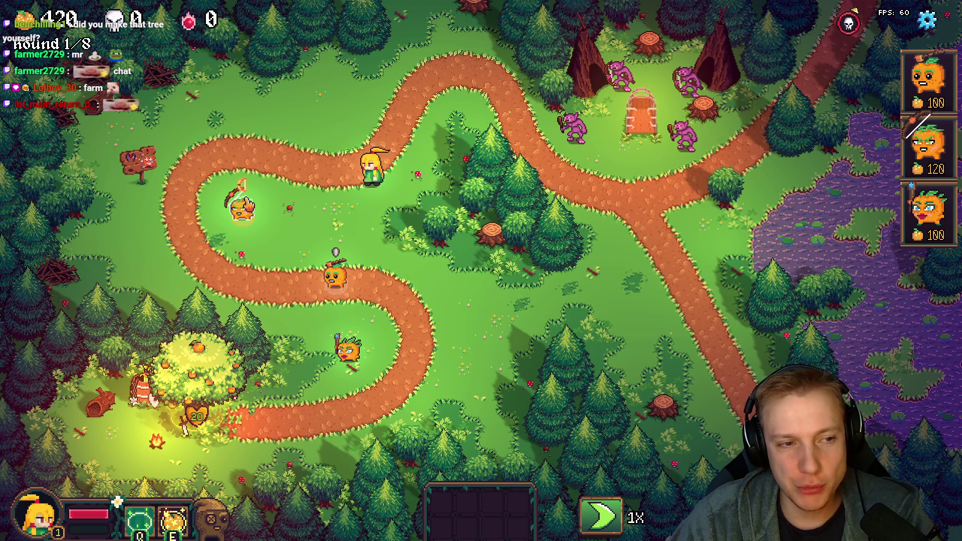
- Select the bow icon's tile in the atlas, cut it and paste it back on the BG layer
key("alt+Tab")
scroll(235, 219, "up", 3)
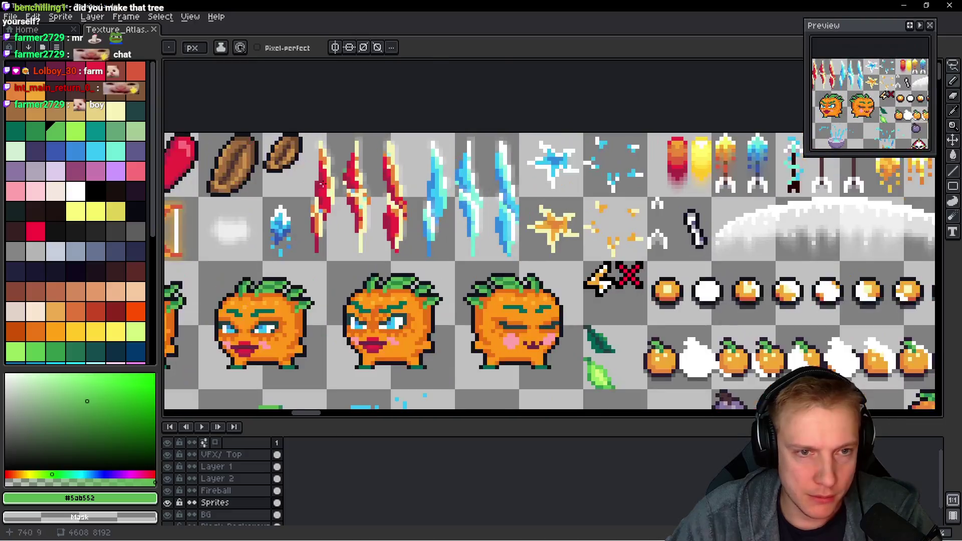
scroll(234, 218, "up", 2)
scroll(301, 226, "up", 2)
scroll(330, 248, "up", 2)
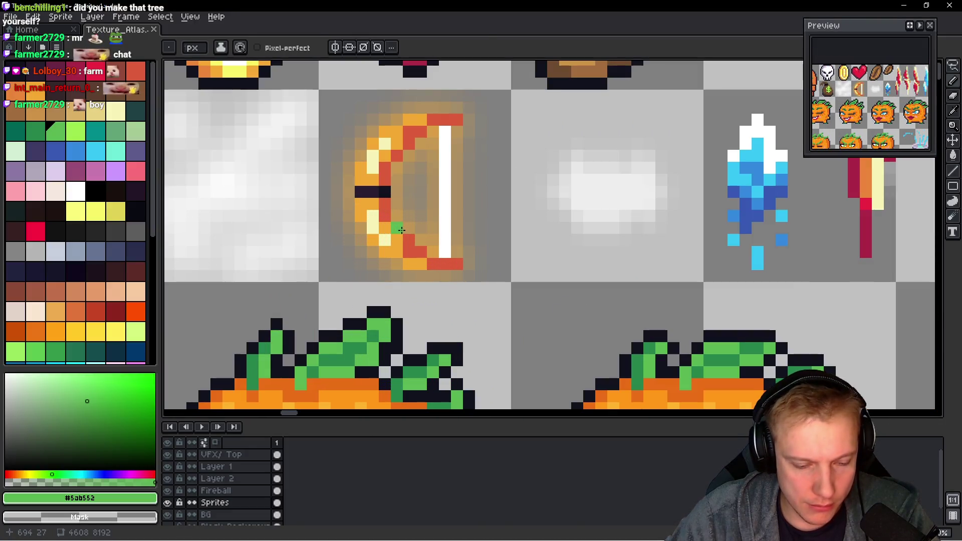
key("m")
left_click_drag(320, 281, 511, 90)
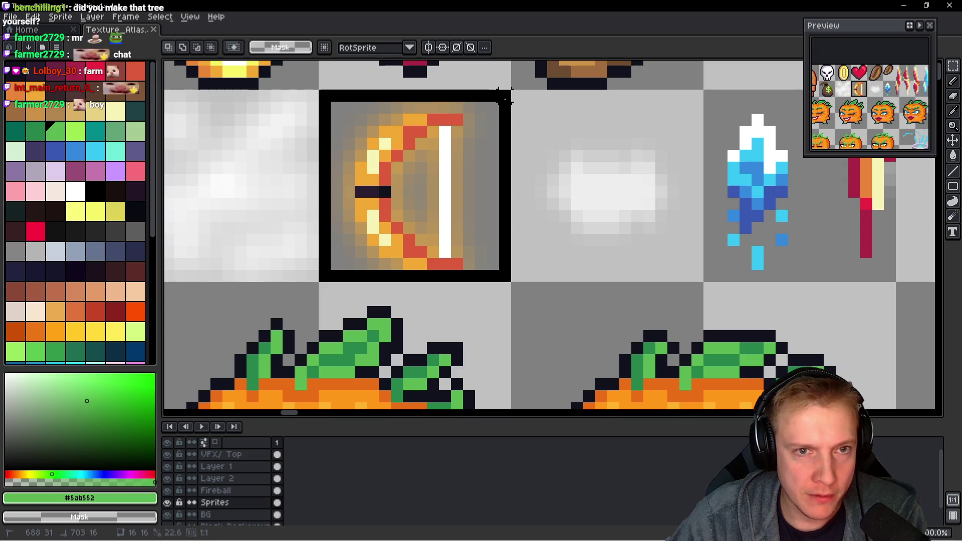
scroll(466, 188, "down", 3)
key("ctrl+x")
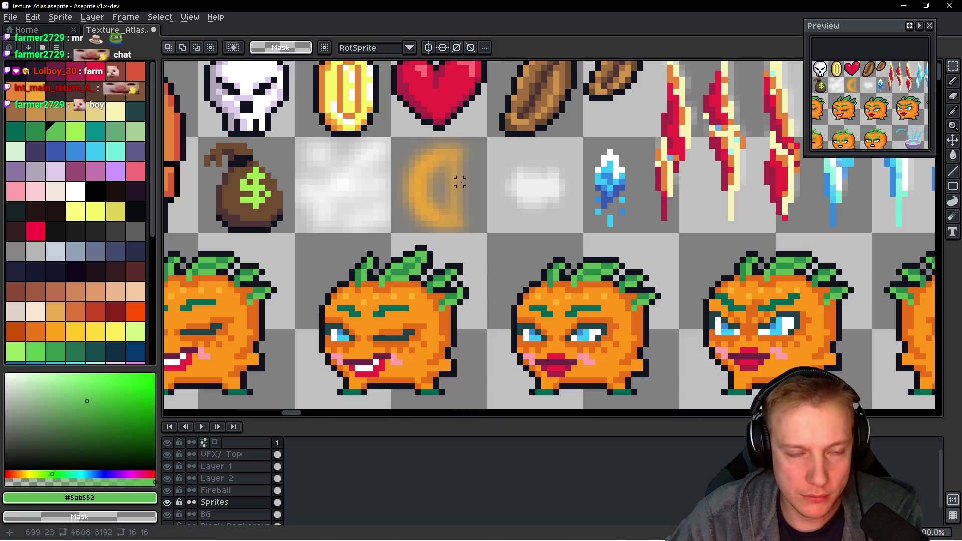
key("ctrl+v")
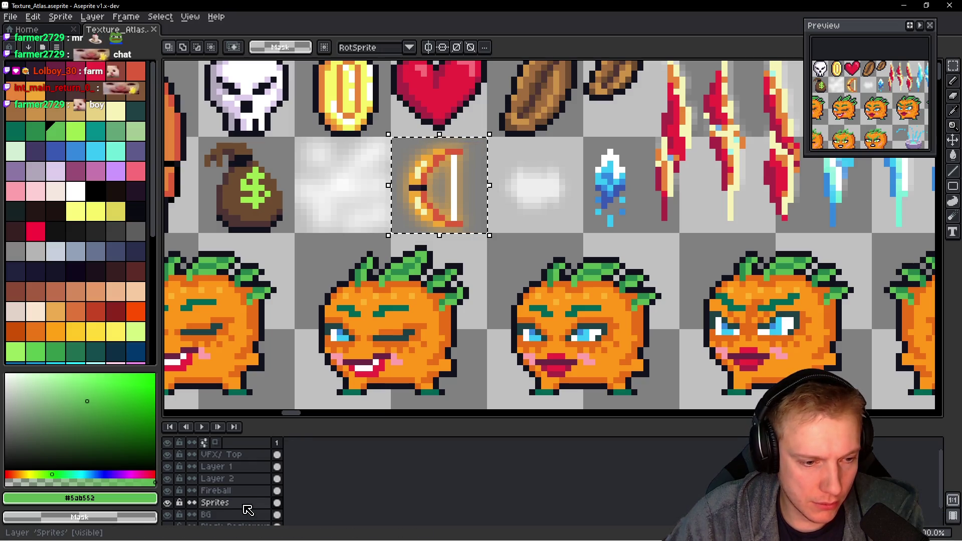
left_click(526, 271)
left_click(206, 514)
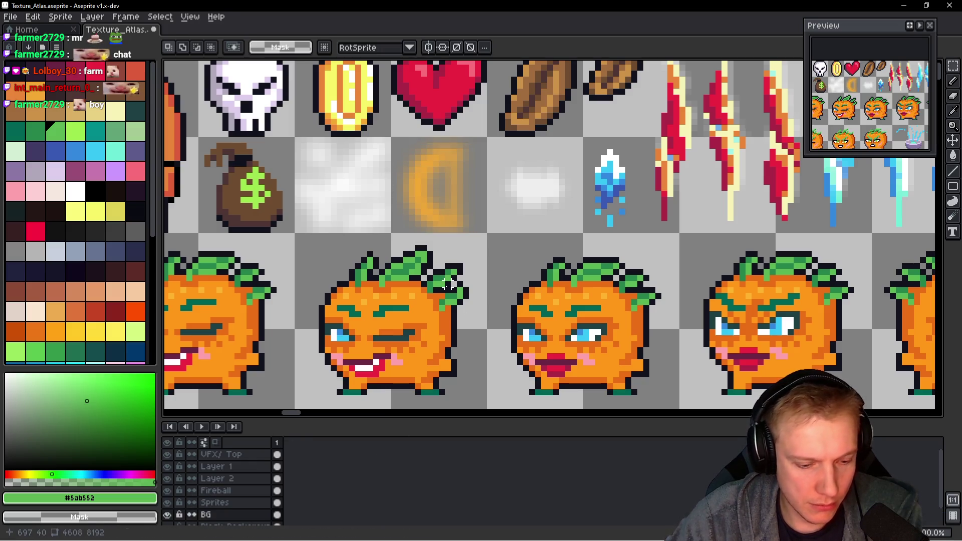
key("ctrl+v")
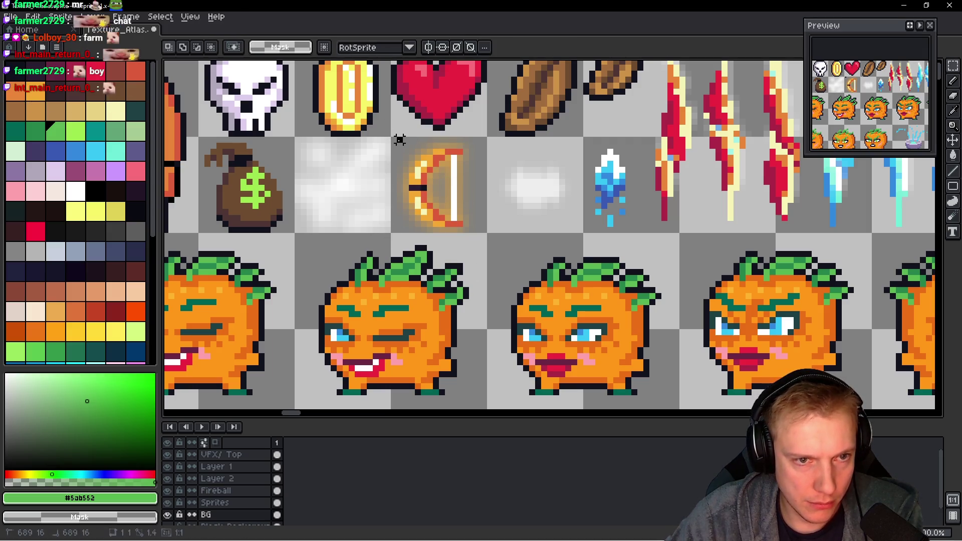
- Cut the whole bow tile empty, pan across the sheet and paste the old bow back on
left_click_drag(394, 138, 448, 179)
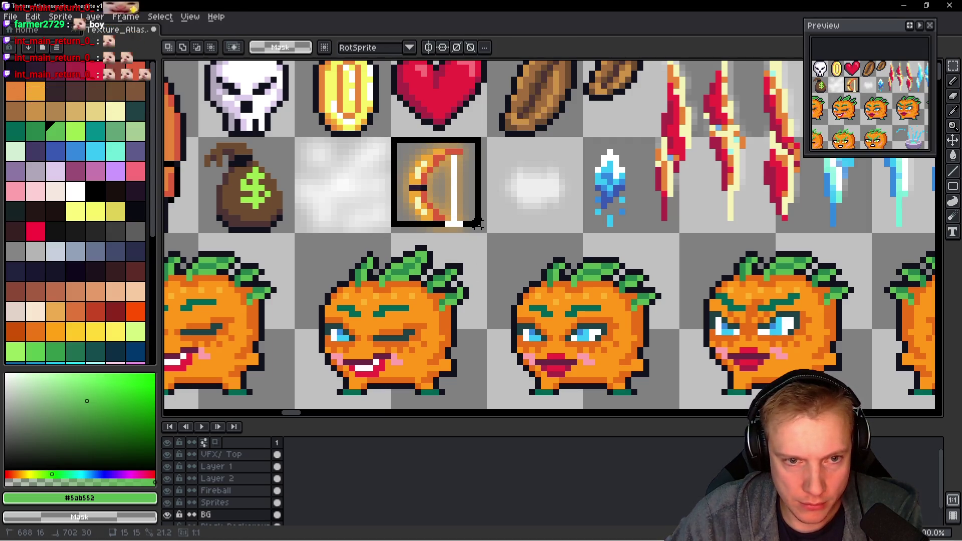
left_click_drag(390, 137, 485, 228)
key("ctrl+x")
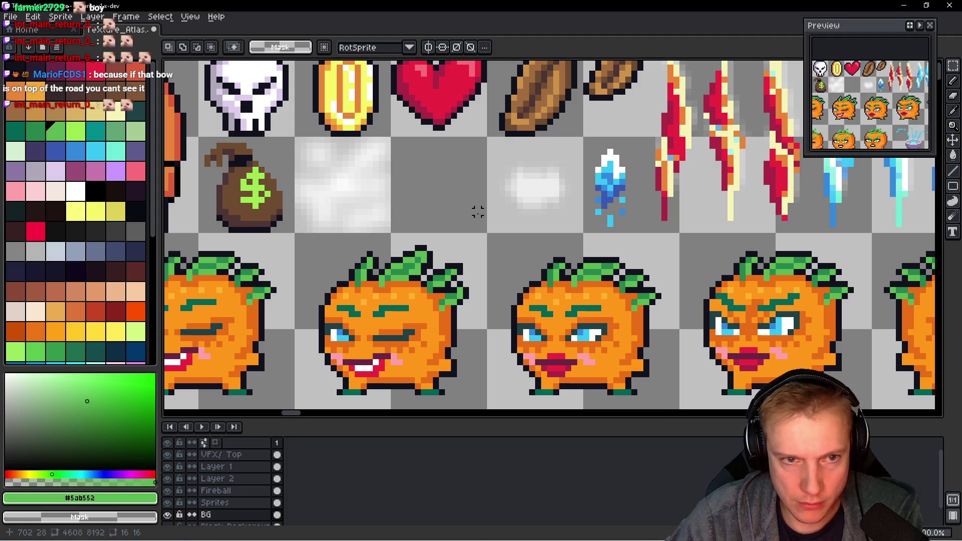
scroll(477, 212, "down", 1)
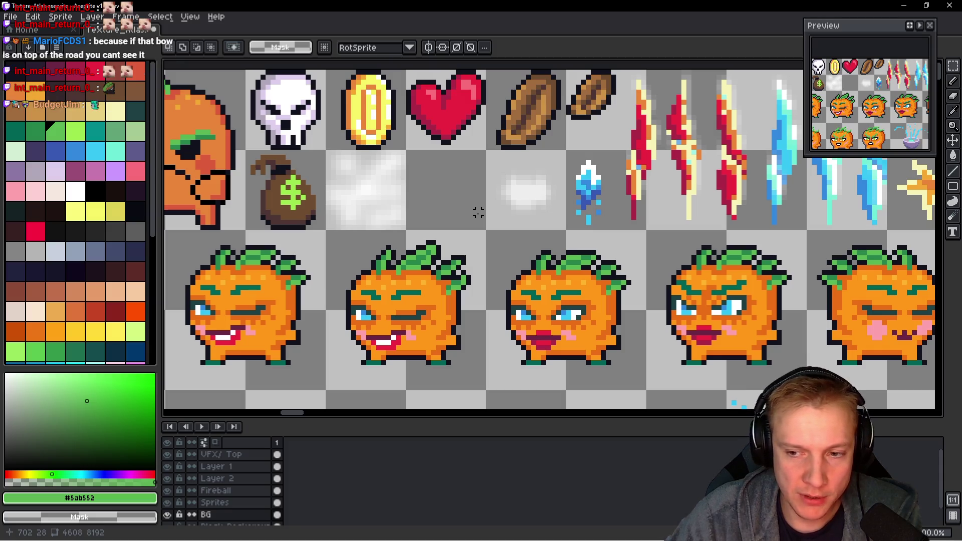
scroll(477, 211, "down", 1)
scroll(478, 212, "down", 1)
scroll(477, 212, "down", 1)
middle_click(531, 67)
left_click_drag(532, 68, 413, 207)
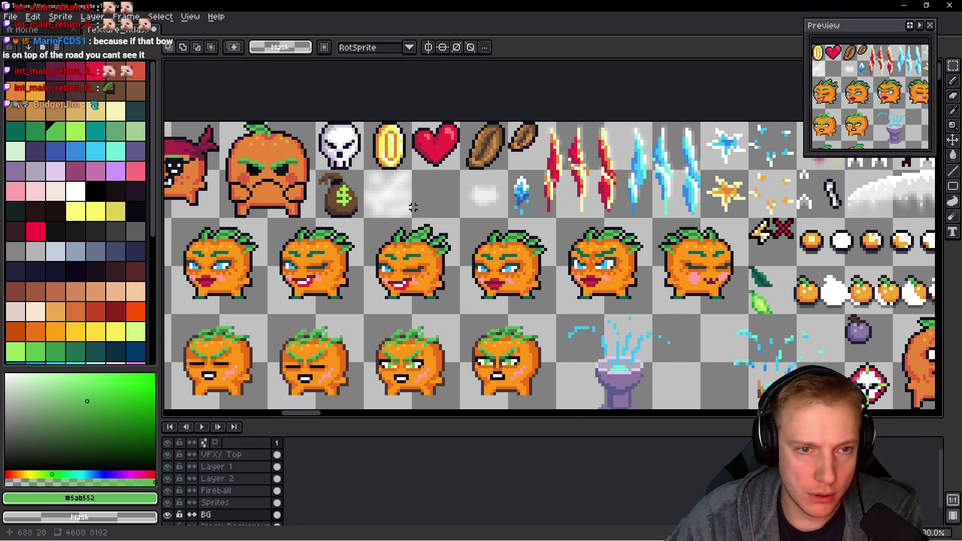
scroll(413, 206, "up", 1)
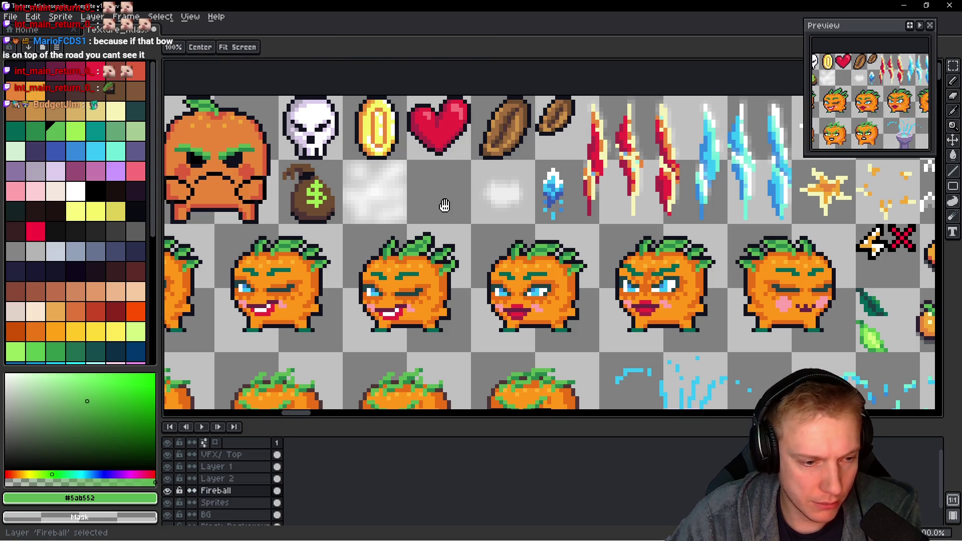
key("ctrl+v")
- Drop the pasted bow into the empty tile and erase the old bow's top half
left_click_drag(439, 191, 440, 202)
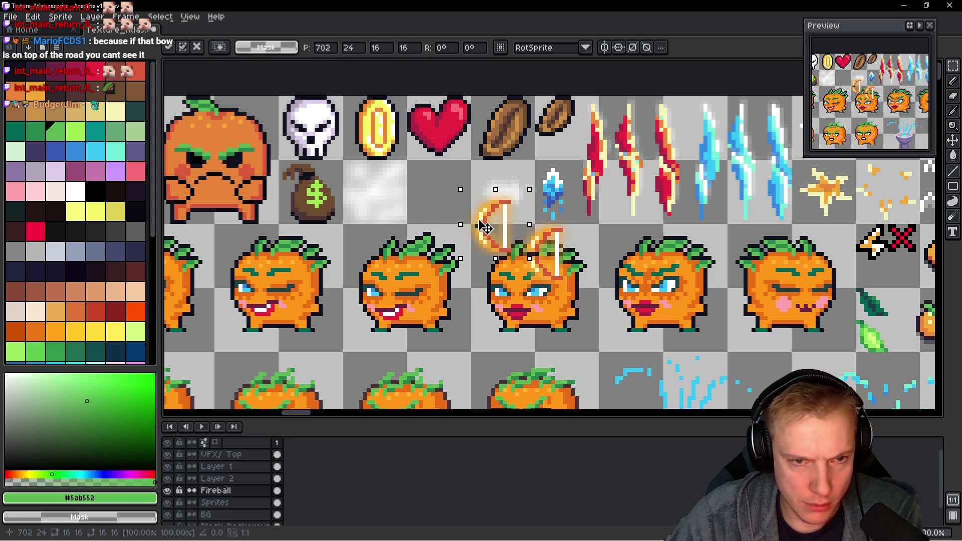
scroll(443, 207, "up", 3)
scroll(451, 173, "up", 3)
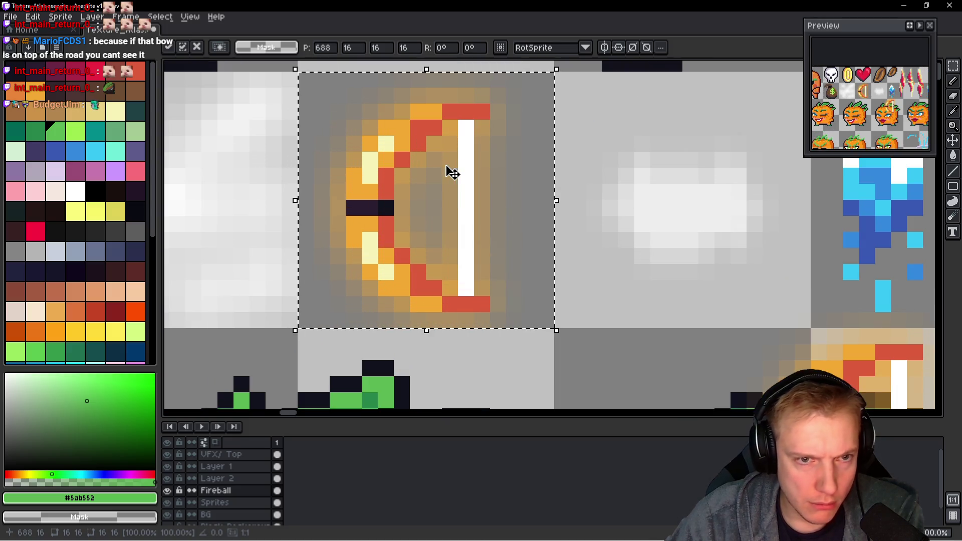
key("b")
scroll(418, 197, "down", 1)
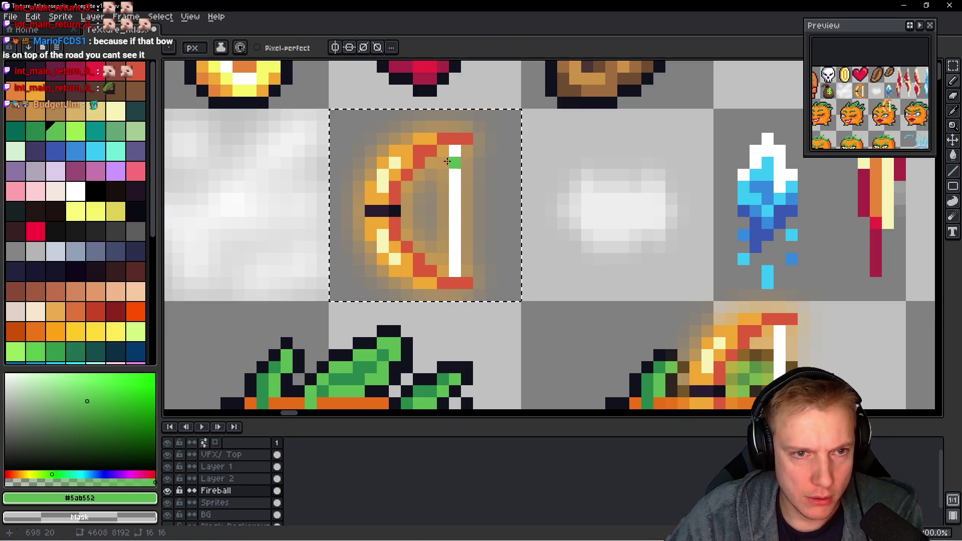
left_click_drag(451, 158, 406, 128)
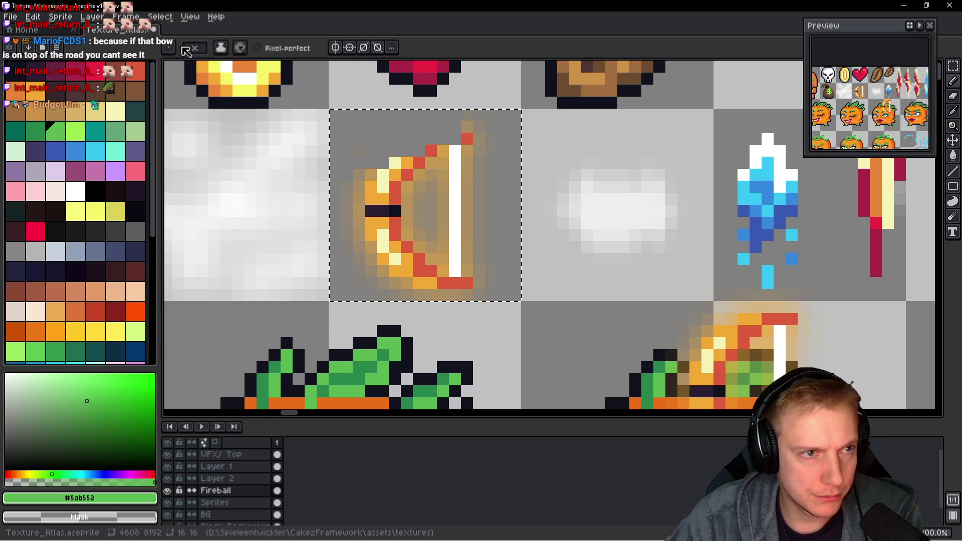
mouse_move(361, 150)
left_mouse_down()
mouse_move(421, 181)
mouse_move(467, 271)
left_mouse_up()
scroll(398, 158, "down", 3)
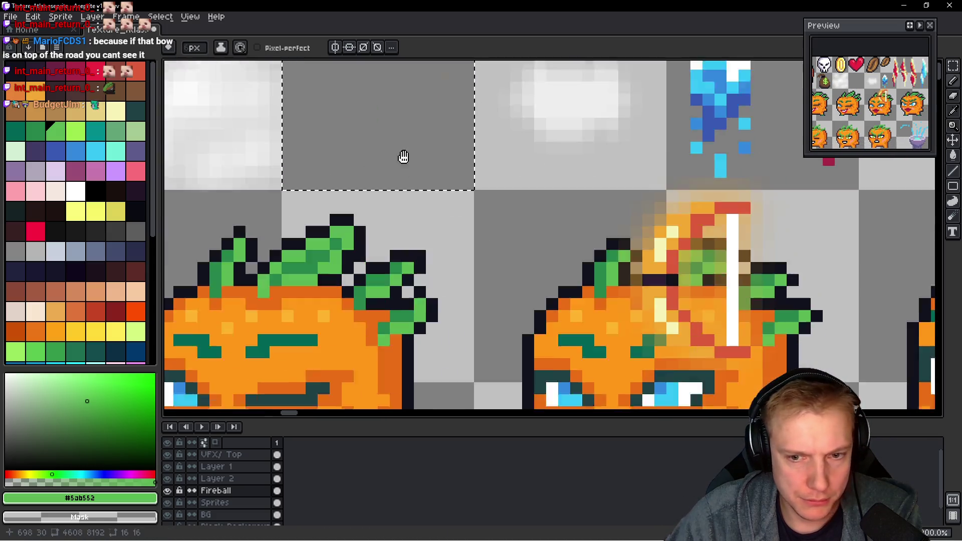
- Draw the new bow's orange curved limb pixel by pixel down the tile
left_click(694, 203, "alt")
scroll(526, 225, "up", 1)
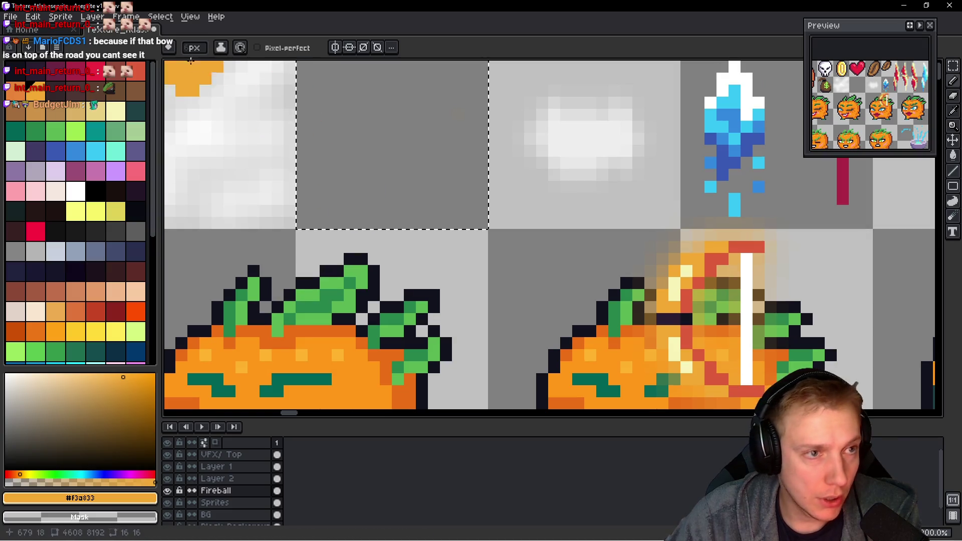
left_click(357, 123)
scroll(197, 48, "down", 1)
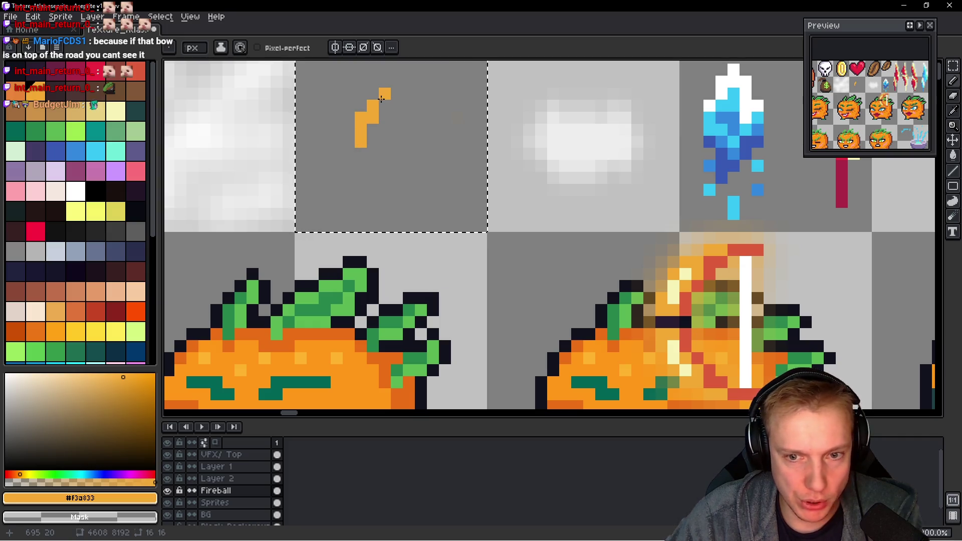
left_click(407, 94)
left_click(385, 130)
left_click(366, 154)
left_click(384, 178)
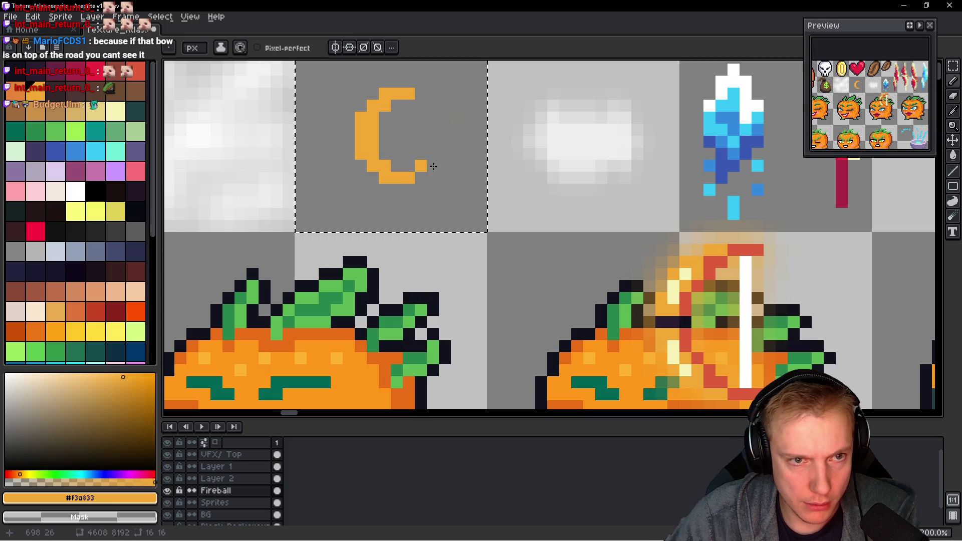
scroll(400, 177, "down", 3)
scroll(444, 151, "up", 2)
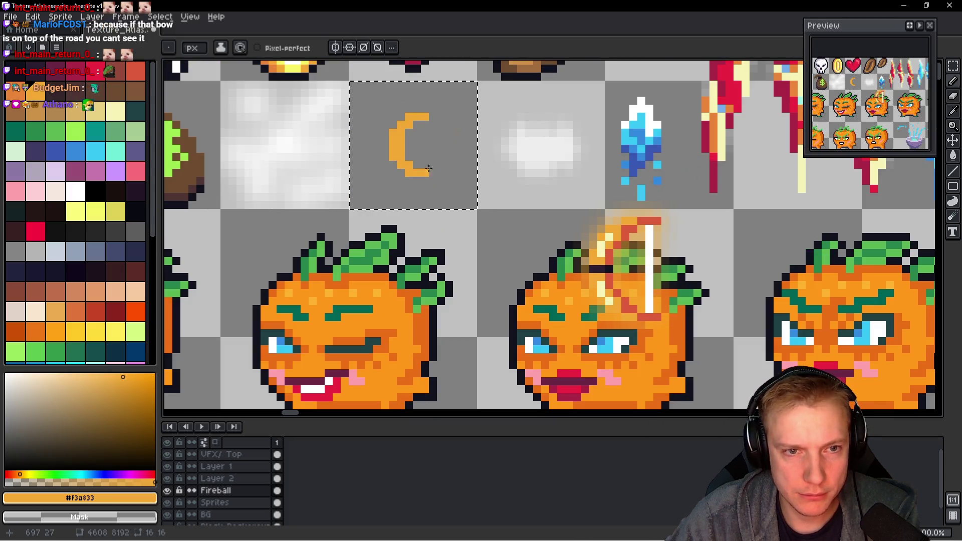
- Draw a vertical white bowstring inside the bow using white from the fireball sprite
left_click_drag(432, 157, 431, 172)
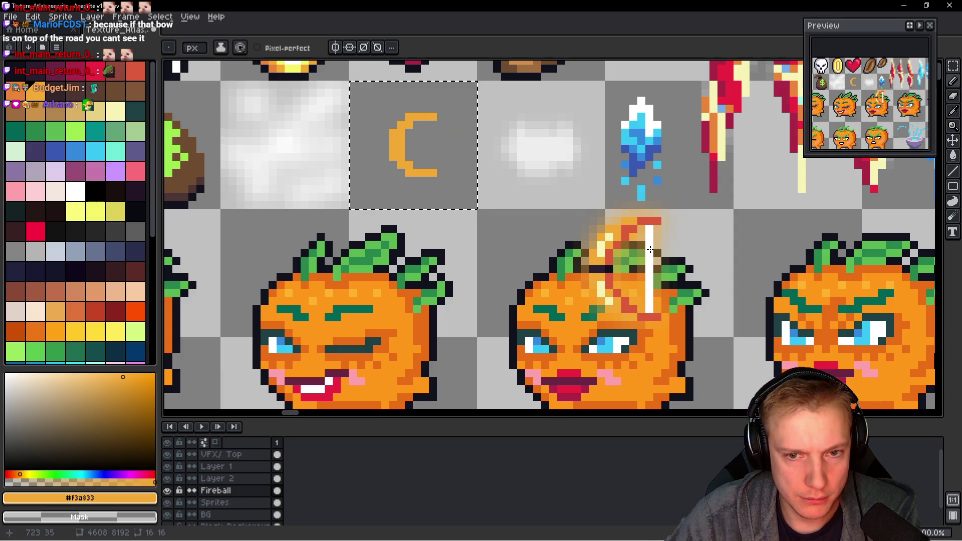
left_click(439, 139, "alt")
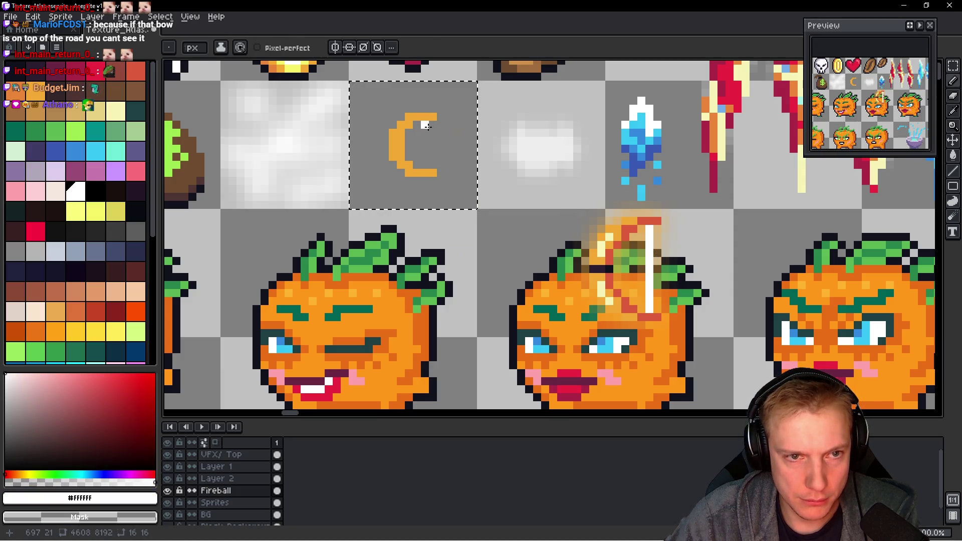
left_click_drag(426, 122, 425, 171)
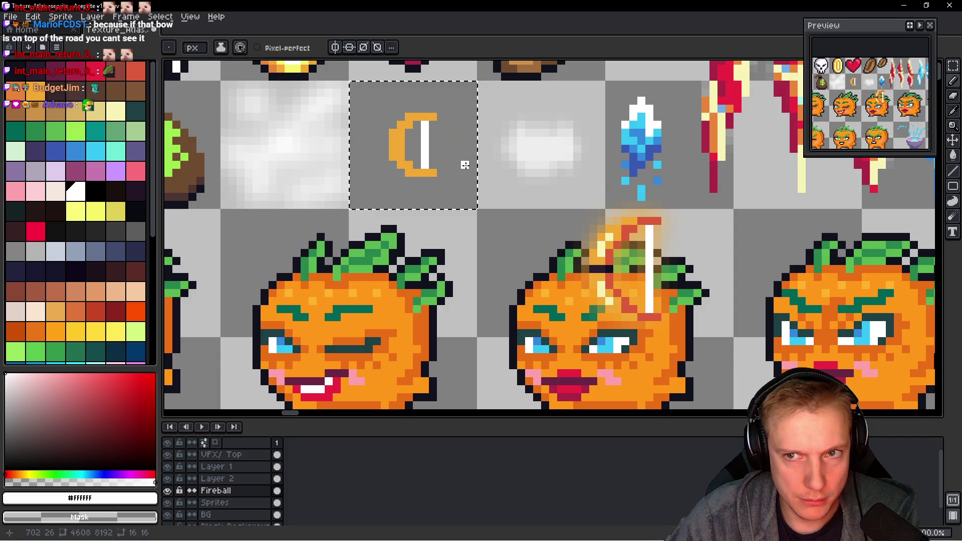
left_click(451, 150, "alt")
scroll(451, 150, "up", 2)
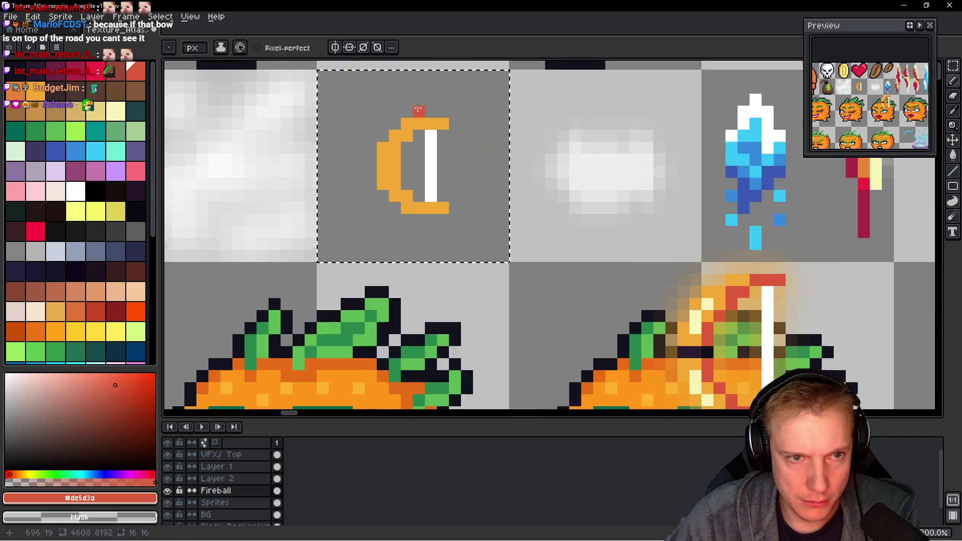
scroll(417, 108, "up", 1)
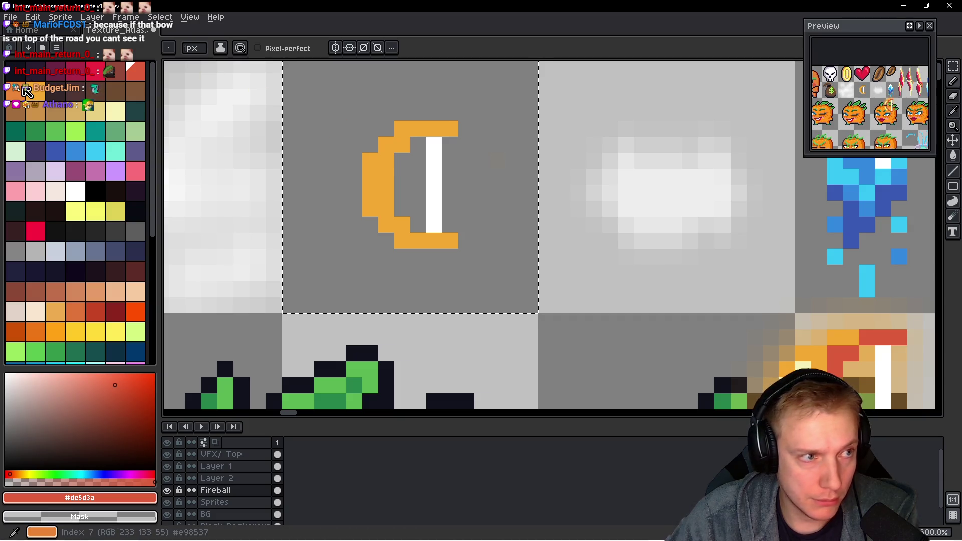
- Shade the bow's inner corner and curve with darker orange pixels
left_click(383, 158, "alt")
left_click(401, 143)
left_click_drag(388, 164, 349, 173)
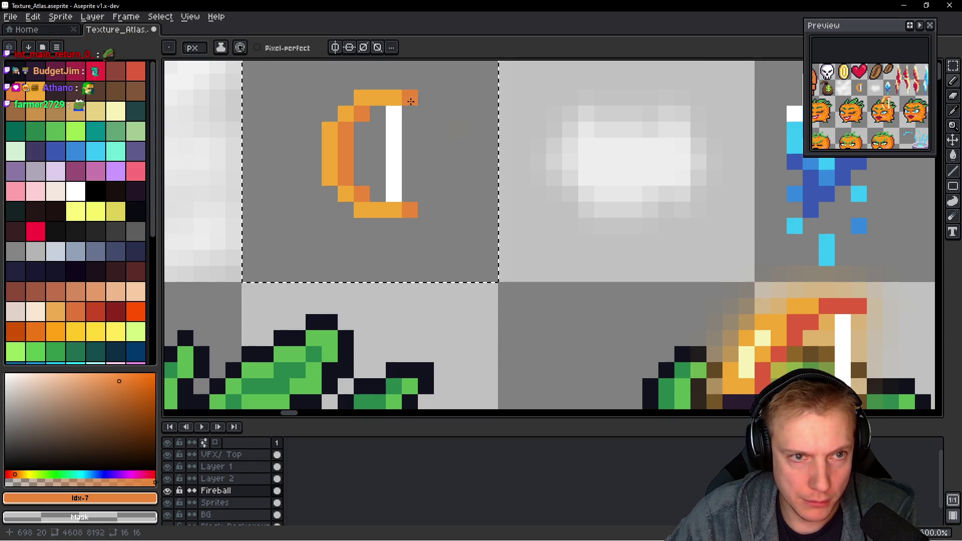
left_click(345, 194)
- Paint pale yellow highlights from the fireball along the bow's outer edge
left_click(770, 345, "alt")
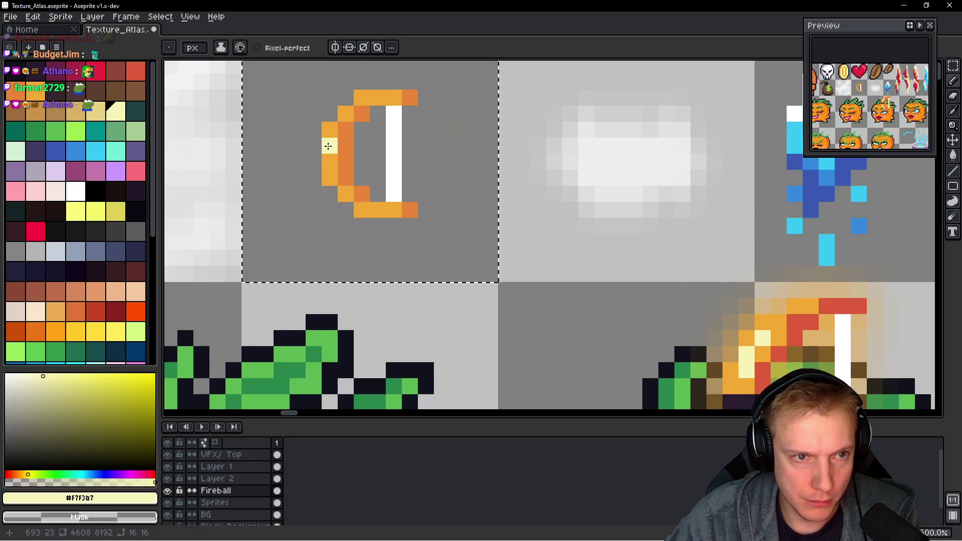
left_click_drag(326, 155, 344, 112)
left_click(383, 181)
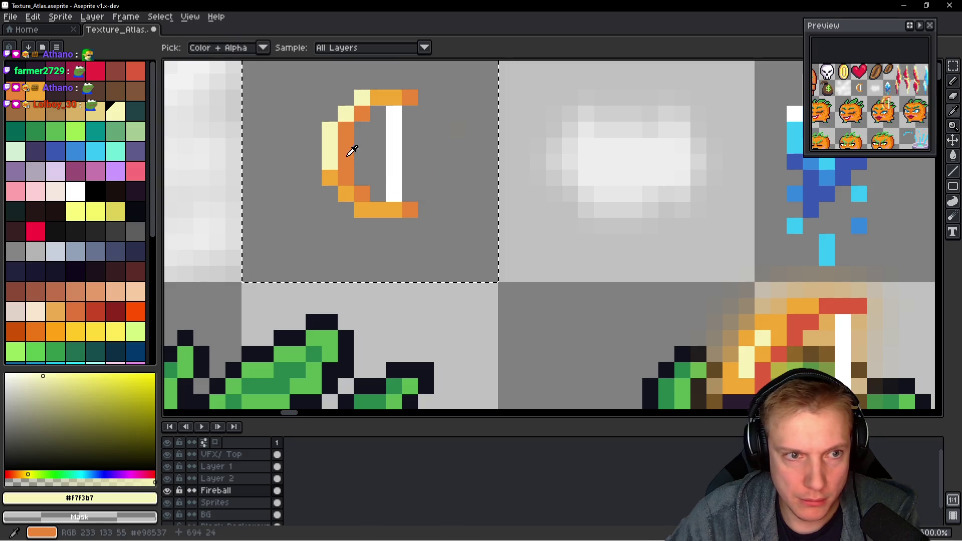
- Resample the bow's orange, pick red shading and paint dark pixels along the inner edge
left_click(345, 147, "alt")
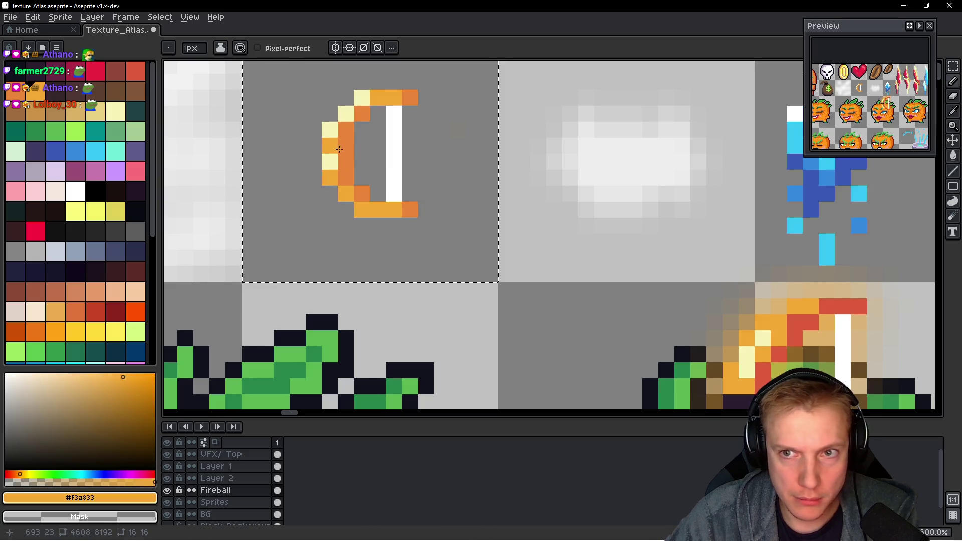
left_click(331, 139, "alt")
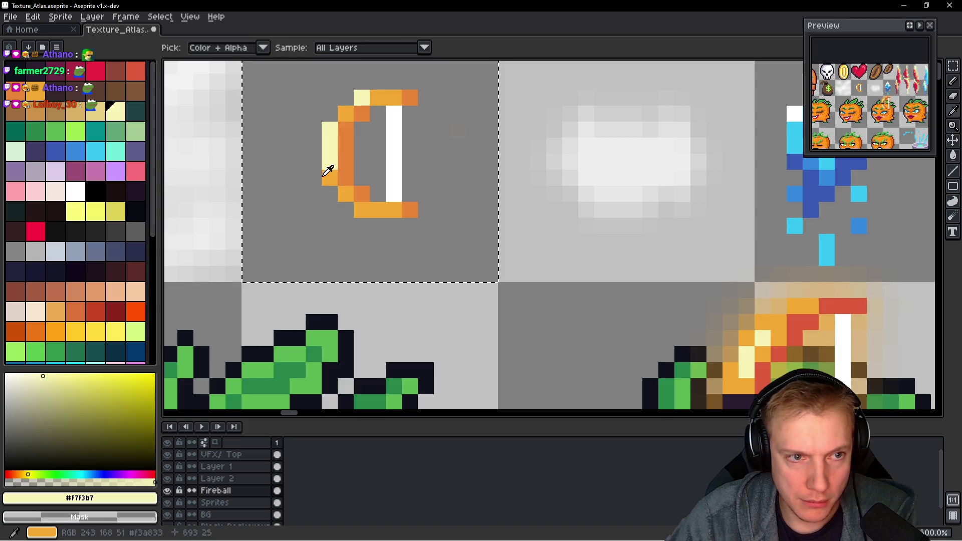
left_click(328, 163, "alt")
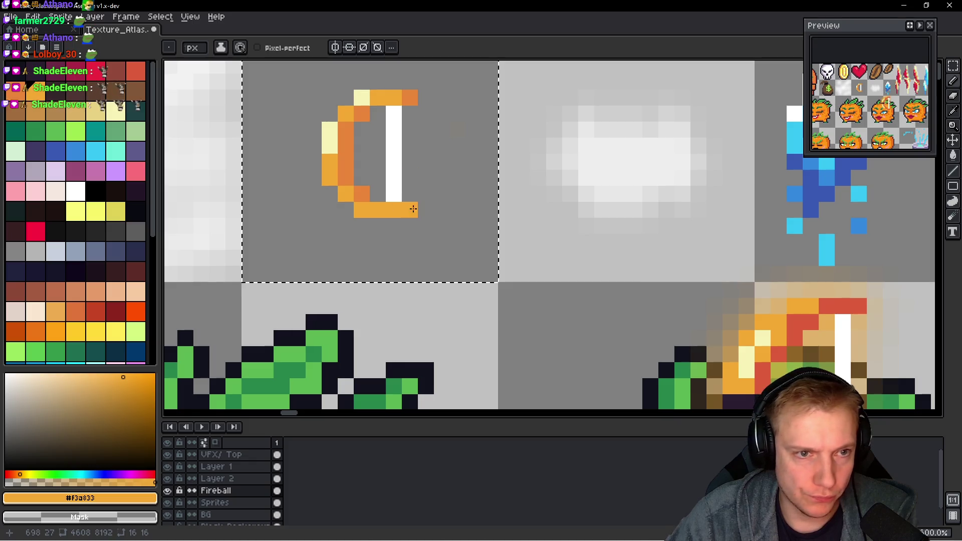
left_click(794, 289, "alt")
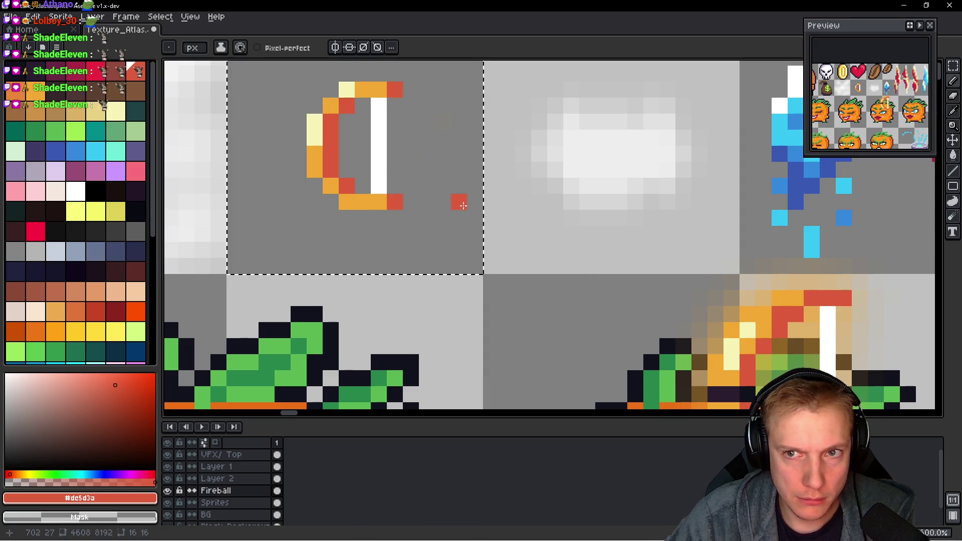
key("x")
left_click_drag(345, 120, 344, 167)
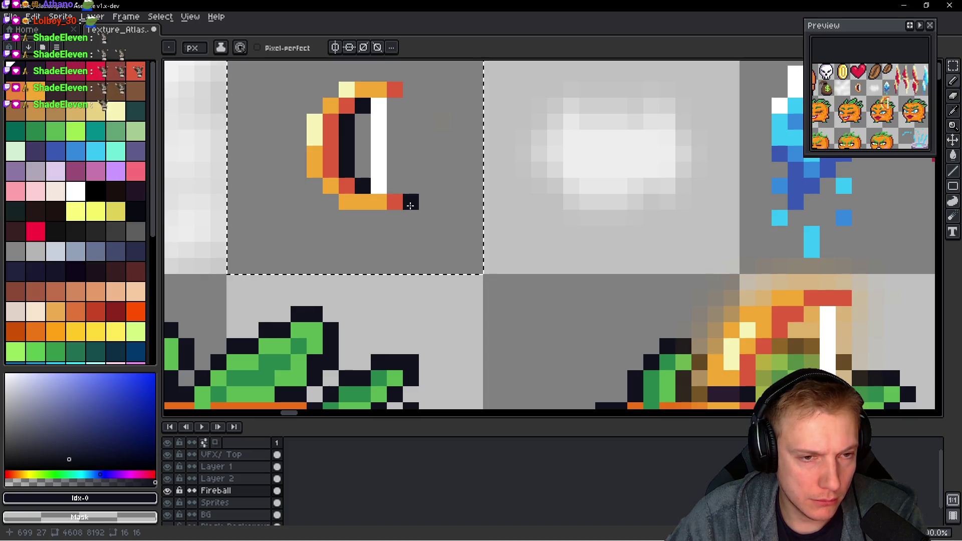
- Draw the dark outline along the bottom of the bow, undoing the stray tip pixels
left_click_drag(397, 216, 347, 218)
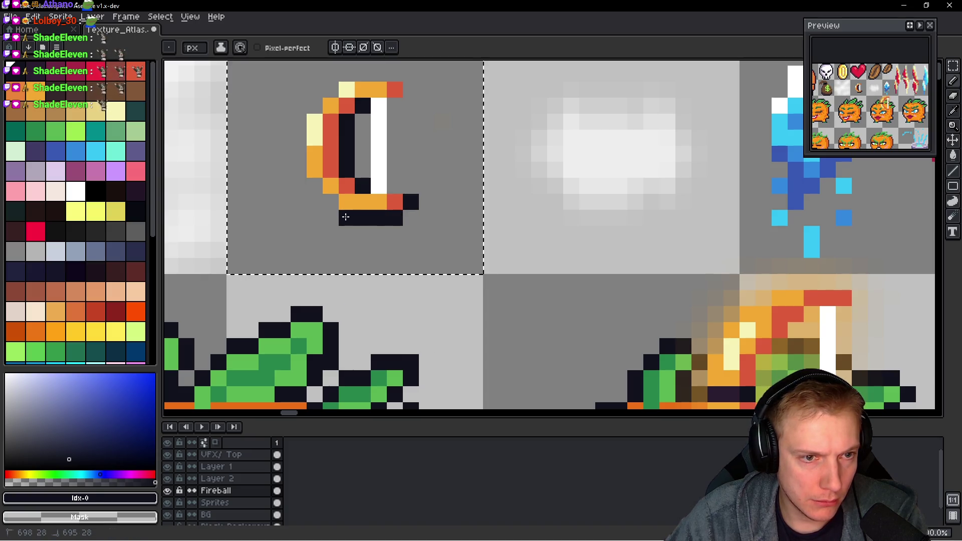
left_click_drag(395, 186, 412, 188)
left_click(423, 186)
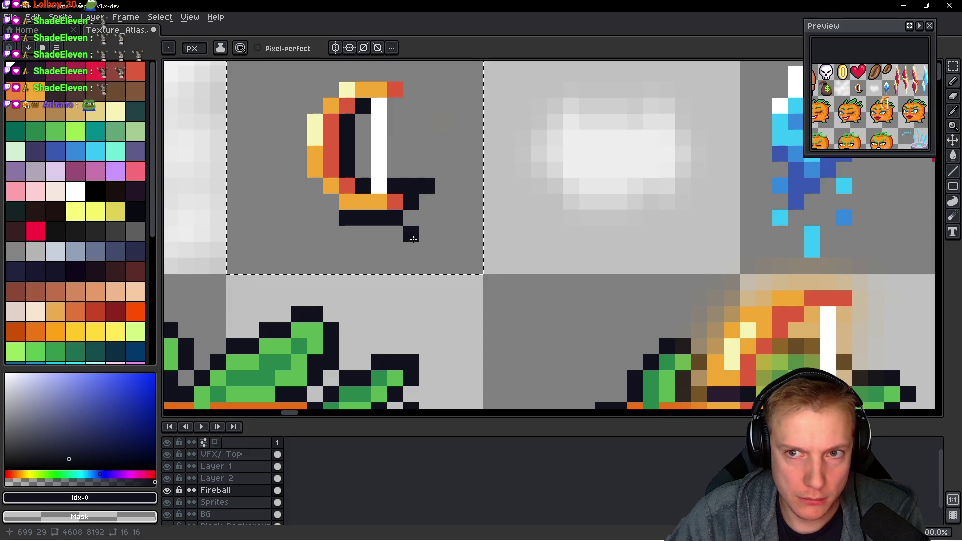
key("ctrl+z")
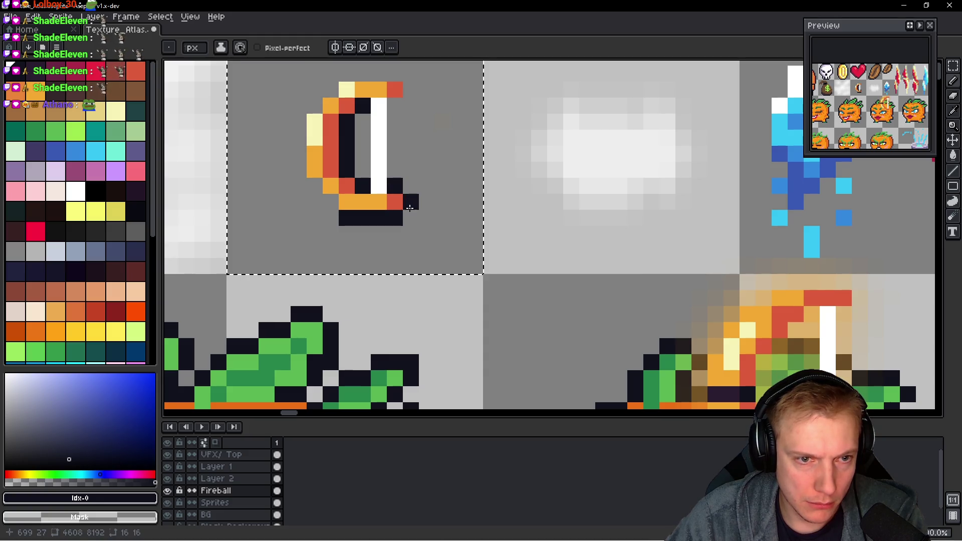
- Draw the dark outline along the bow's left edge and top, undoing misplaced pixels
left_click_drag(320, 193, 299, 130)
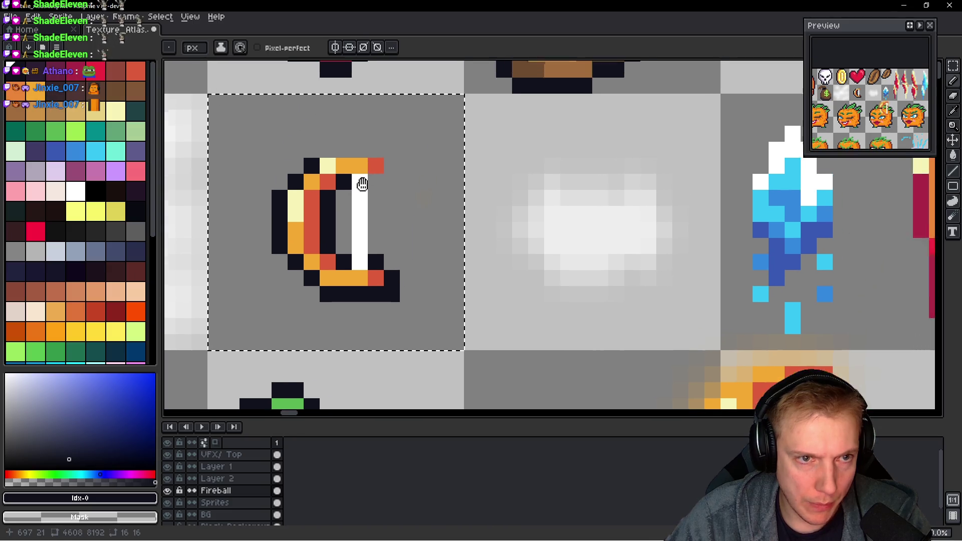
scroll(353, 150, "up", 2)
mouse_move(331, 154)
left_mouse_down()
mouse_move(388, 147)
mouse_move(394, 188)
left_mouse_up()
key("ctrl+z")
left_click(410, 156)
key("ctrl+z")
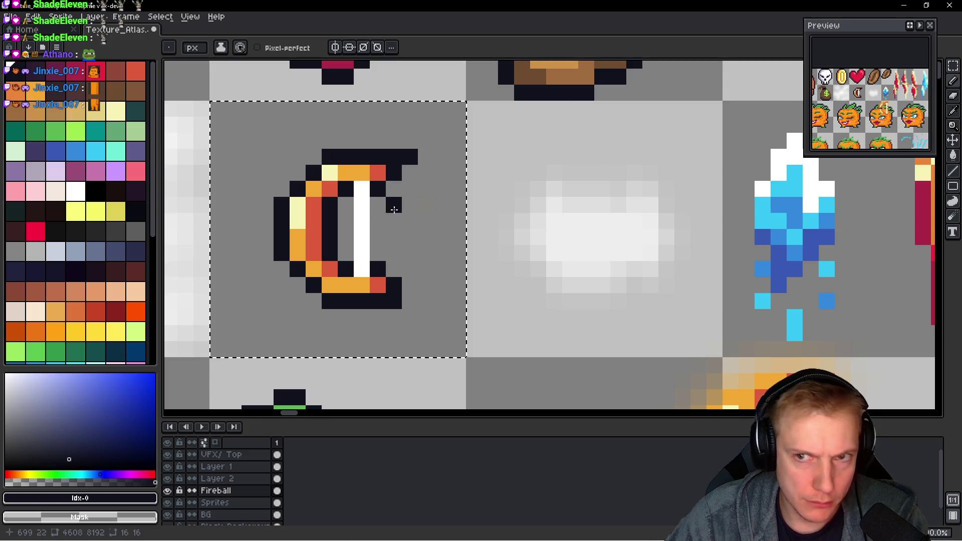
left_click(410, 301)
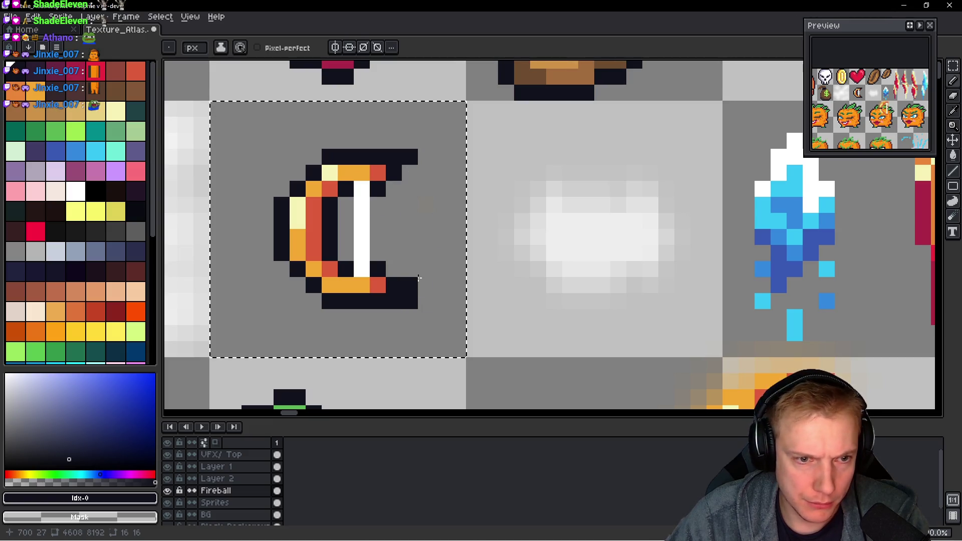
scroll(370, 249, "down", 6)
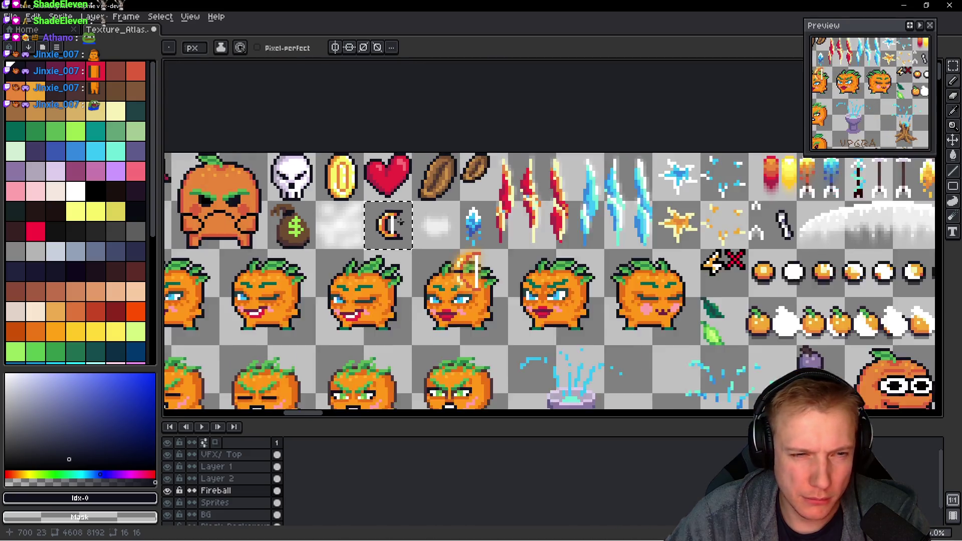
scroll(370, 225, "up", 4)
scroll(370, 194, "up", 3)
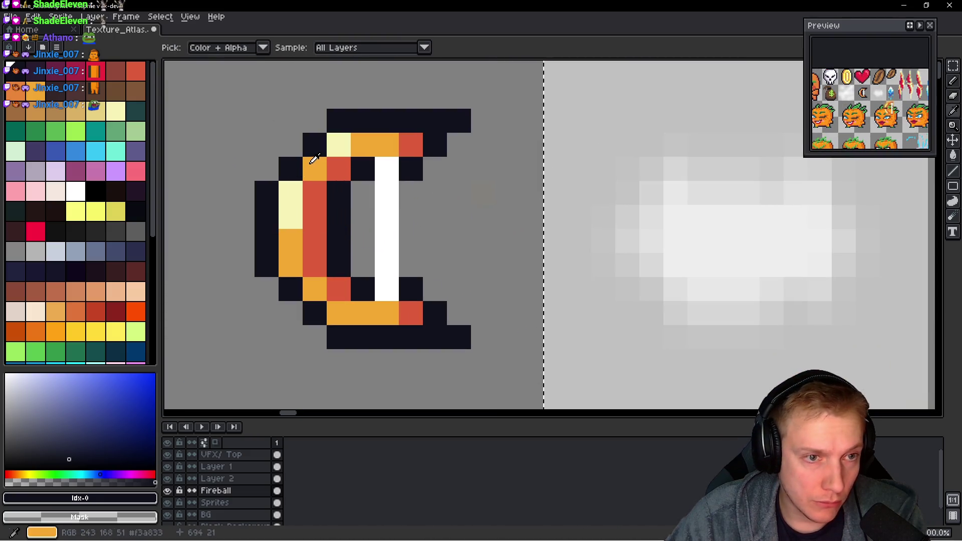
- Sample orange, black and pale yellow, then add orange and pale yellow pixels on the bow
left_click(316, 147, "alt")
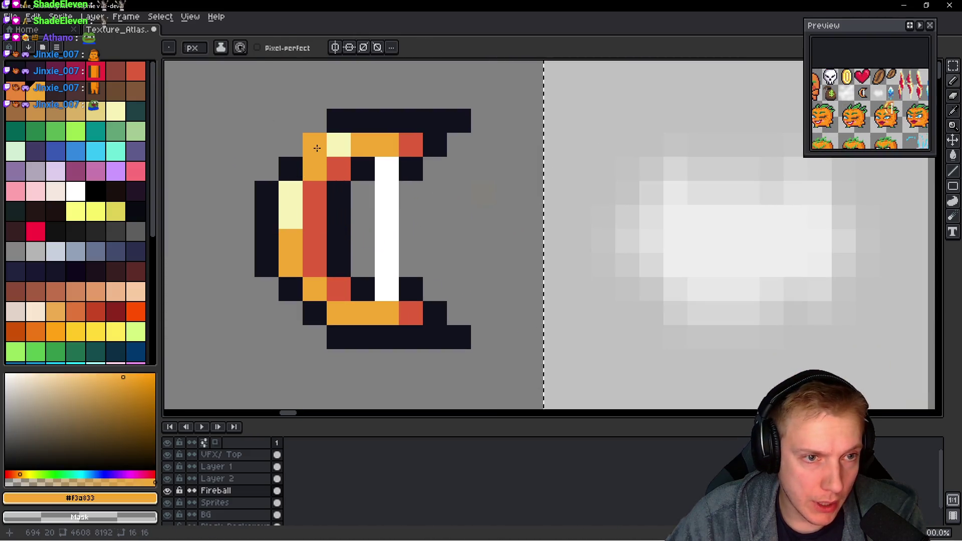
left_click(359, 114, "alt")
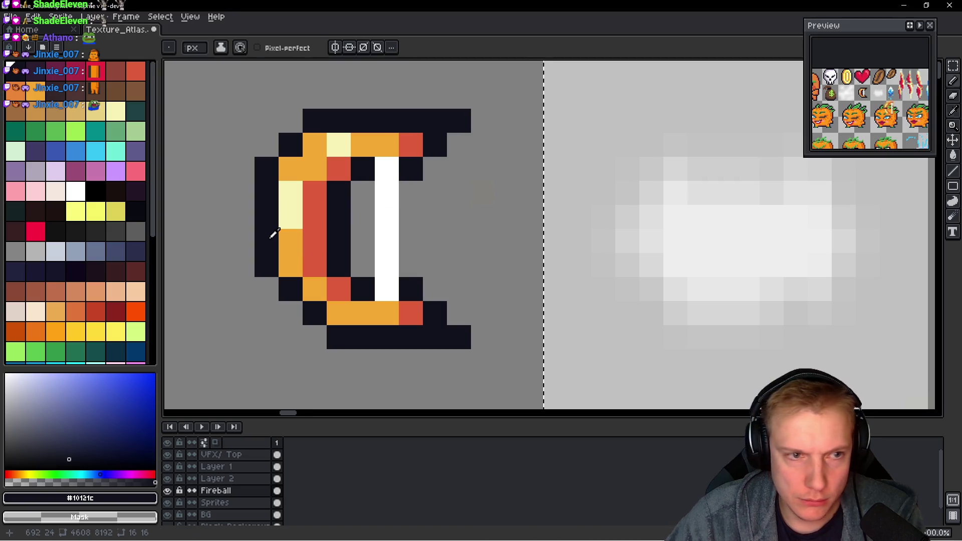
left_click(294, 169, "alt")
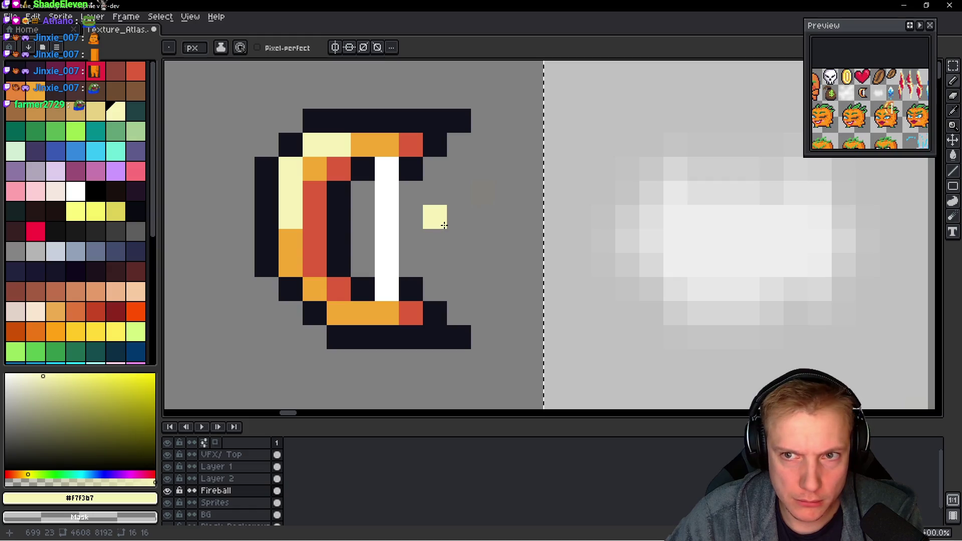
left_click(294, 188, "alt")
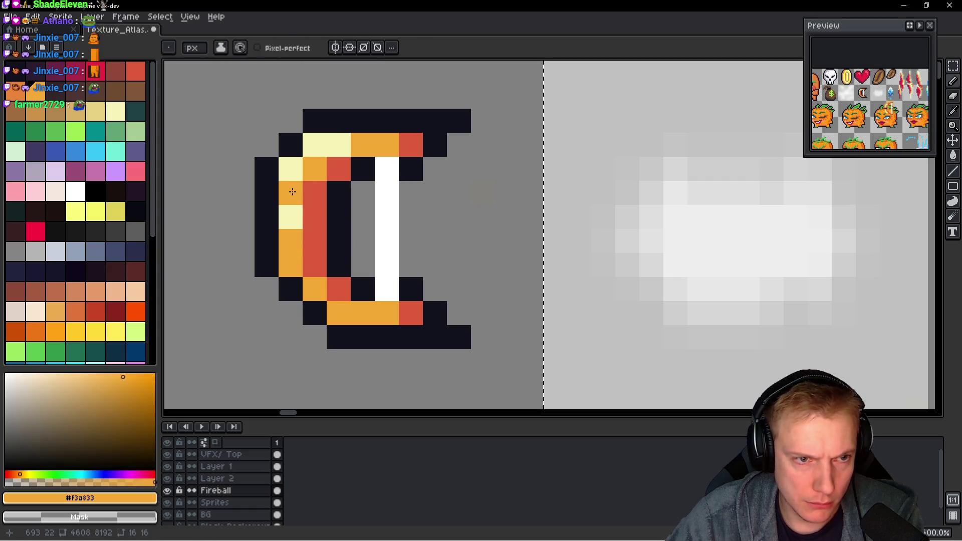
left_click(292, 192)
left_click(293, 169, "alt")
left_click(342, 159)
- Paint pale yellow highlights along the bow's top edge, then sample orange and red
left_click(316, 188, "alt")
left_click(339, 144)
left_click(315, 166, "alt")
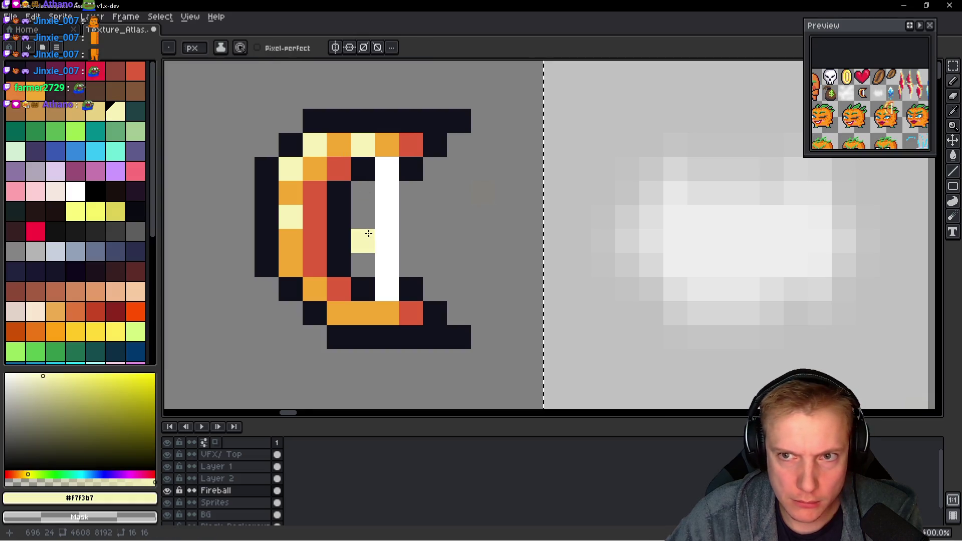
left_click_drag(361, 143, 340, 144)
left_click(361, 143, "alt")
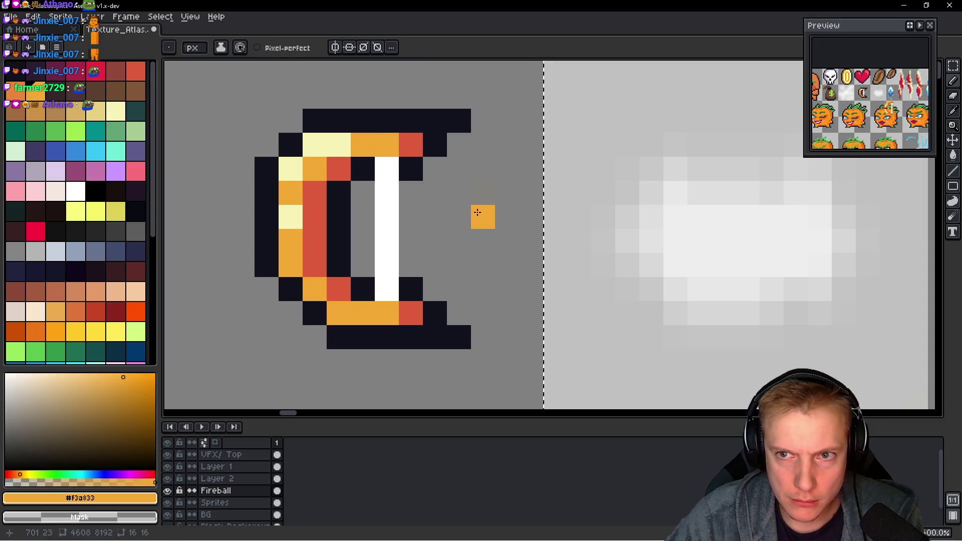
scroll(363, 265, "down", 2)
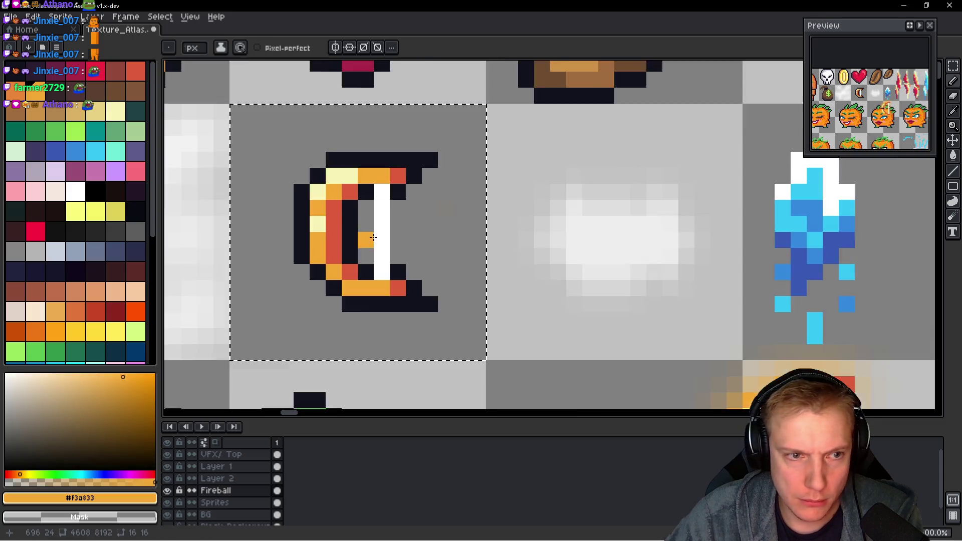
left_click(323, 240, "alt")
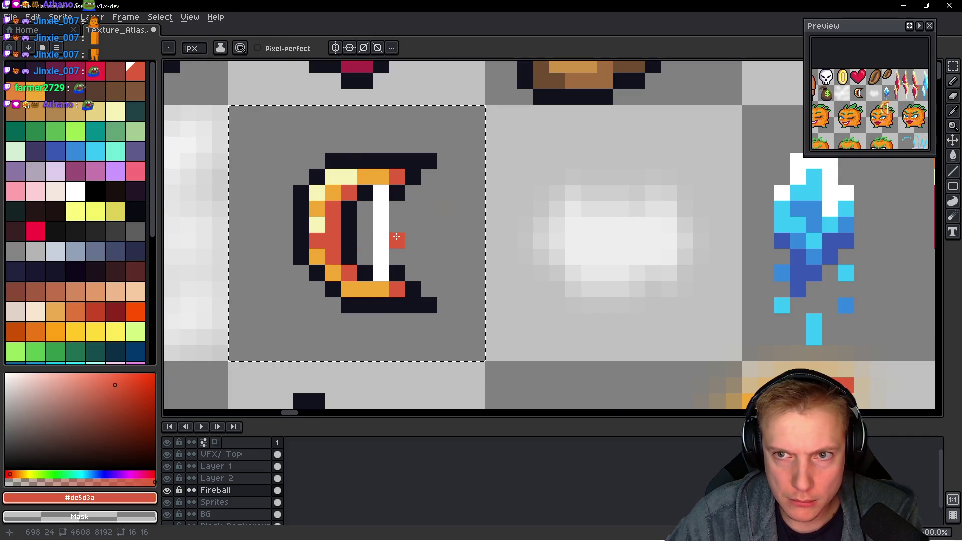
scroll(395, 231, "down", 5)
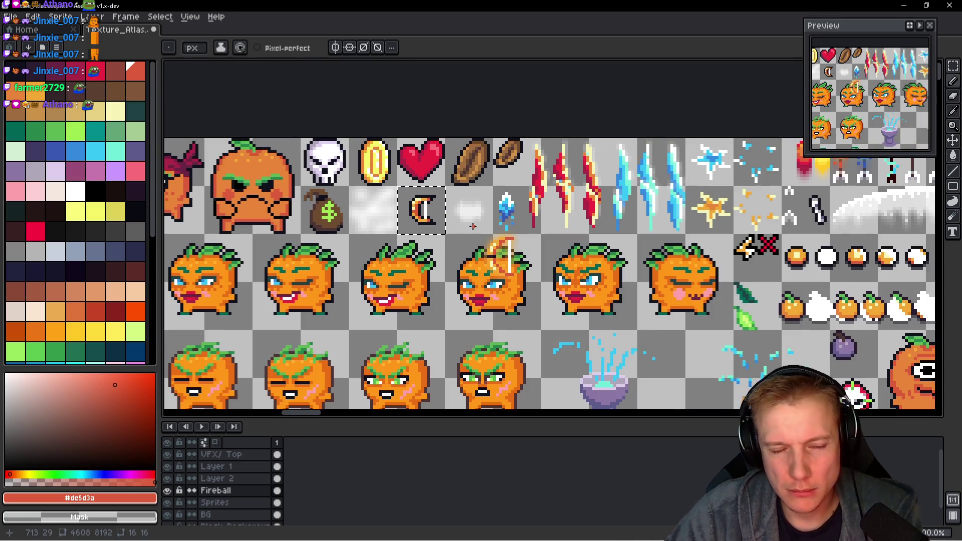
- Save the atlas, export it as the Texture_Atlas.png sprite sheet and switch to the game
key("ctrl+s")
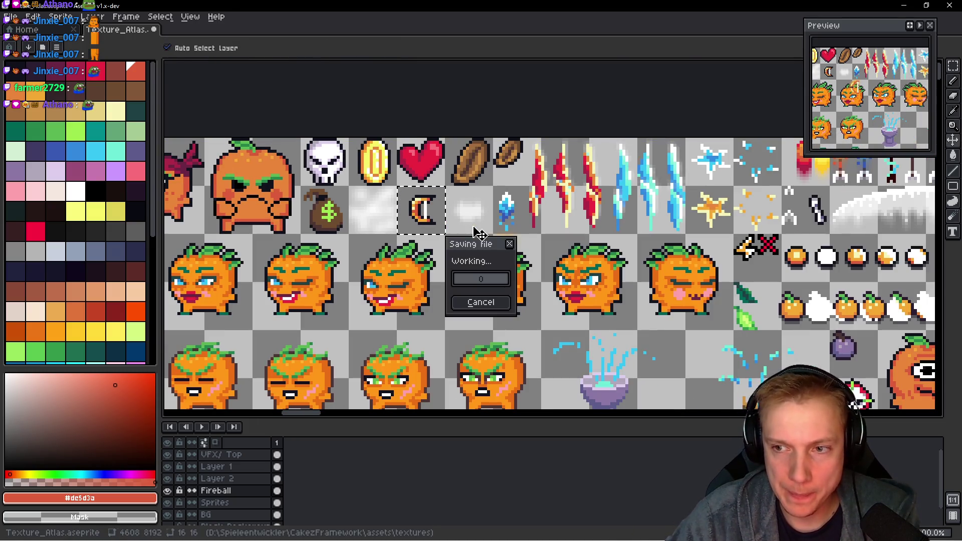
key("ctrl+e")
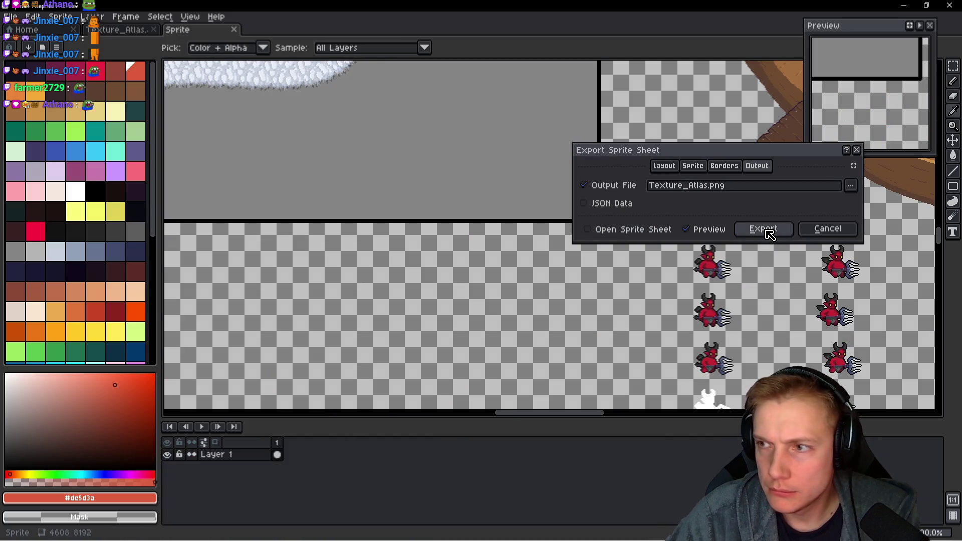
left_click(763, 228)
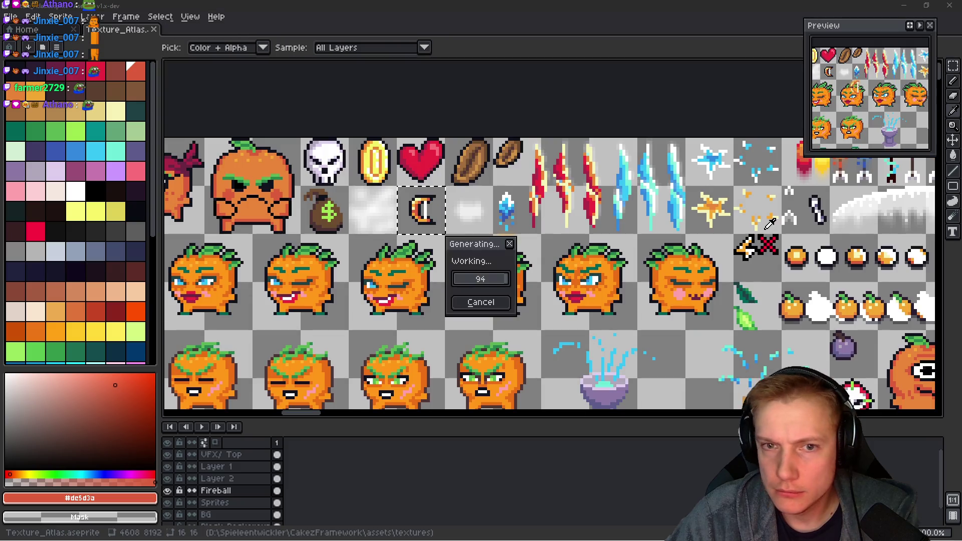
key("alt+Tab")
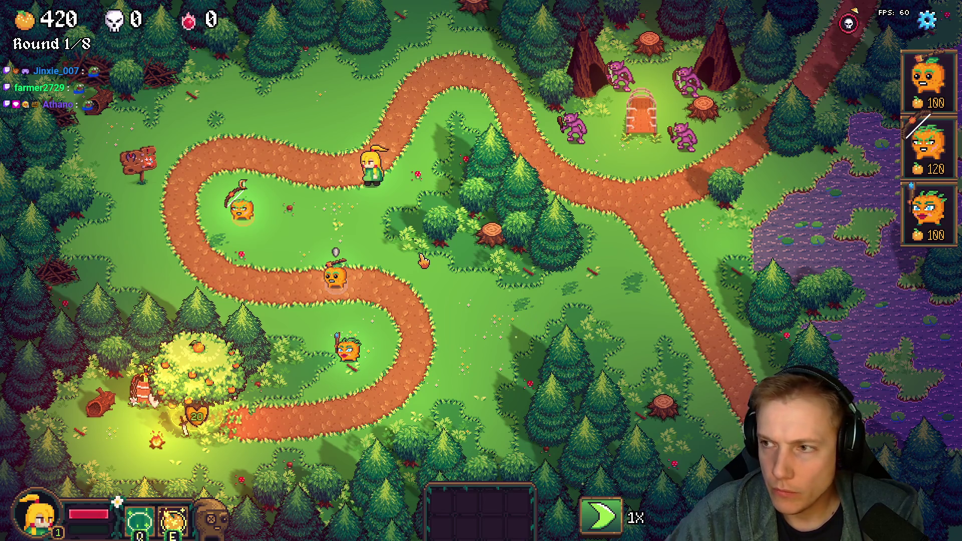
- Return from the running game to the Aseprite texture atlas
key("alt+Tab")
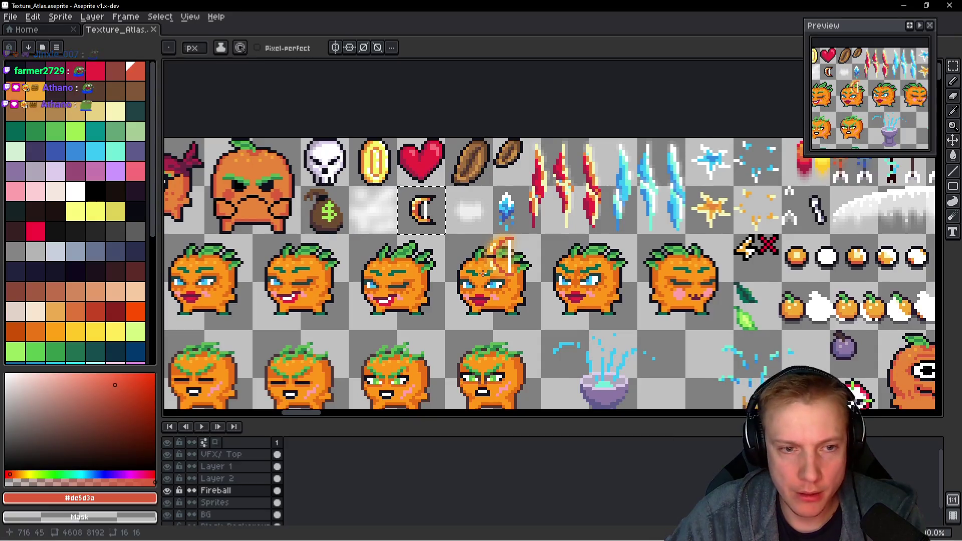
- Paste the bow sprite, move it beside the shields, save the atlas and switch to the TODO list
left_click_drag(541, 270, 489, 250)
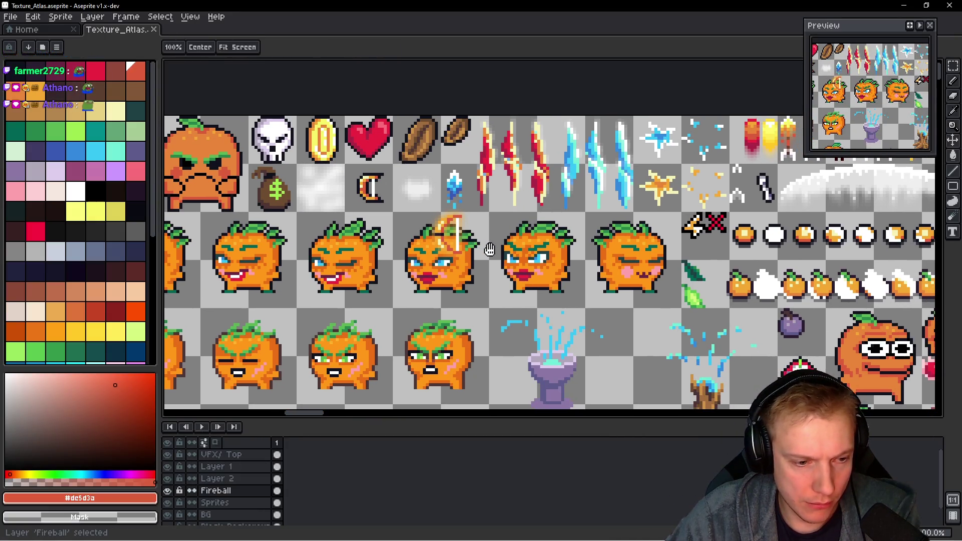
scroll(489, 250, "down", 3)
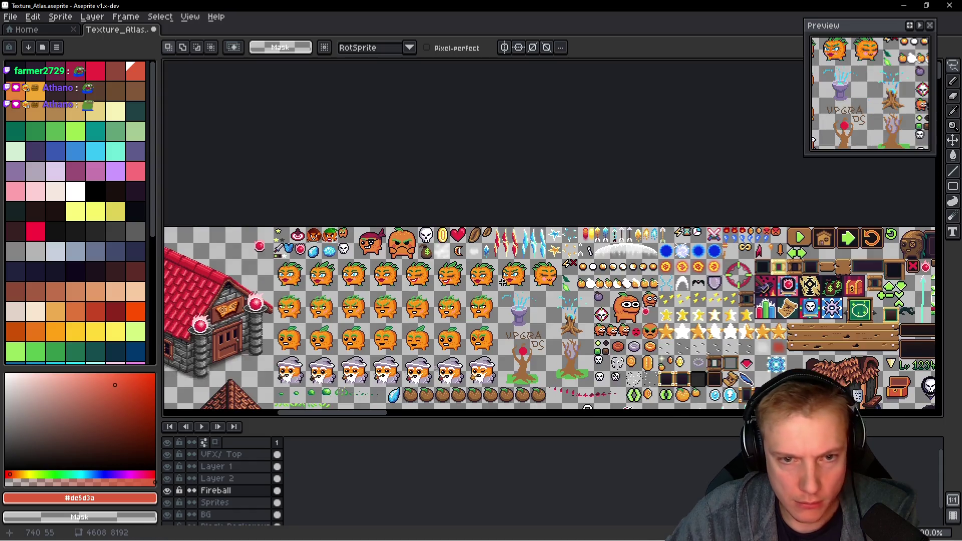
scroll(503, 280, "up", 3)
scroll(502, 280, "down", 5)
scroll(502, 280, "down", 5)
scroll(508, 261, "up", 5)
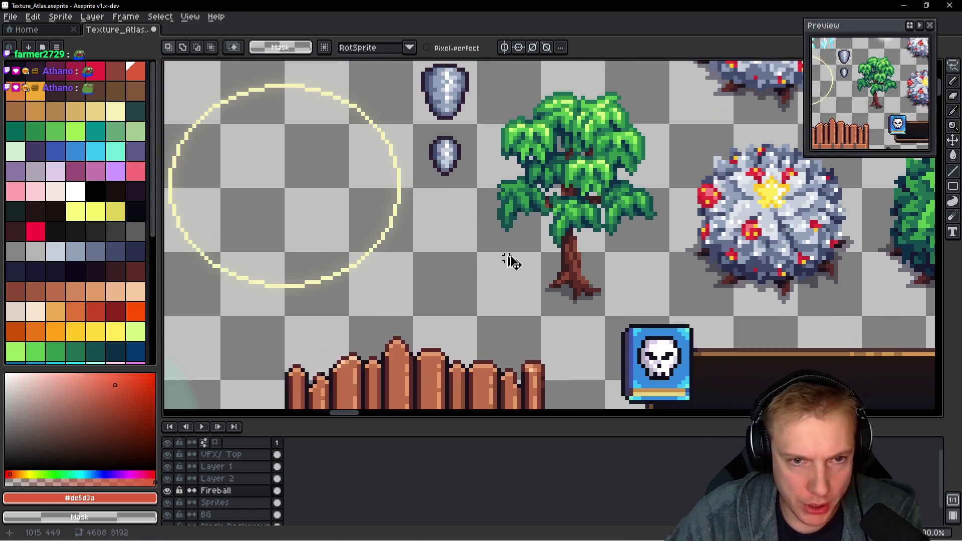
key("ctrl+v")
left_click_drag(538, 248, 479, 238)
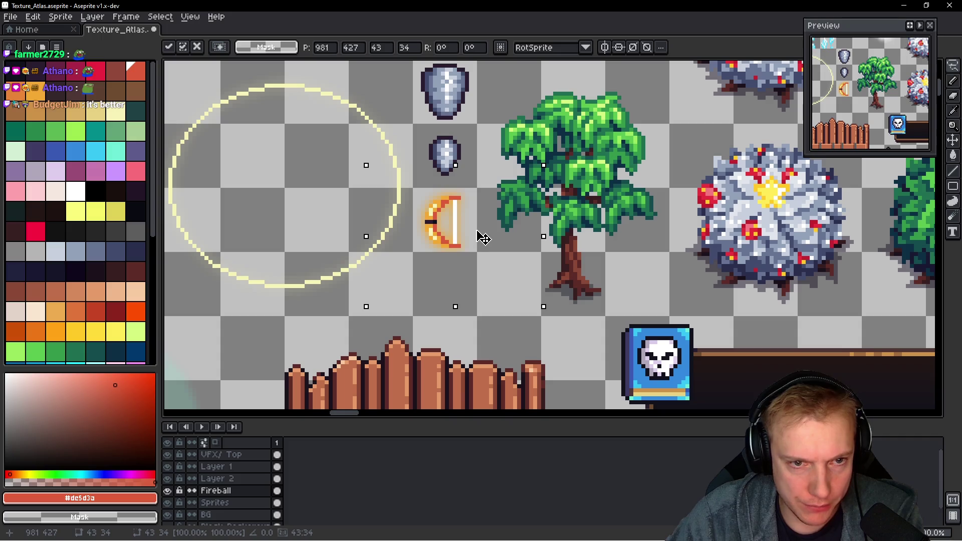
scroll(483, 237, "up", 4)
key("Escape")
scroll(496, 225, "down", 1)
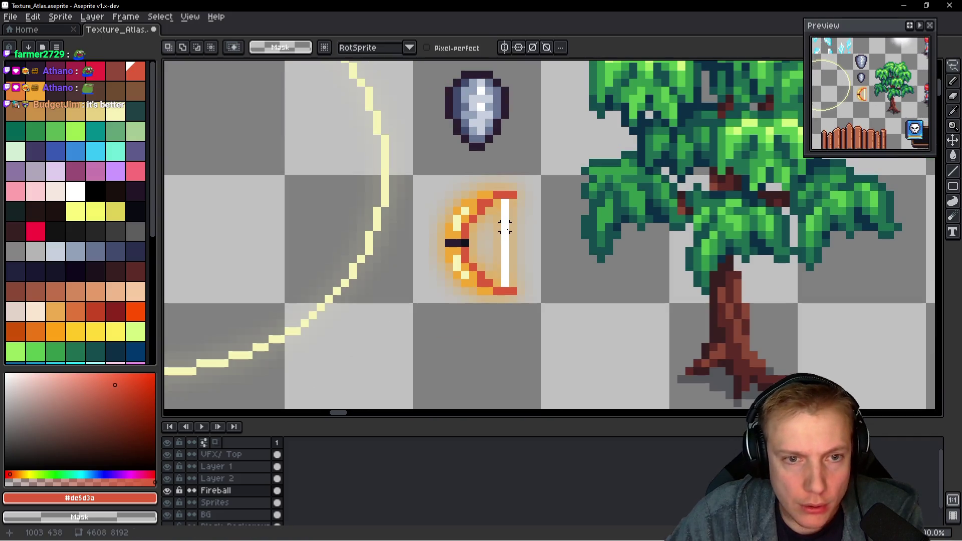
key("ctrl+s")
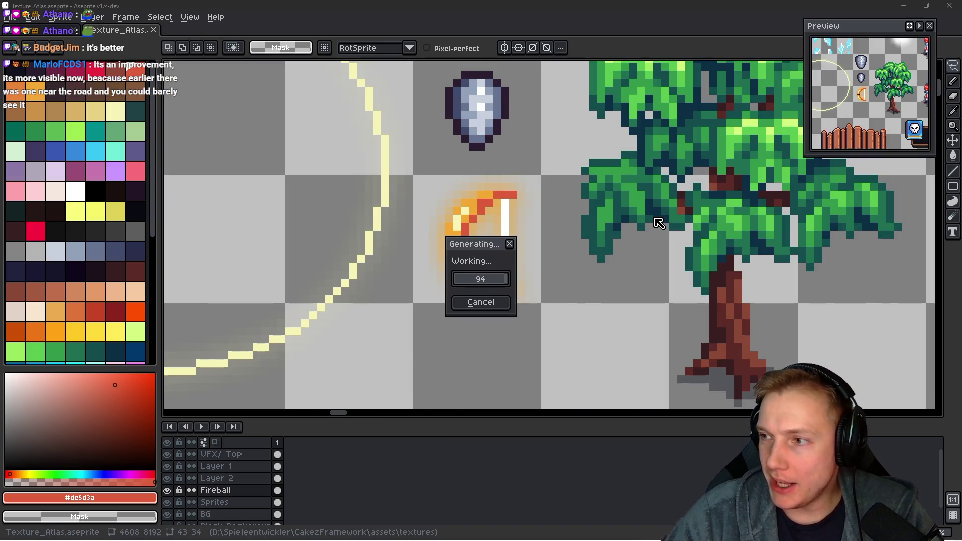
key("alt+Tab")
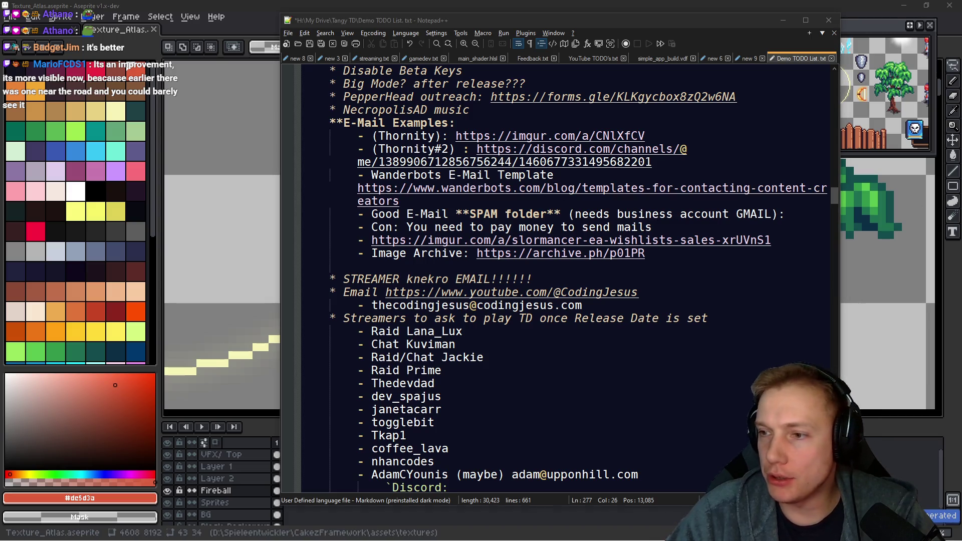
key("alt+Tab")
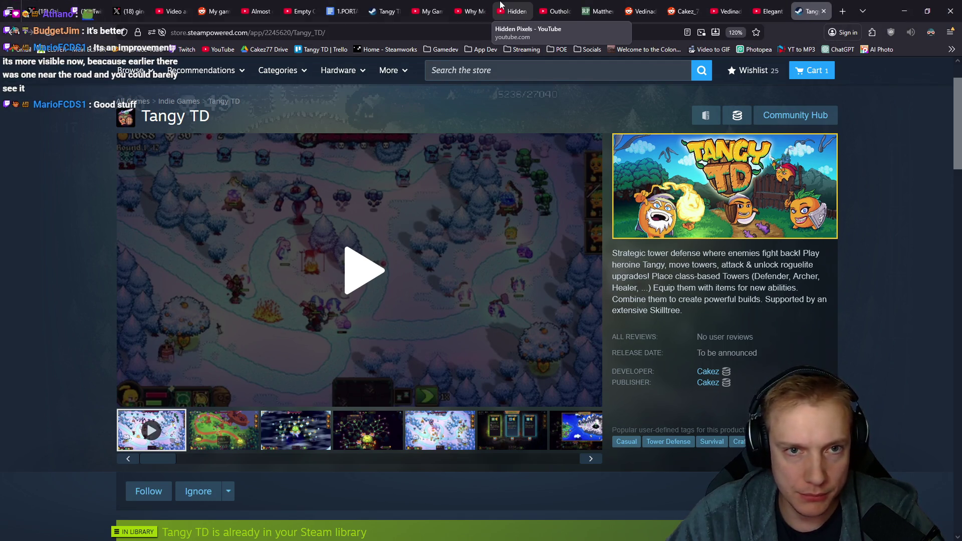
left_click(554, 11)
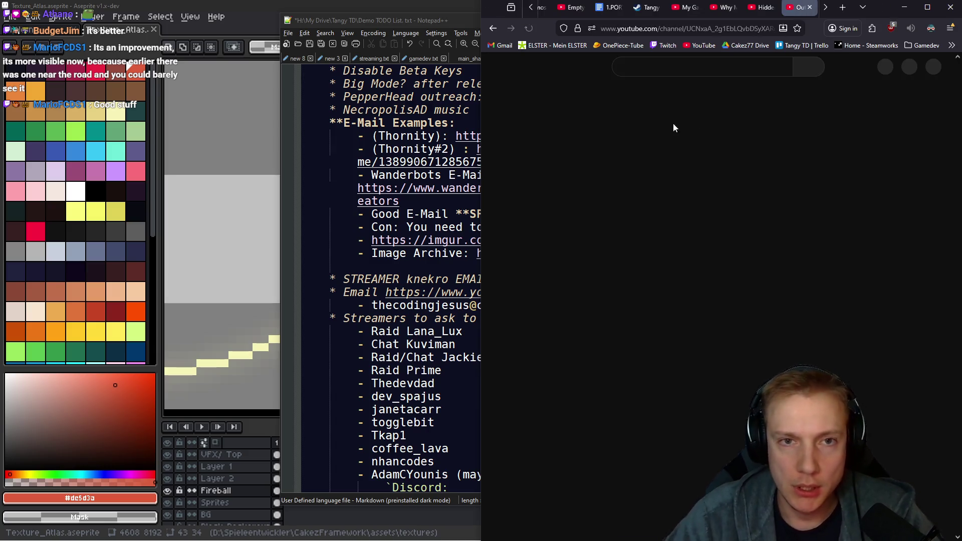
left_click(905, 8)
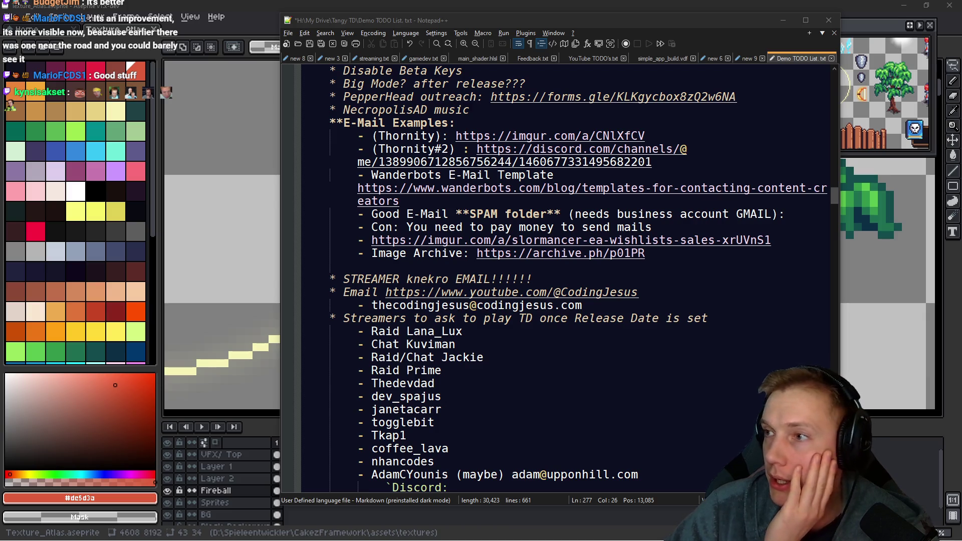
key("alt+Tab")
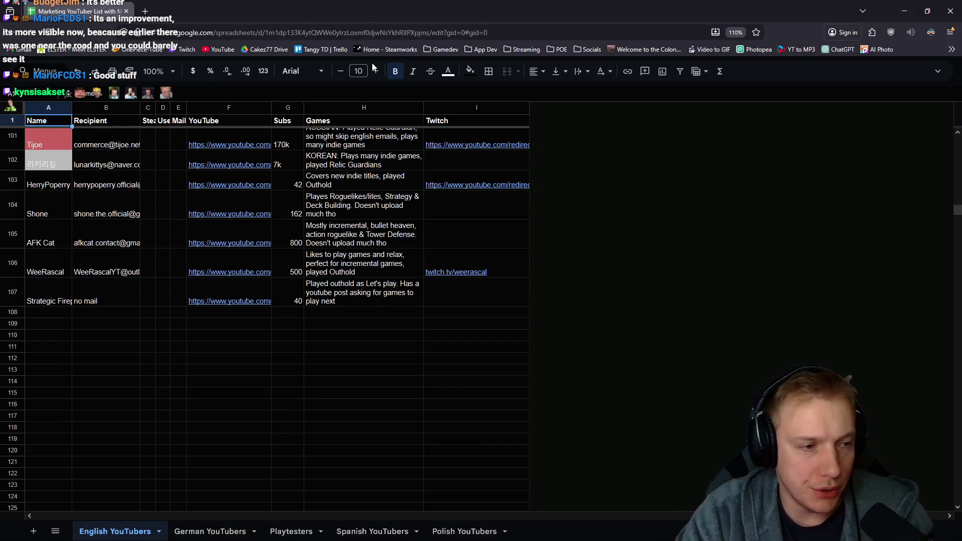
- Snap the Sheets window to the left half and bring the Outhold YouTube channel alongside it
key("super+Left")
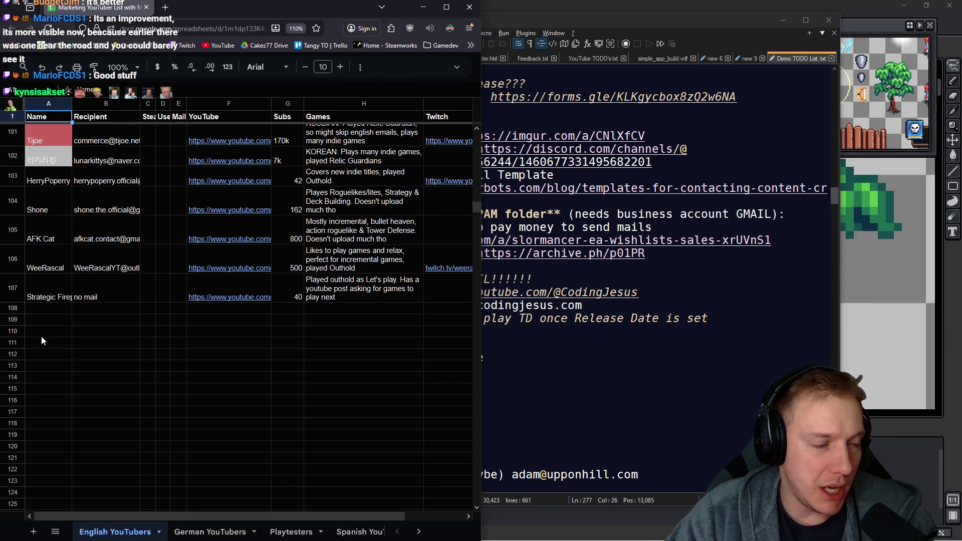
scroll(42, 340, "down", 3)
scroll(37, 343, "up", 4)
scroll(37, 343, "down", 1)
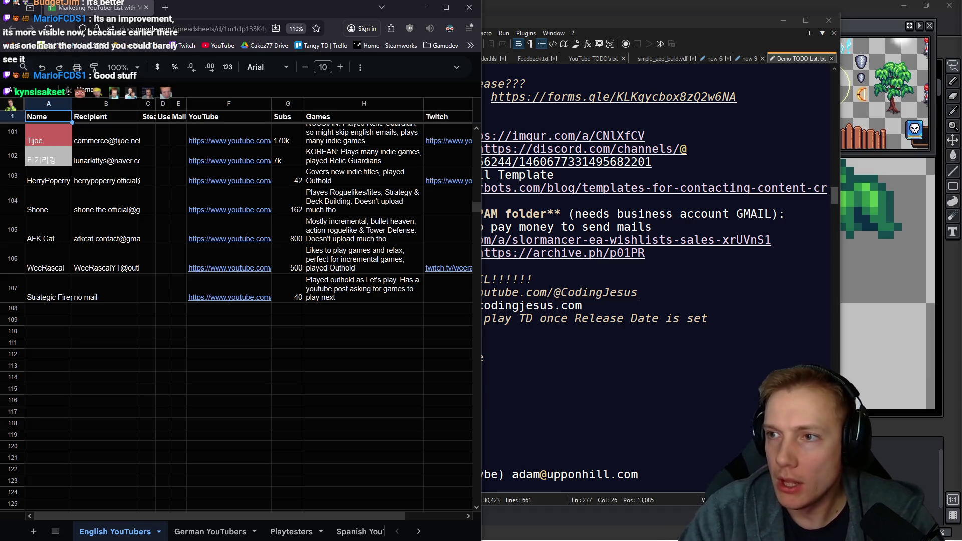
key("alt+Tab")
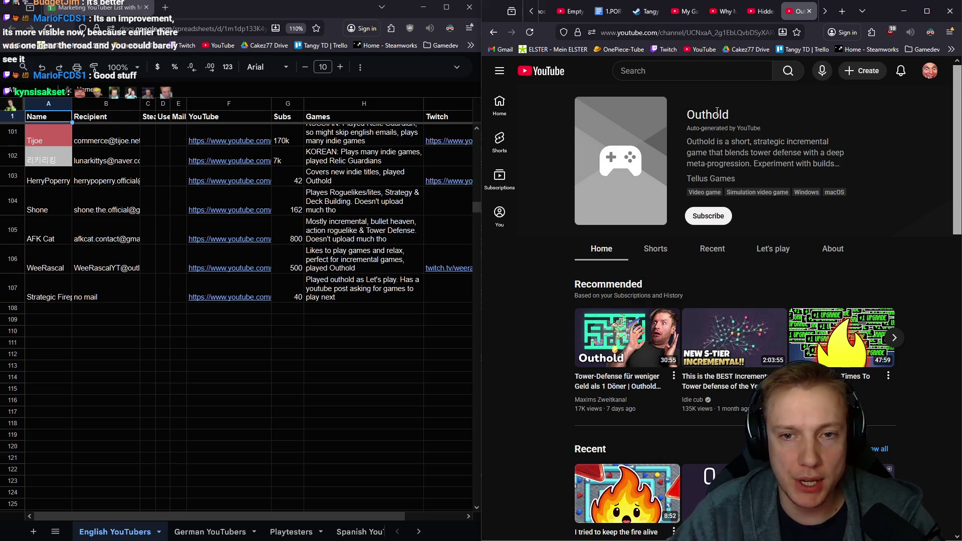
left_click_drag(727, 113, 687, 111)
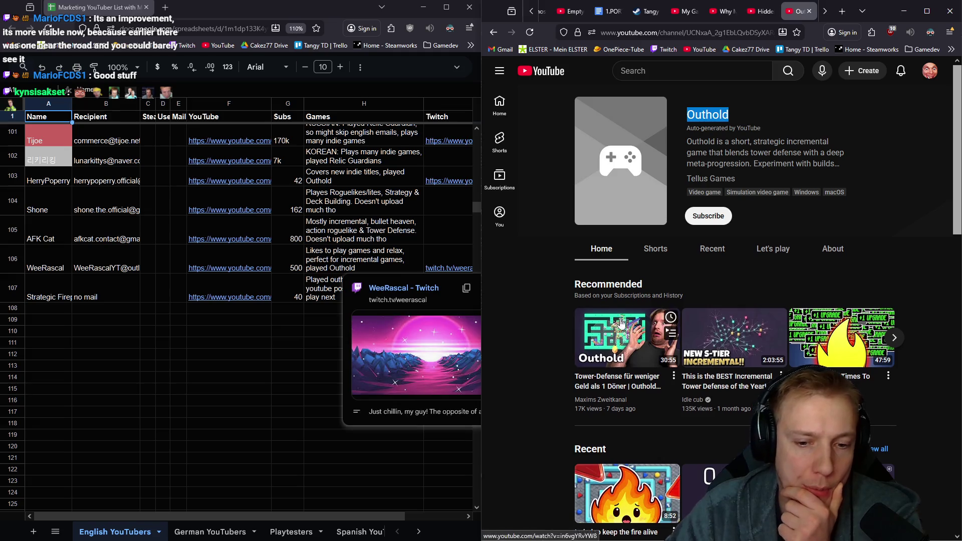
scroll(714, 300, "down", 4)
scroll(751, 301, "down", 3)
scroll(752, 308, "down", 3)
scroll(751, 309, "down", 2)
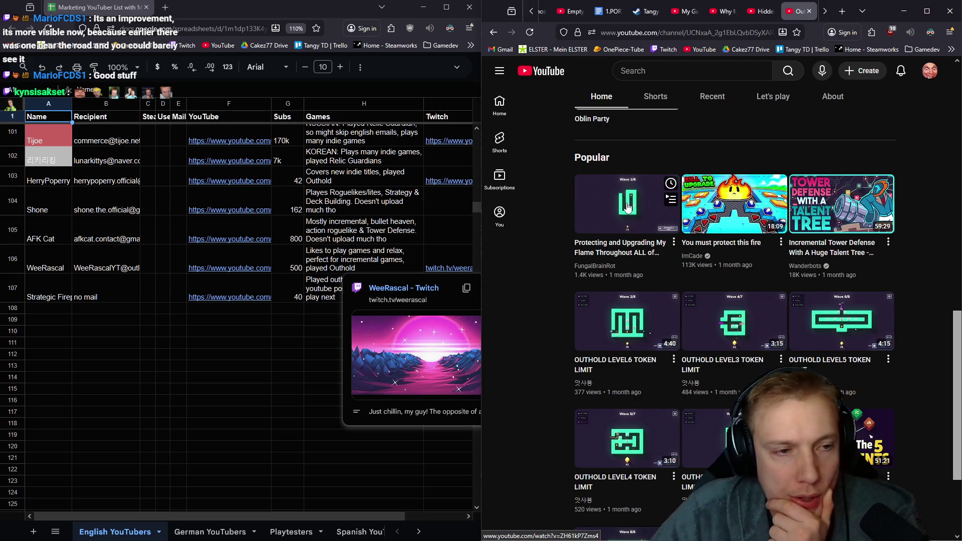
scroll(117, 275, "up", 3)
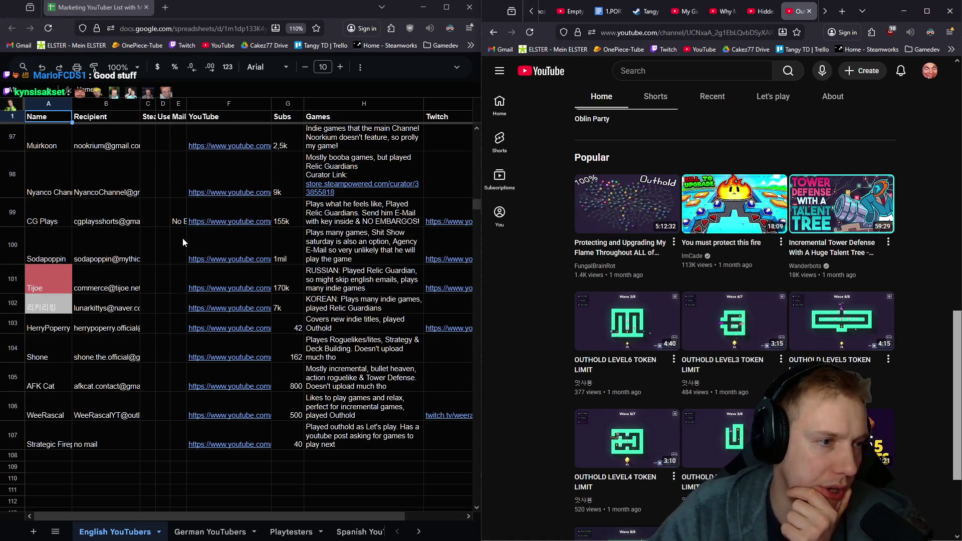
scroll(183, 238, "down", 2)
scroll(195, 234, "up", 2)
scroll(151, 225, "up", 3)
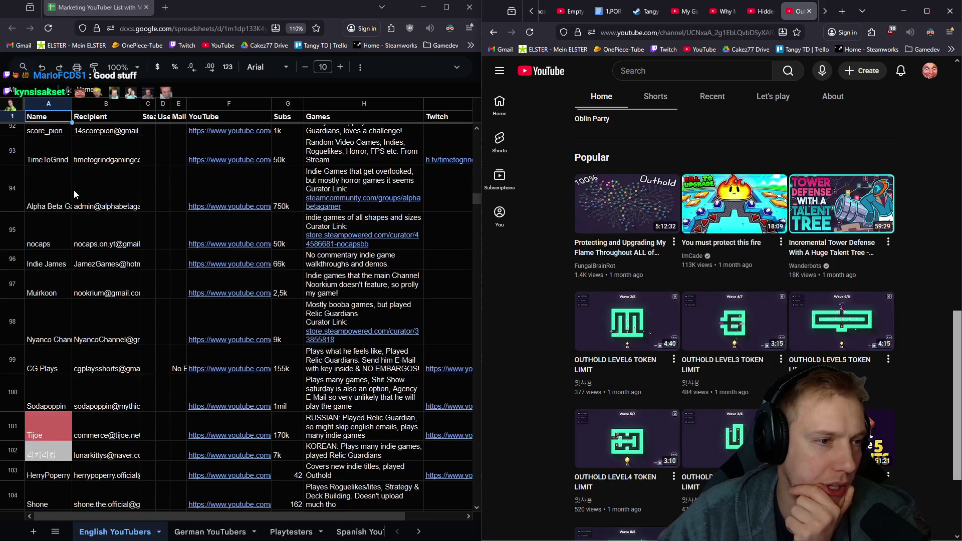
scroll(74, 194, "down", 3)
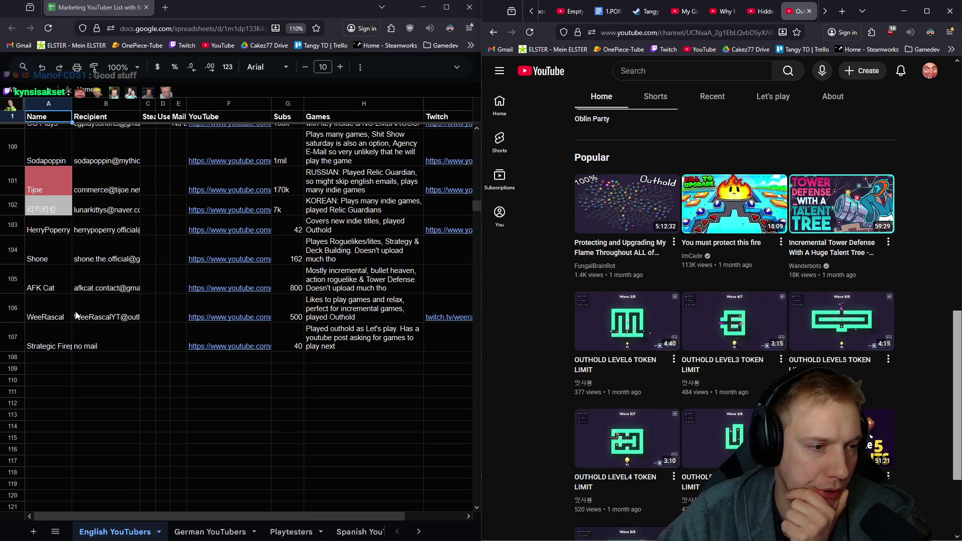
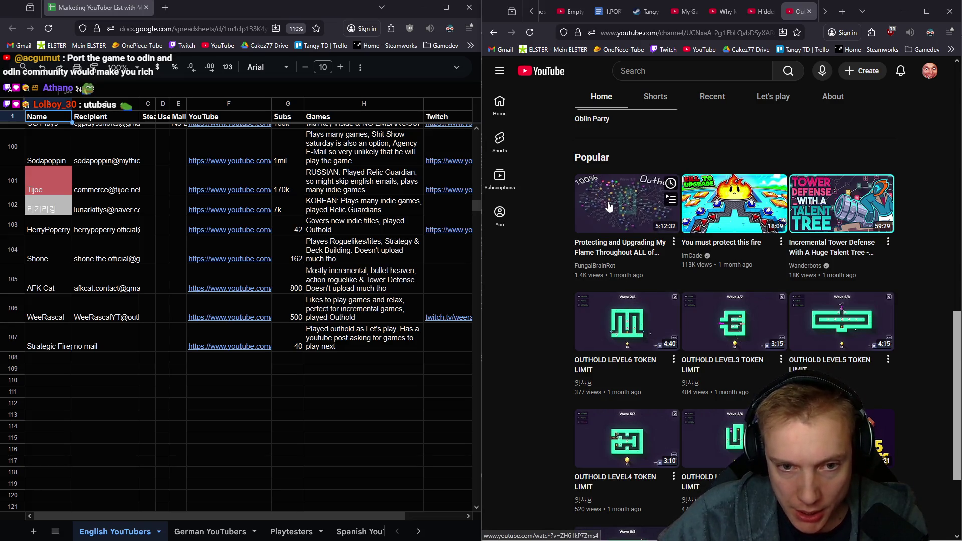
scroll(105, 248, "up", 5)
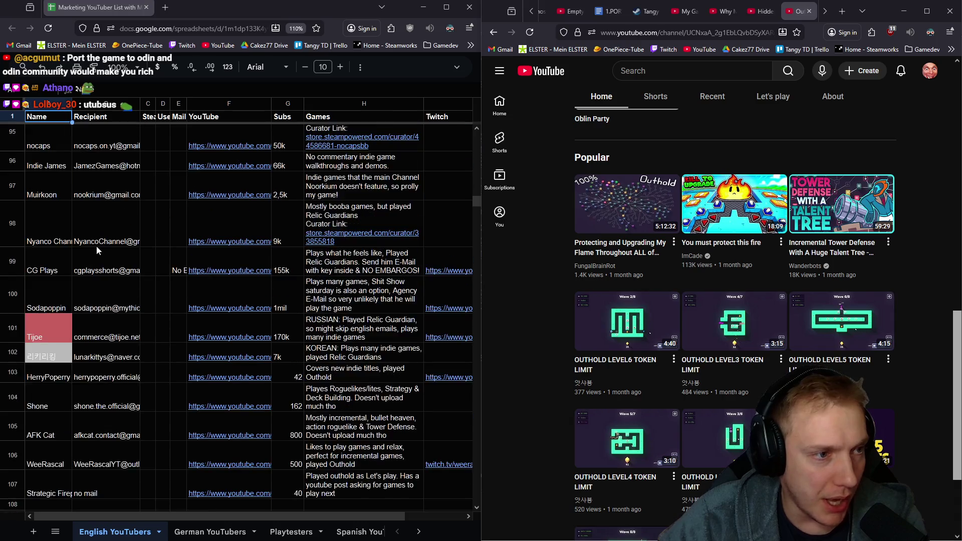
scroll(111, 245, "up", 5)
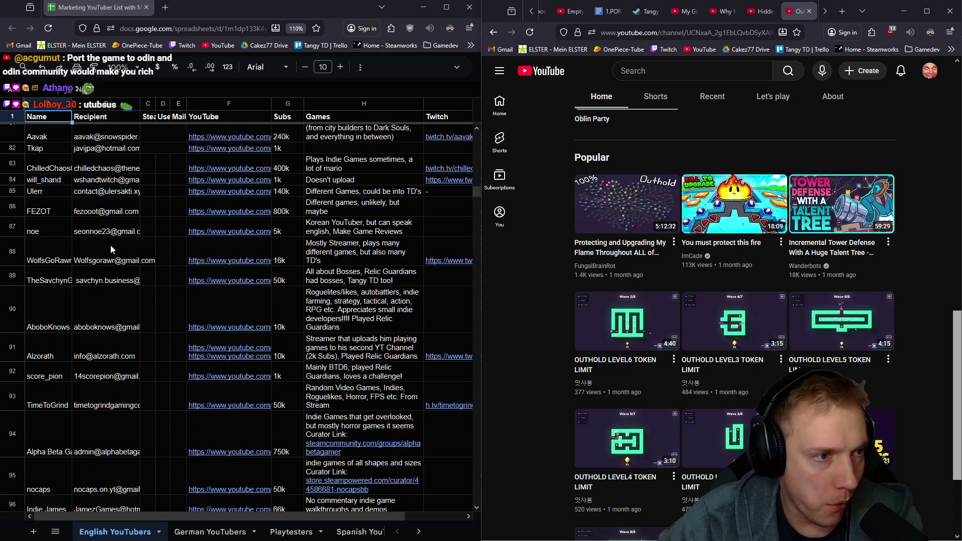
scroll(110, 246, "down", 2)
- Search the contact sheet for 'fungalbrainrot', then bring up FungalBrainRot's Outhold video in a new tab
left_click(200, 226)
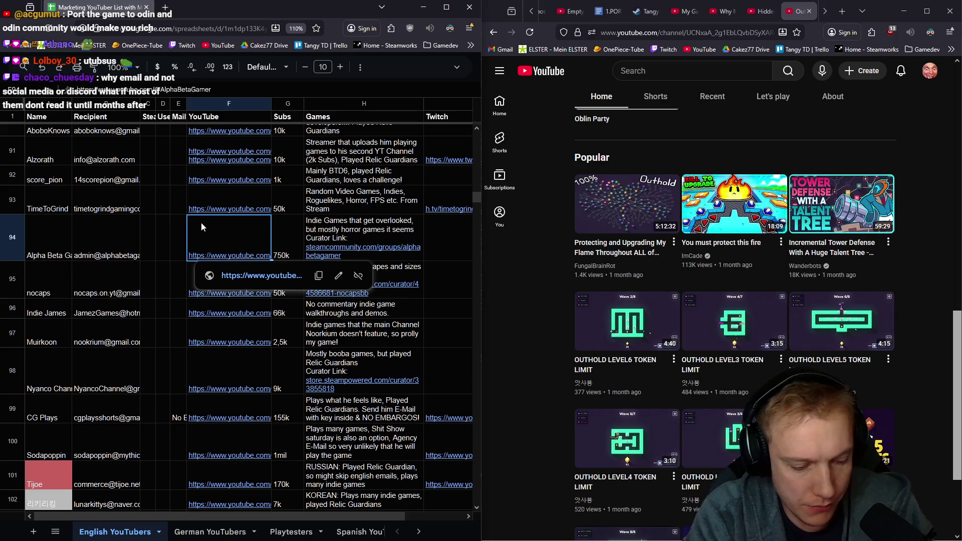
key("ctrl+f")
type("fungal")
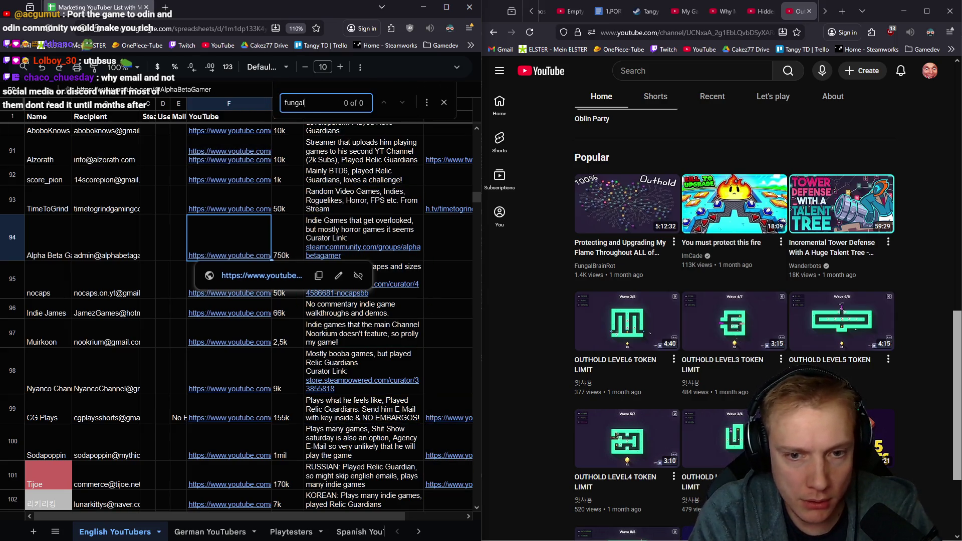
type("brainrot")
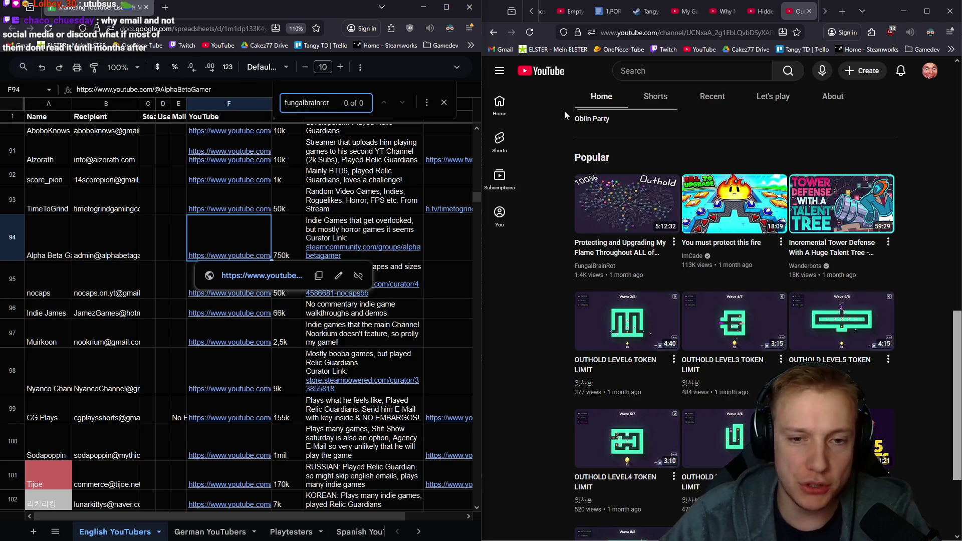
middle_click(622, 202)
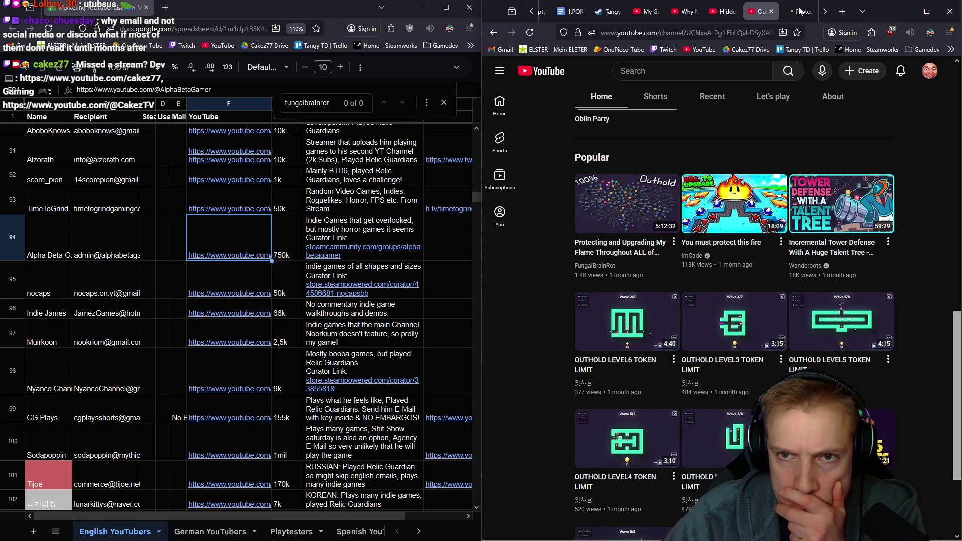
key("ctrl+Tab")
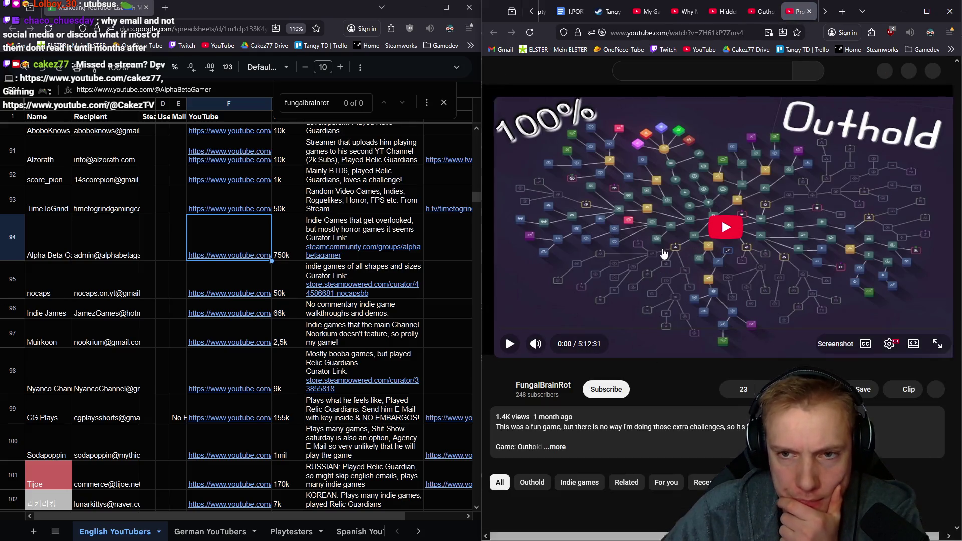
scroll(638, 250, "down", 1)
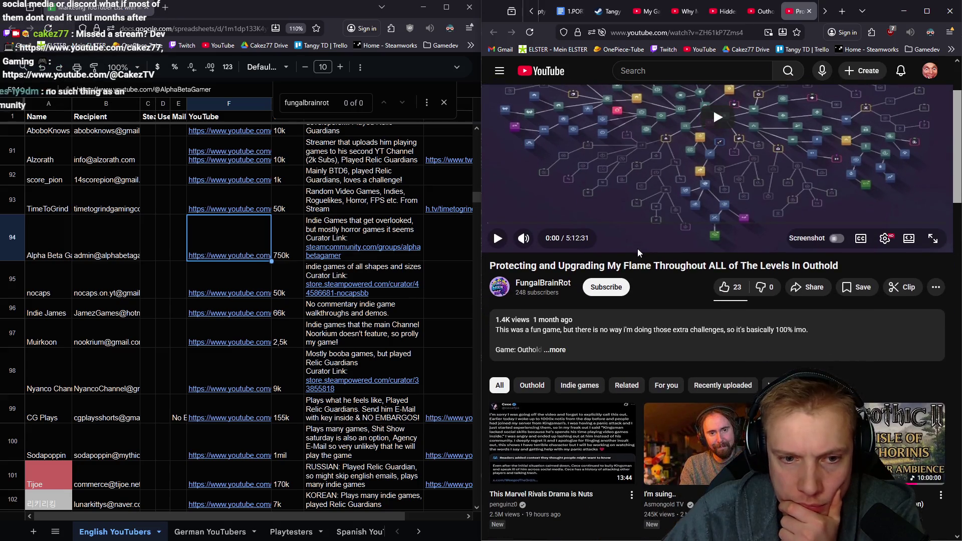
- Check FungalBrainRot's channel page and 248-subscriber details, then close its tab
left_click(542, 284)
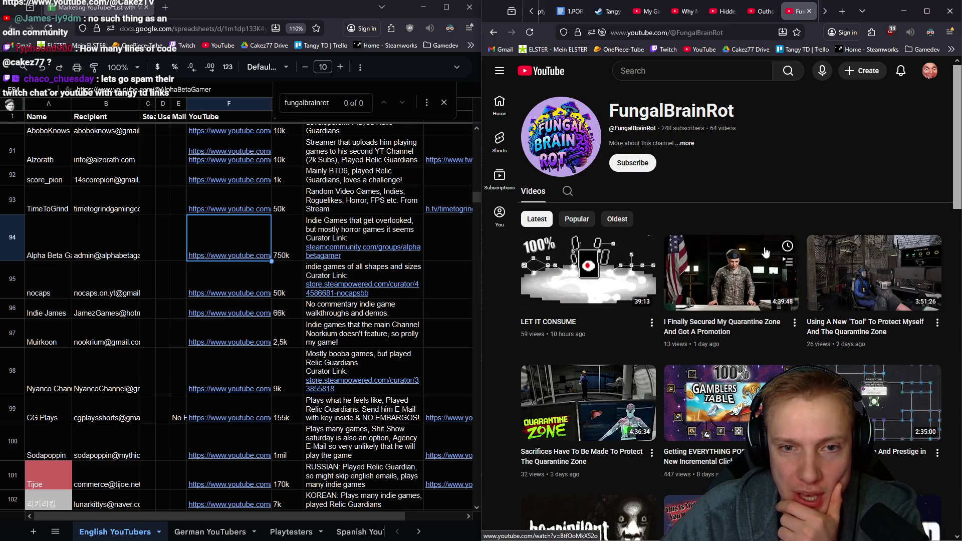
mouse_move(587, 273)
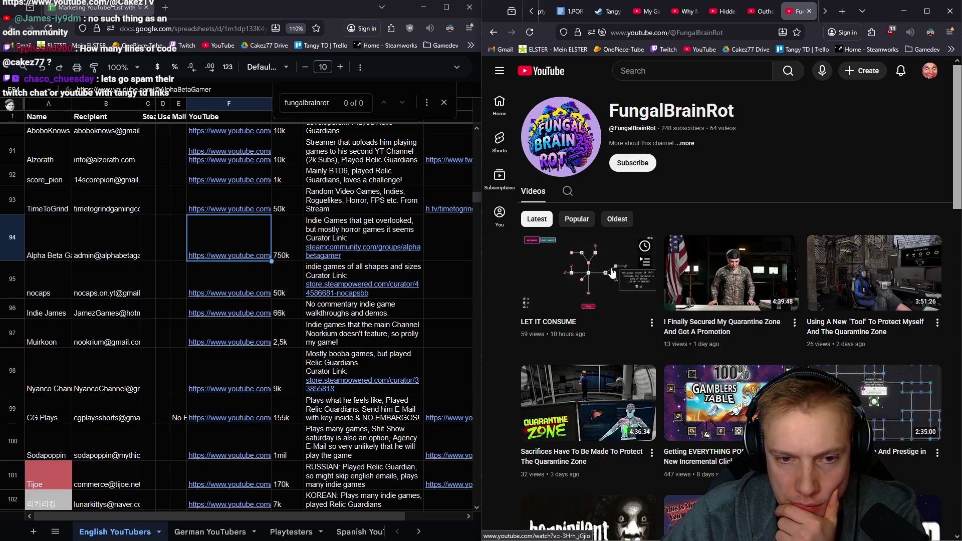
scroll(611, 272, "down", 3)
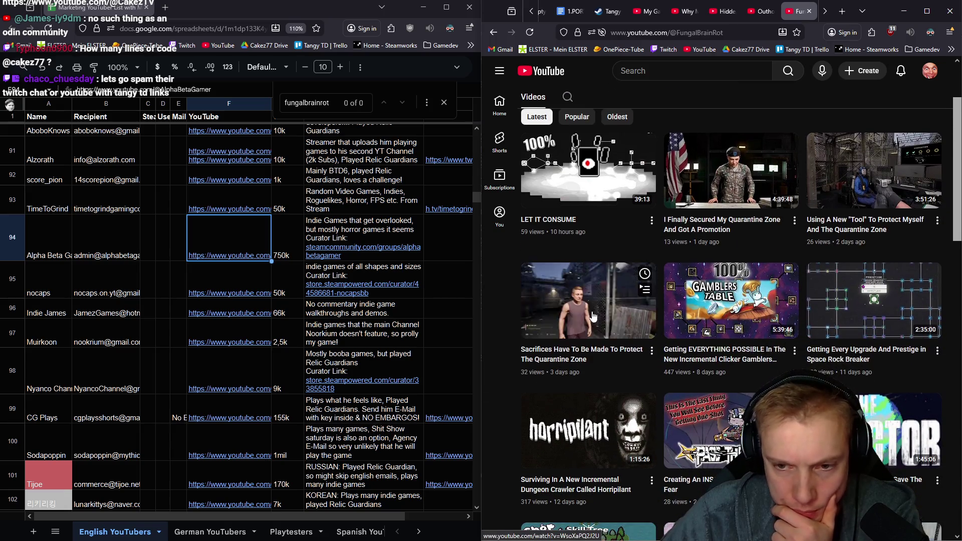
scroll(605, 293, "down", 2)
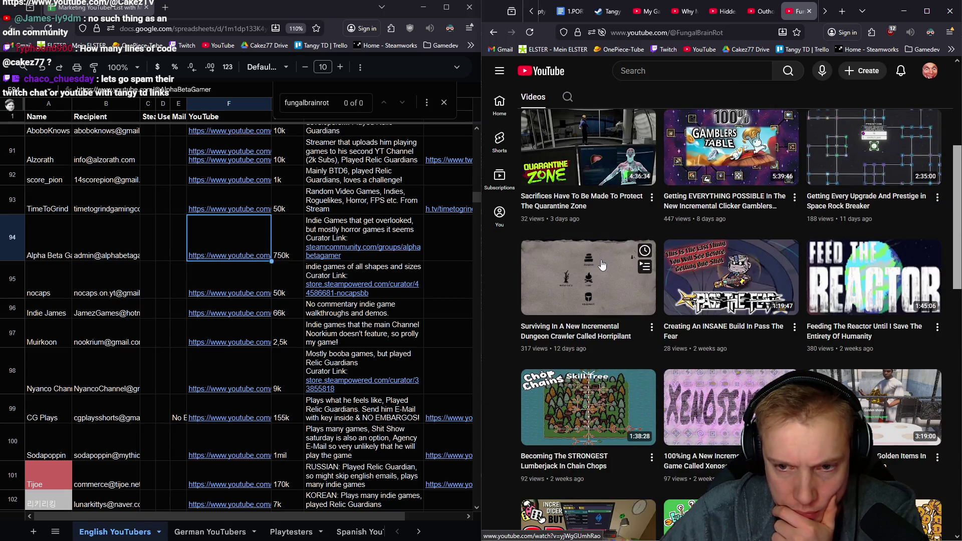
scroll(602, 265, "down", 3)
scroll(602, 265, "up", 5)
scroll(602, 264, "up", 3)
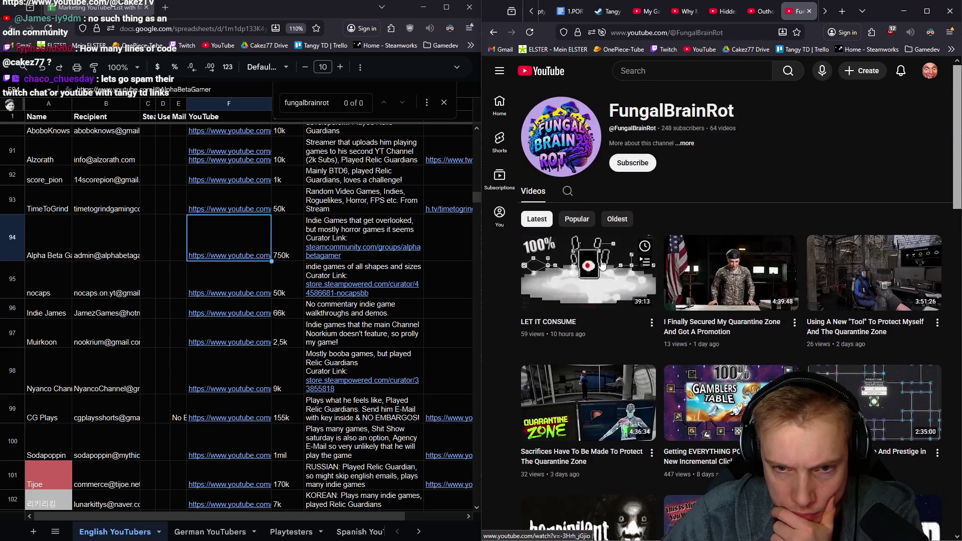
scroll(173, 342, "down", 3)
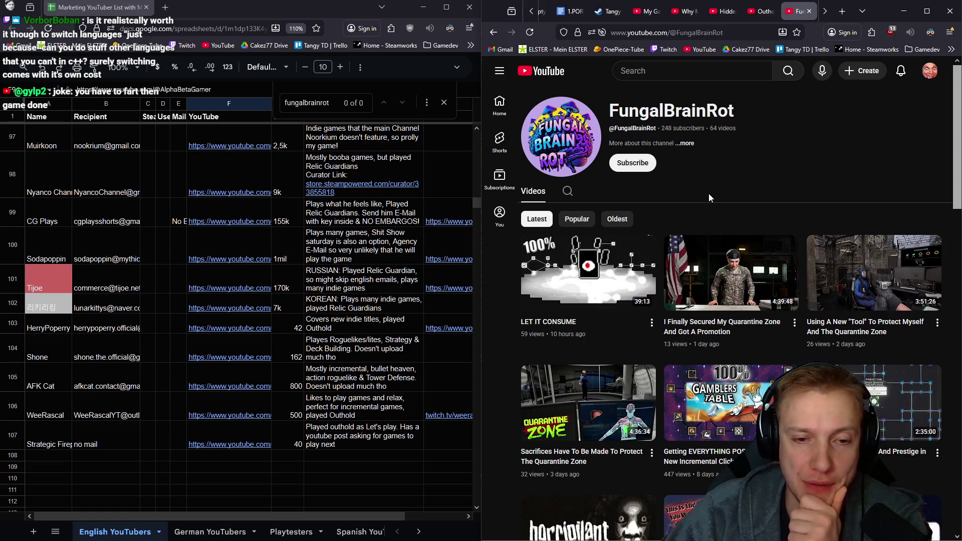
scroll(719, 179, "down", 3)
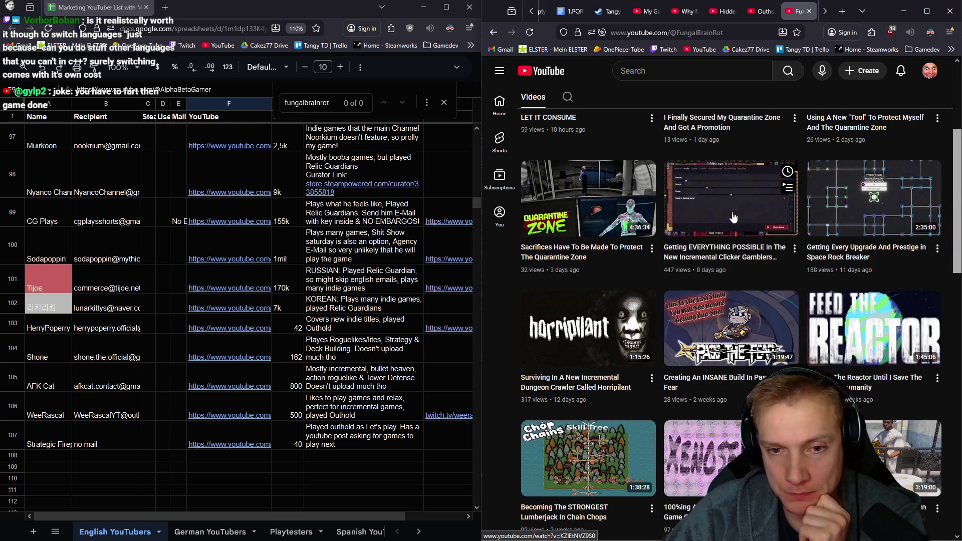
scroll(727, 277, "down", 3)
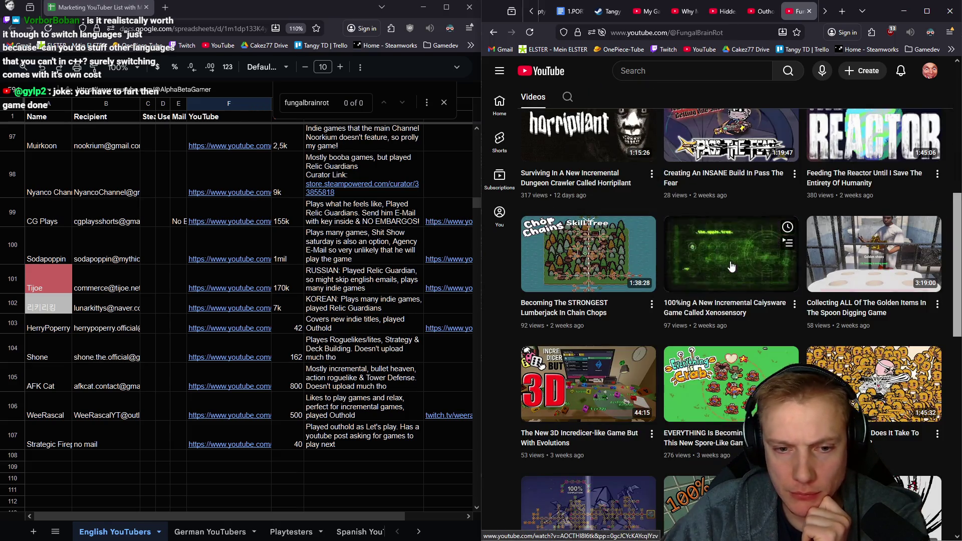
scroll(726, 277, "up", 8)
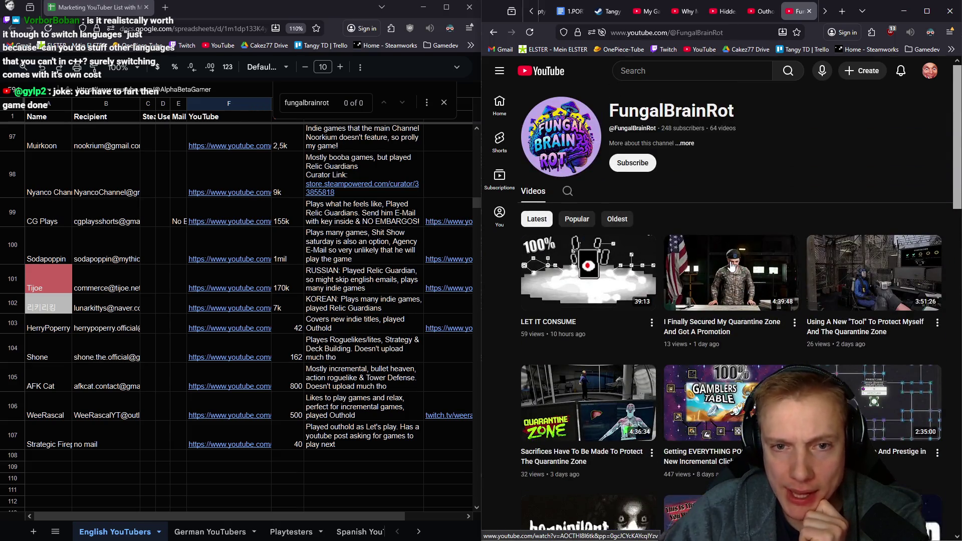
left_click(690, 145)
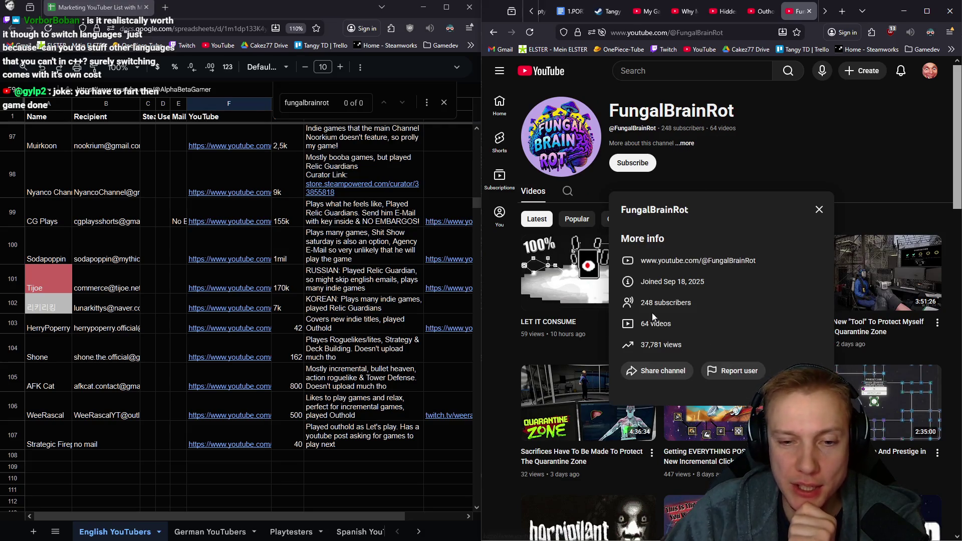
left_click(820, 211)
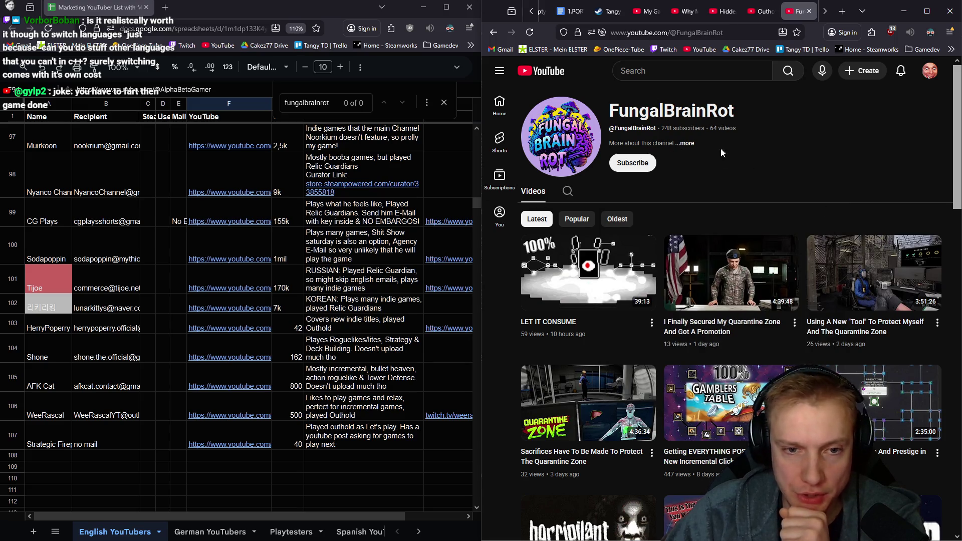
left_click(795, 11)
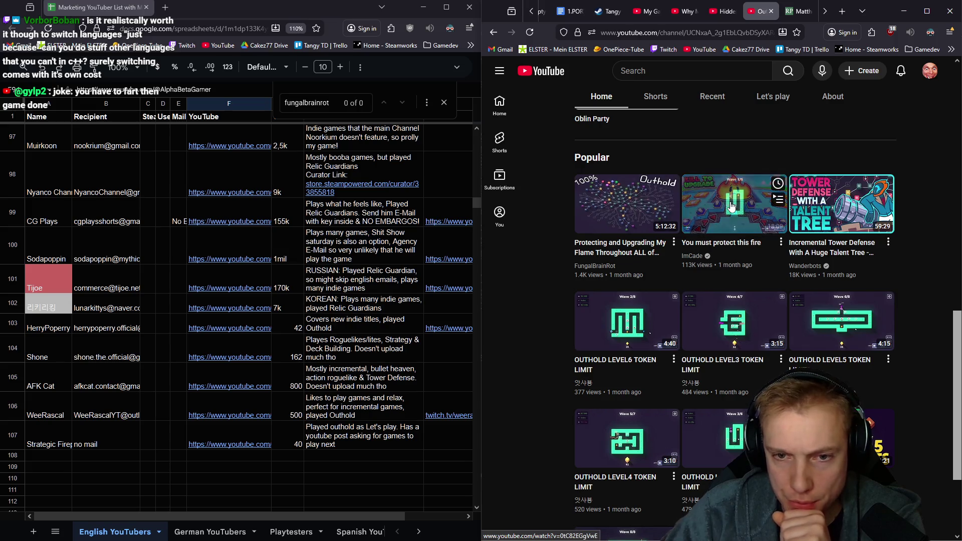
mouse_move(733, 204)
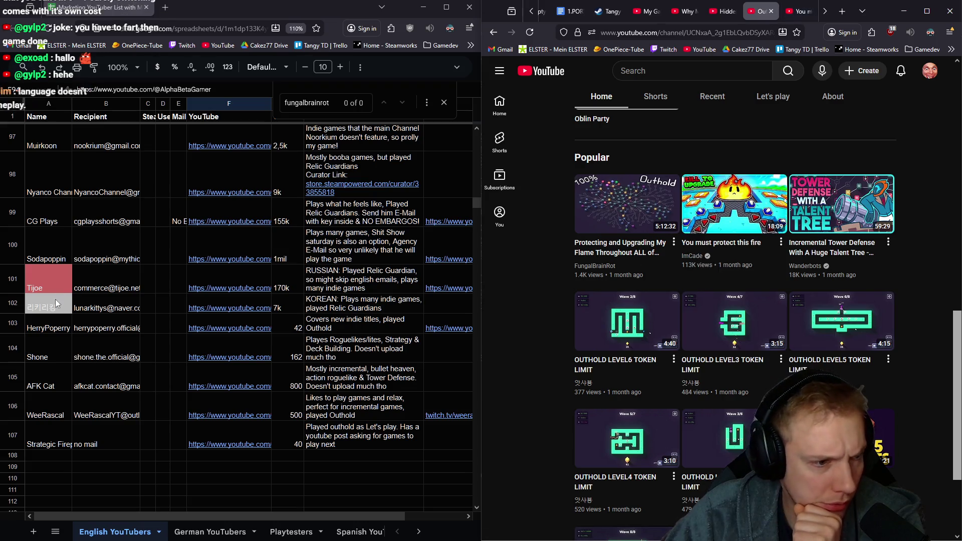
scroll(60, 263, "up", 3)
scroll(59, 195, "up", 2)
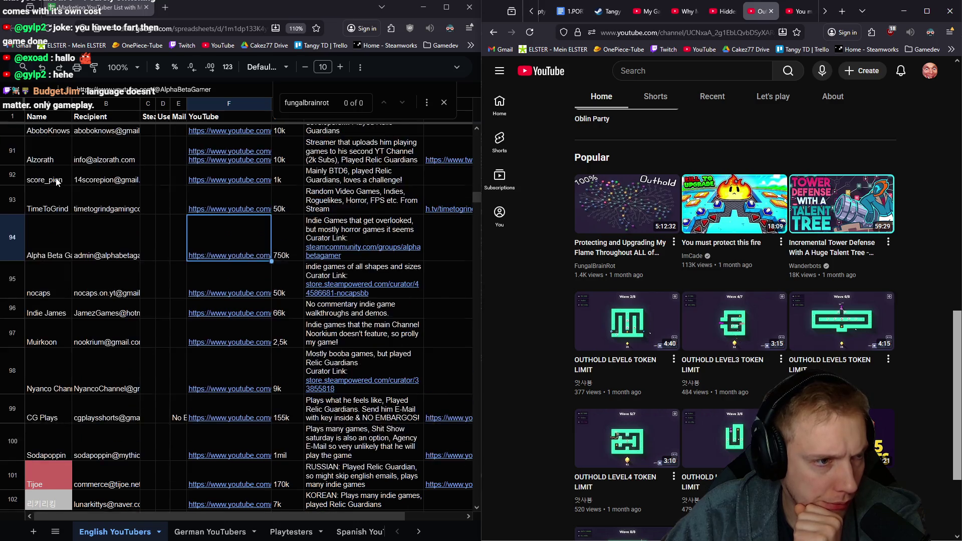
scroll(59, 226, "down", 5)
scroll(226, 226, "down", 4)
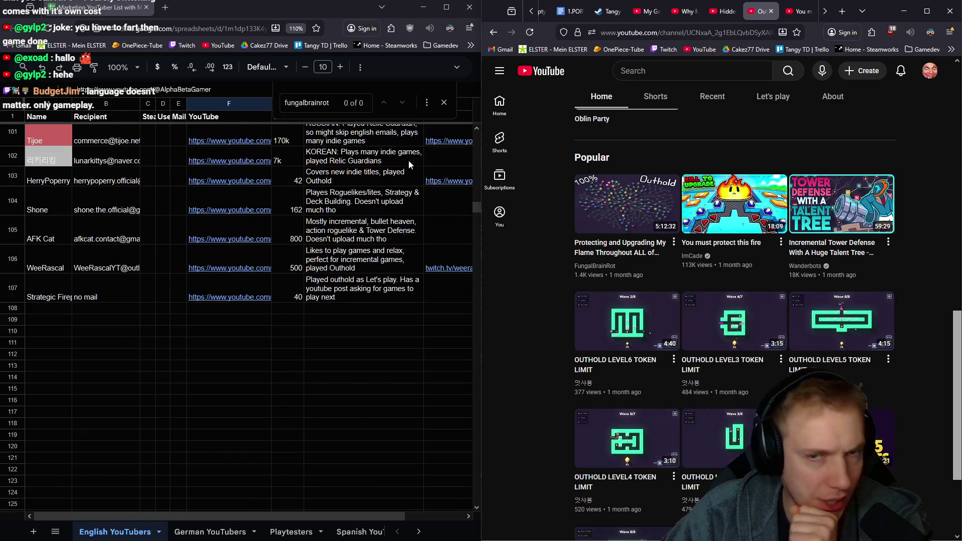
- From the fire-protection video, view ImCade's channel details with business email and 1.05M subscribers
left_click(800, 9)
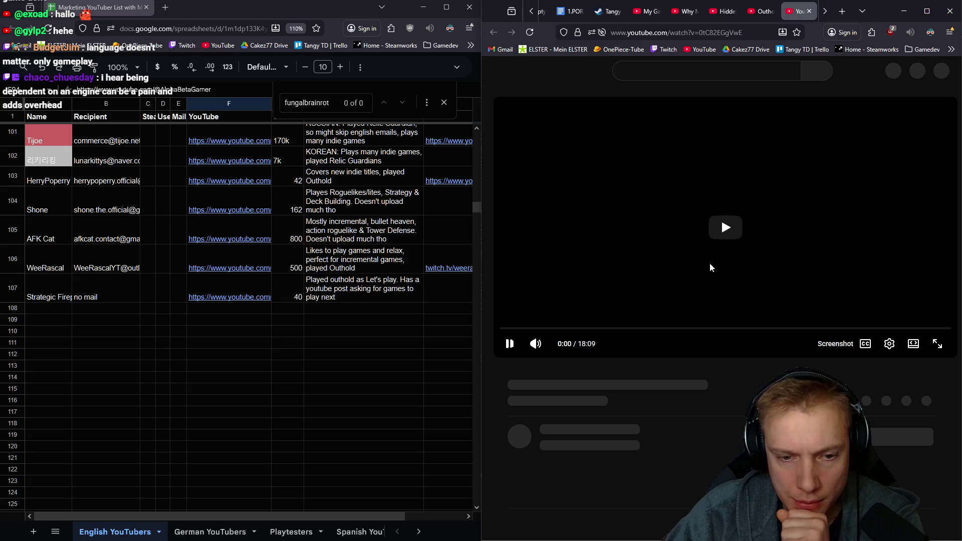
scroll(649, 263, "down", 3)
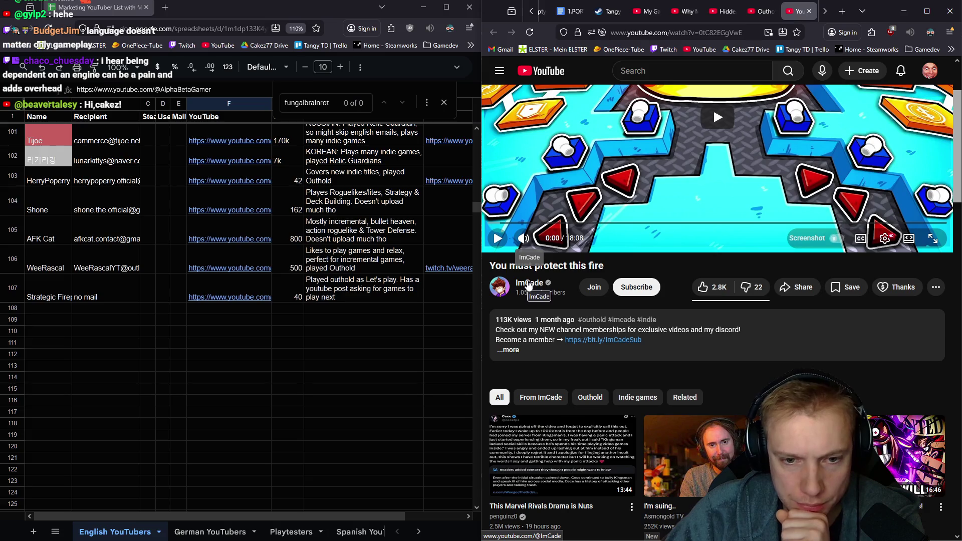
left_click(530, 284)
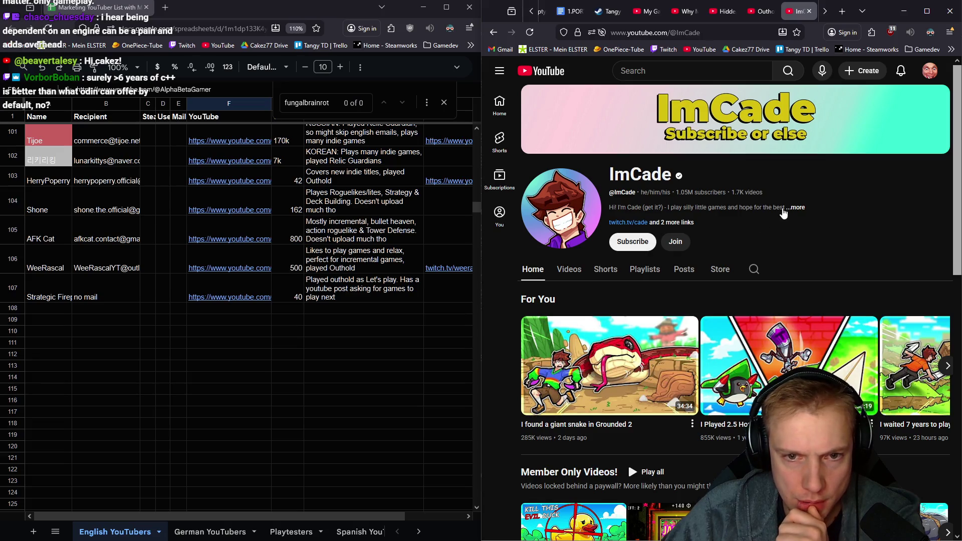
left_click(798, 209)
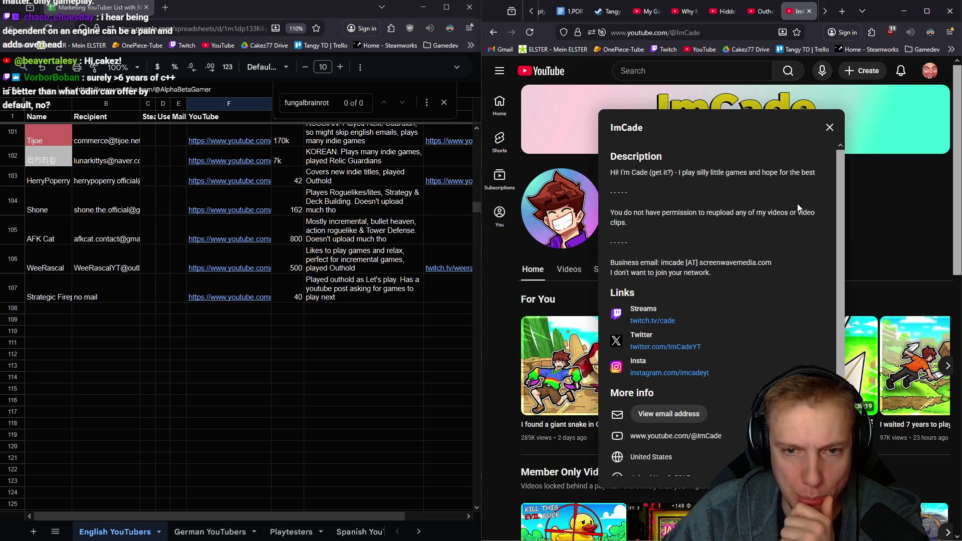
scroll(798, 207, "down", 3)
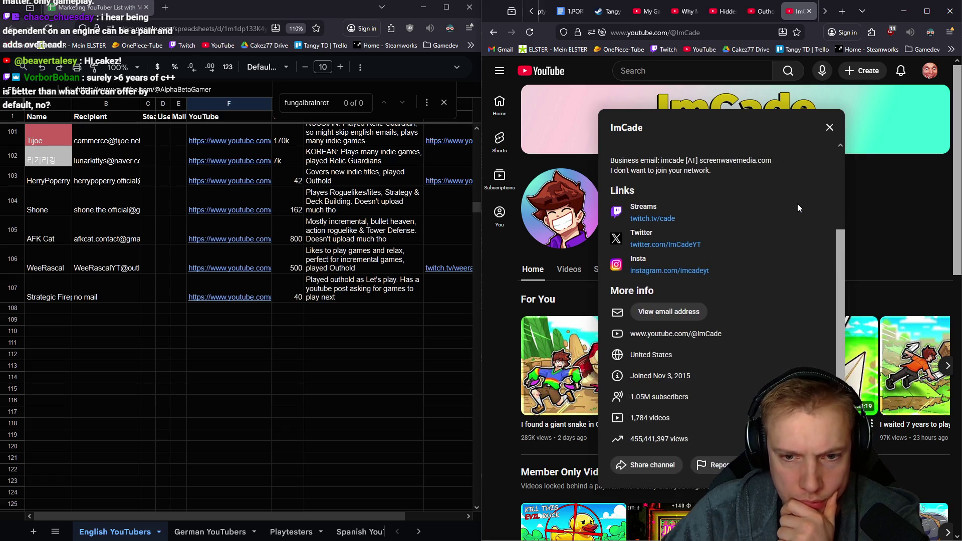
left_click(929, 71)
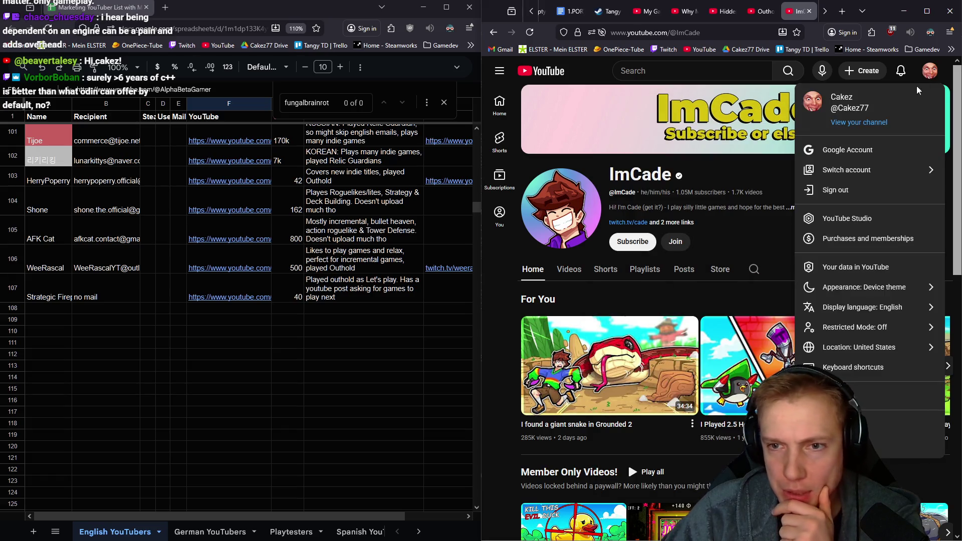
- Back on the Outhold game page, switch the YouTube account to CakezTV
left_click(762, 11)
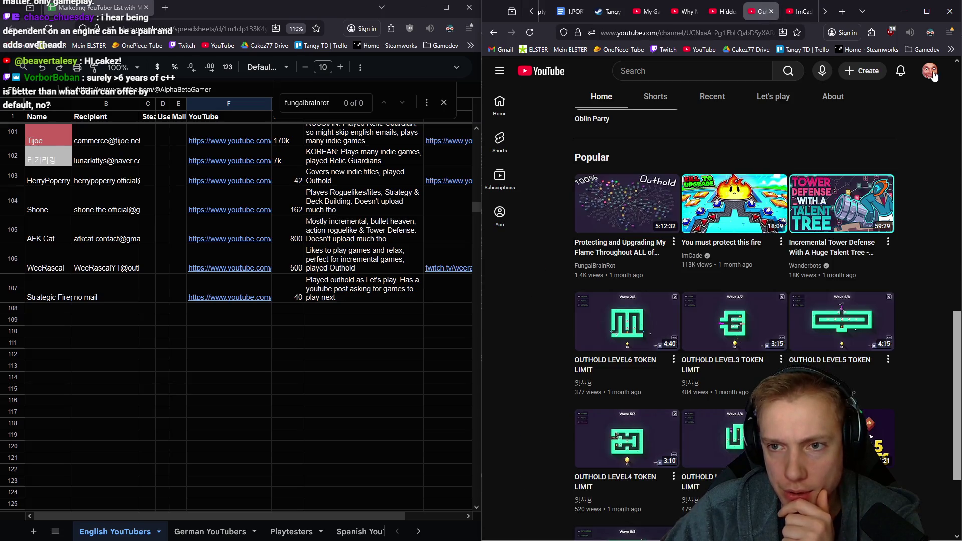
left_click(929, 71)
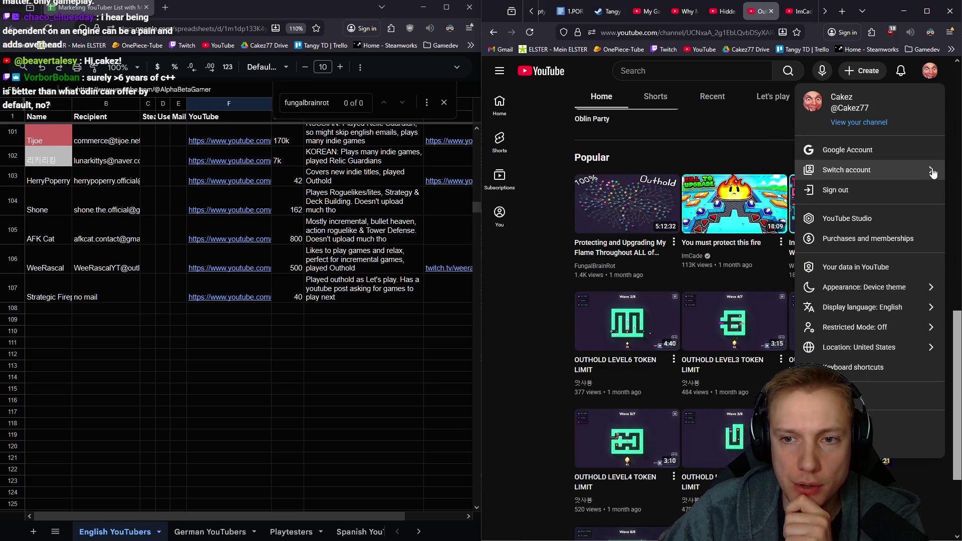
left_click(846, 169)
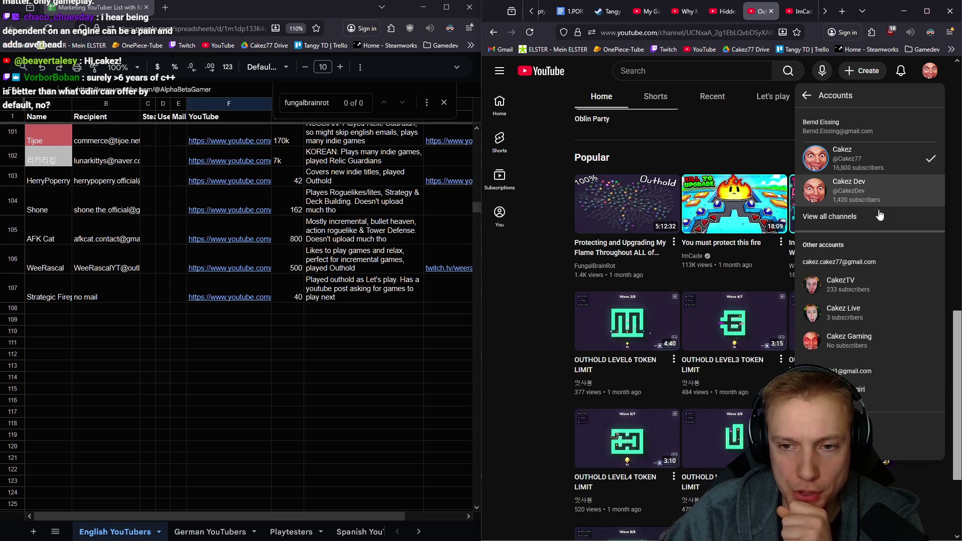
left_click(879, 284)
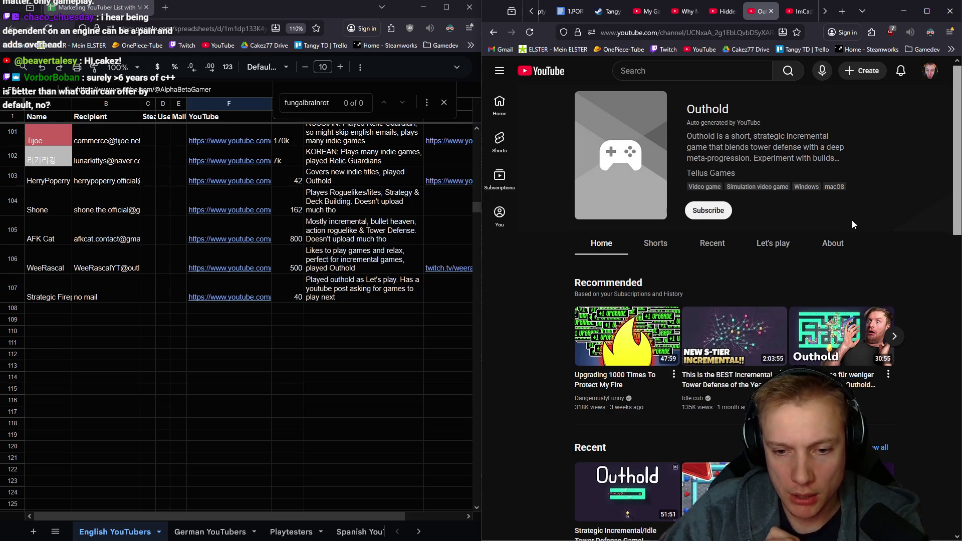
scroll(851, 219, "down", 2)
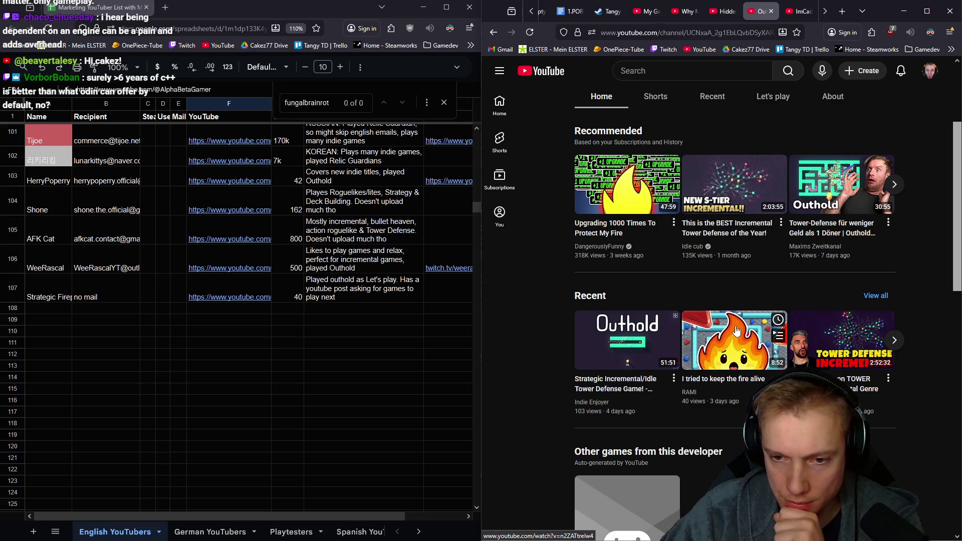
scroll(737, 330, "down", 3)
scroll(714, 306, "down", 2)
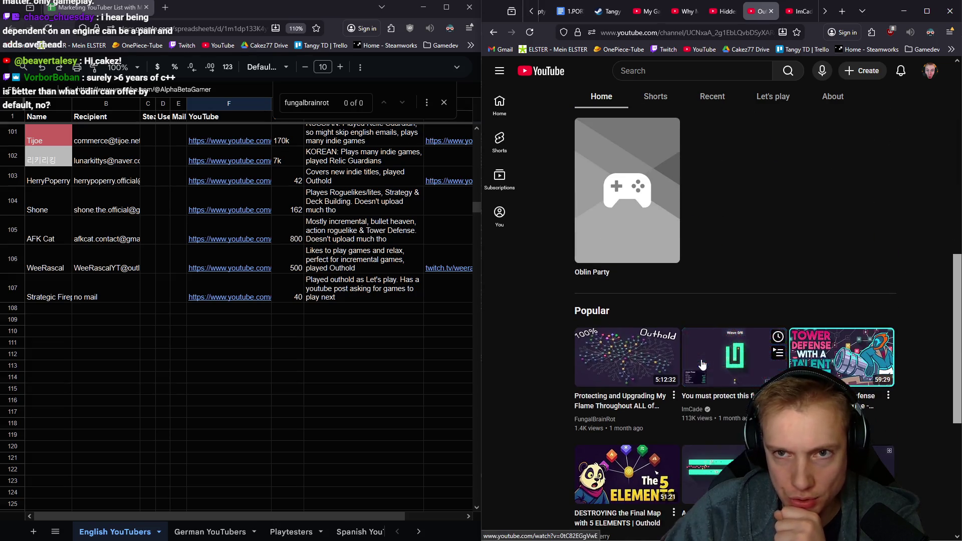
scroll(752, 10, "down", 3)
scroll(676, 11, "down", 2)
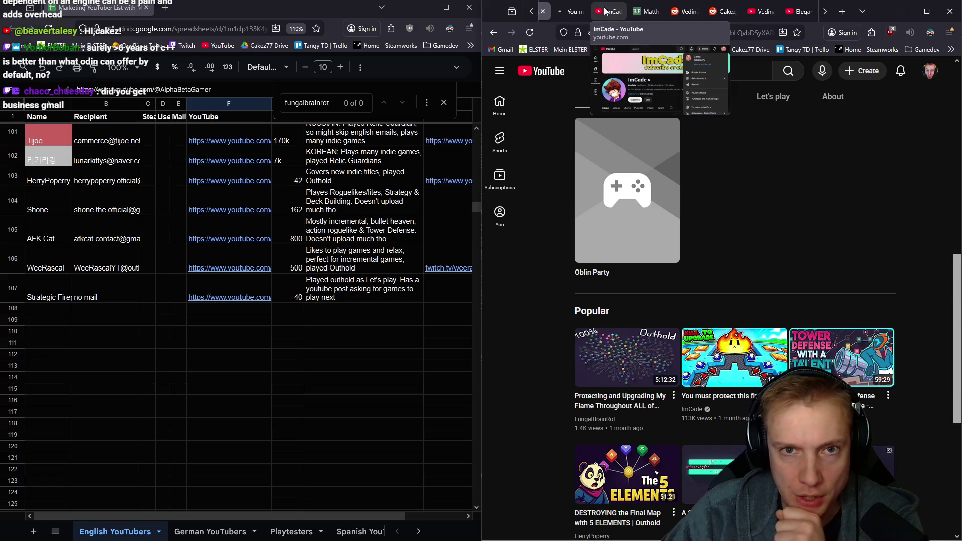
scroll(638, 10, "down", 3)
scroll(677, 10, "down", 2)
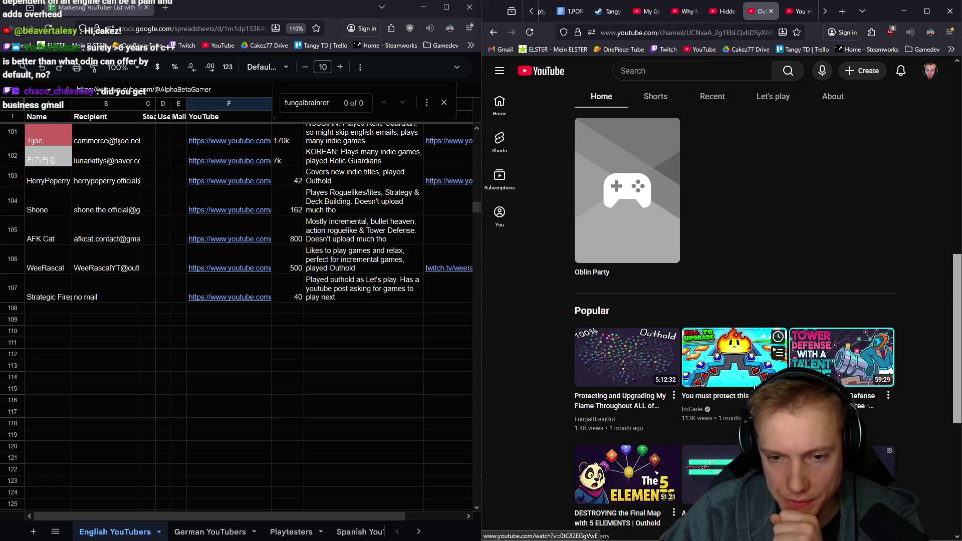
scroll(725, 352, "down", 2)
scroll(725, 351, "down", 2)
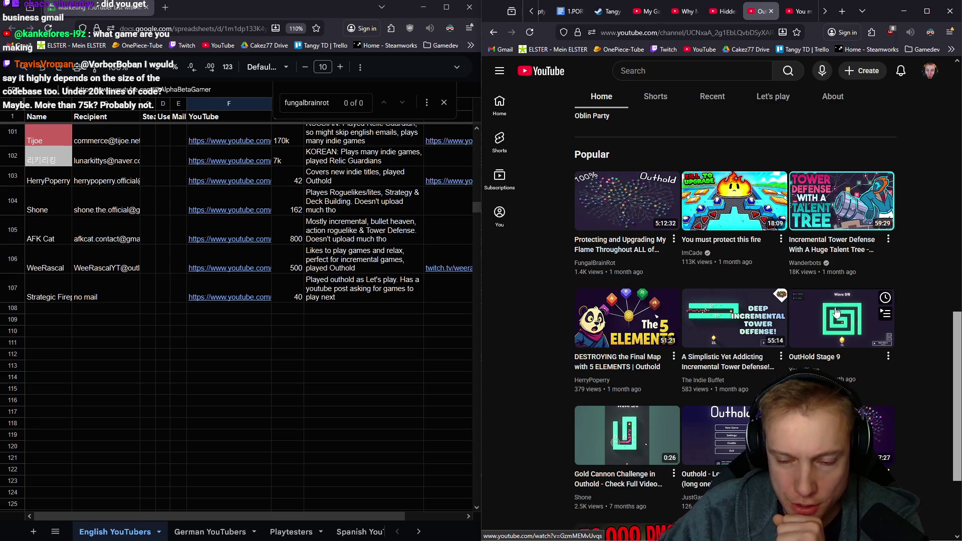
scroll(838, 324, "down", 2)
scroll(745, 317, "down", 1)
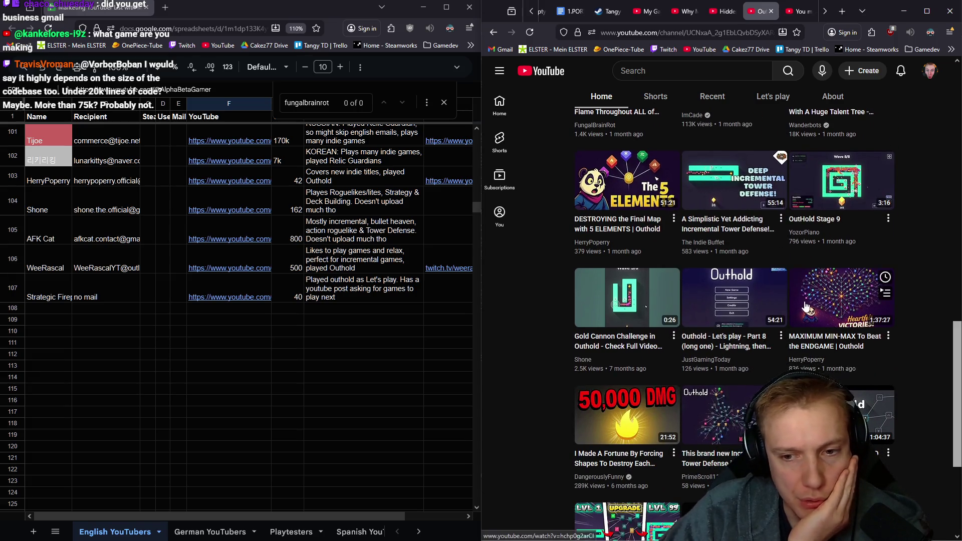
scroll(742, 314, "down", 2)
scroll(793, 226, "down", 2)
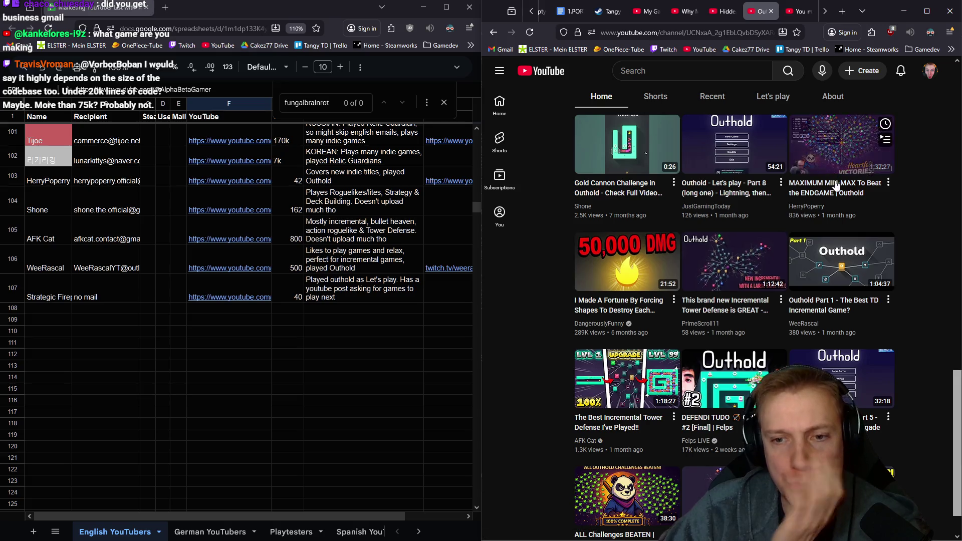
scroll(601, 280, "down", 1)
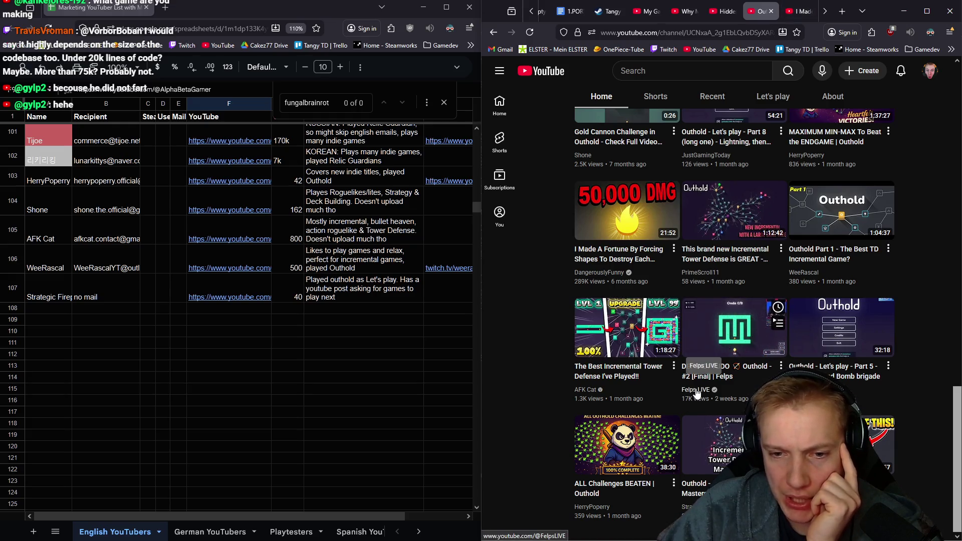
- Queue an Outhold video in a background tab and list the game page's Recent videos, maximized
mouse_move(734, 378)
middle_click(733, 329)
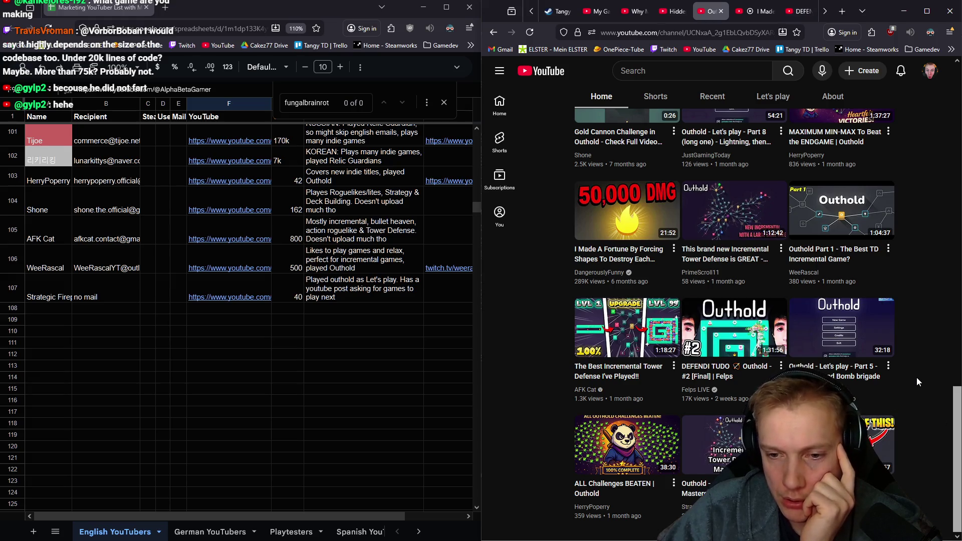
scroll(916, 378, "up", 5)
scroll(916, 377, "up", 5)
scroll(921, 364, "down", 6)
scroll(921, 362, "down", 2)
scroll(921, 360, "up", 5)
scroll(911, 363, "up", 4)
scroll(911, 363, "down", 3)
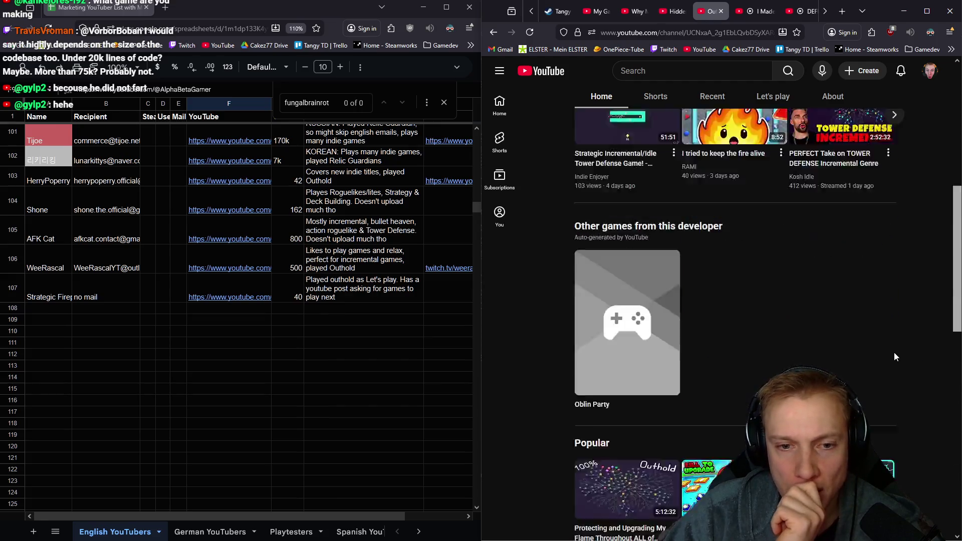
scroll(894, 352, "down", 6)
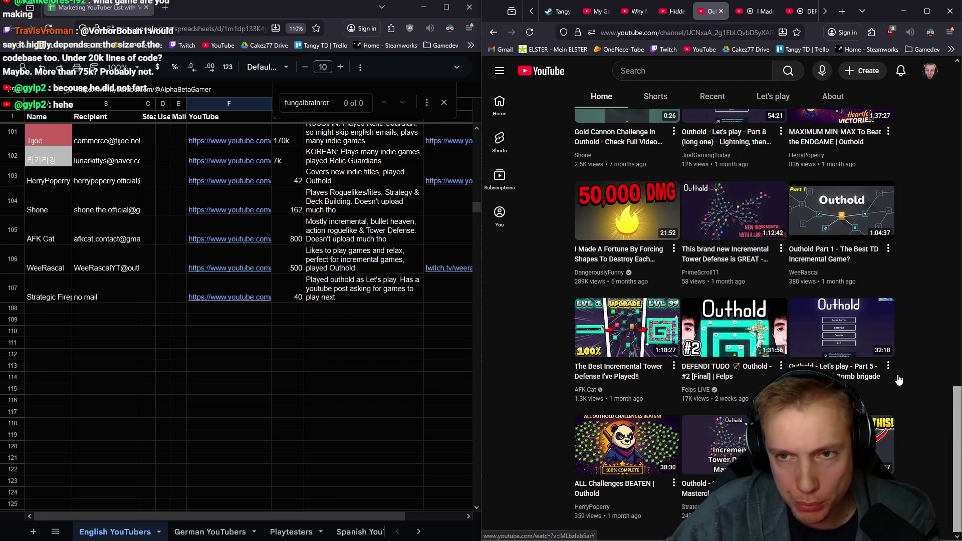
mouse_move(842, 444)
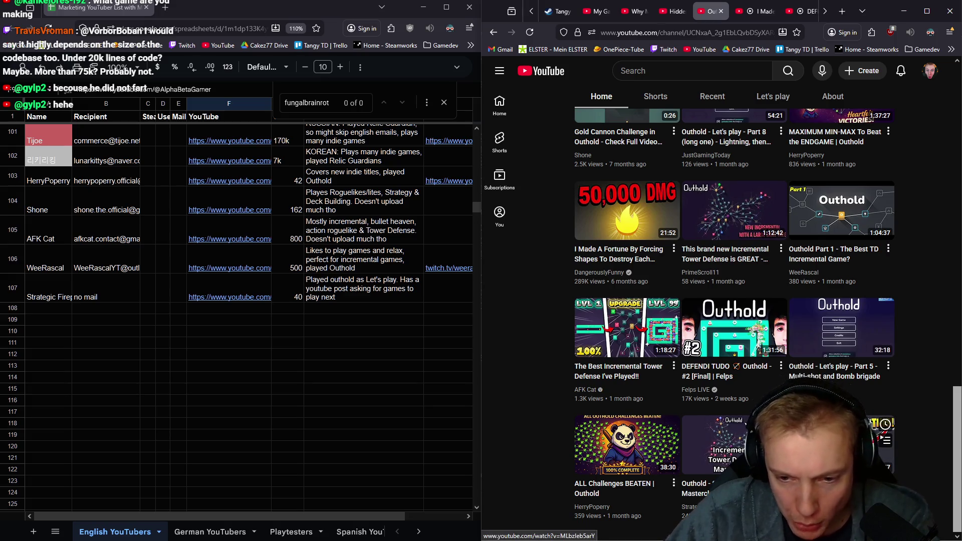
scroll(935, 354, "up", 5)
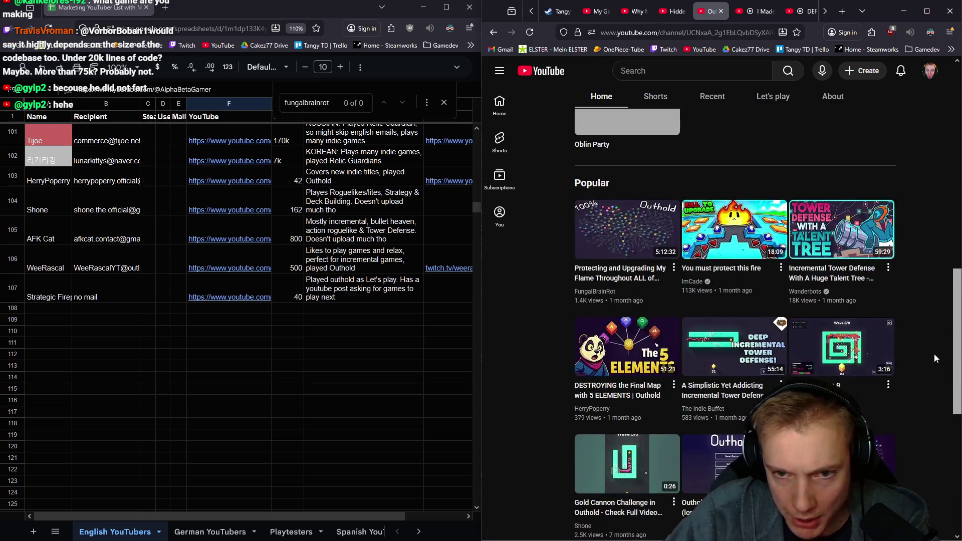
scroll(934, 354, "up", 3)
scroll(885, 340, "down", 3)
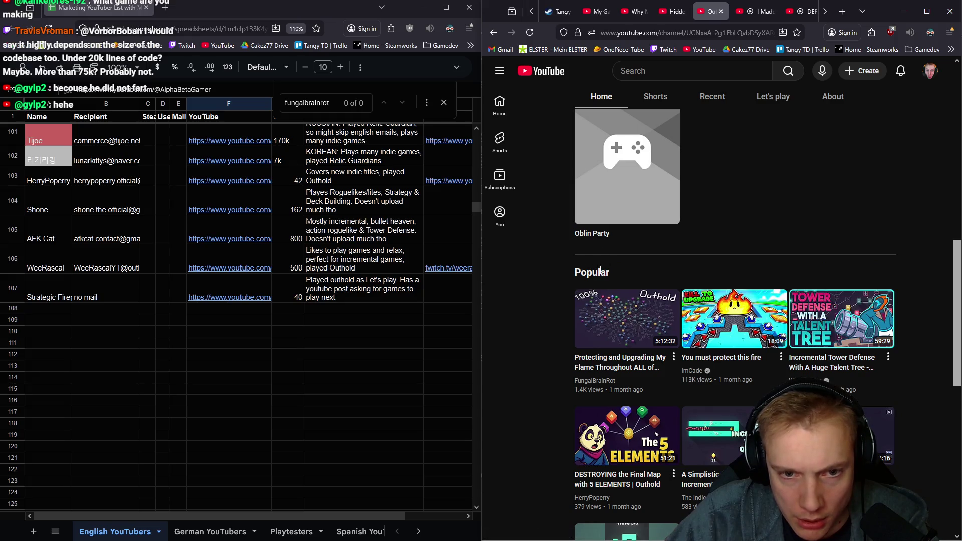
scroll(655, 267, "up", 2)
left_click(627, 305)
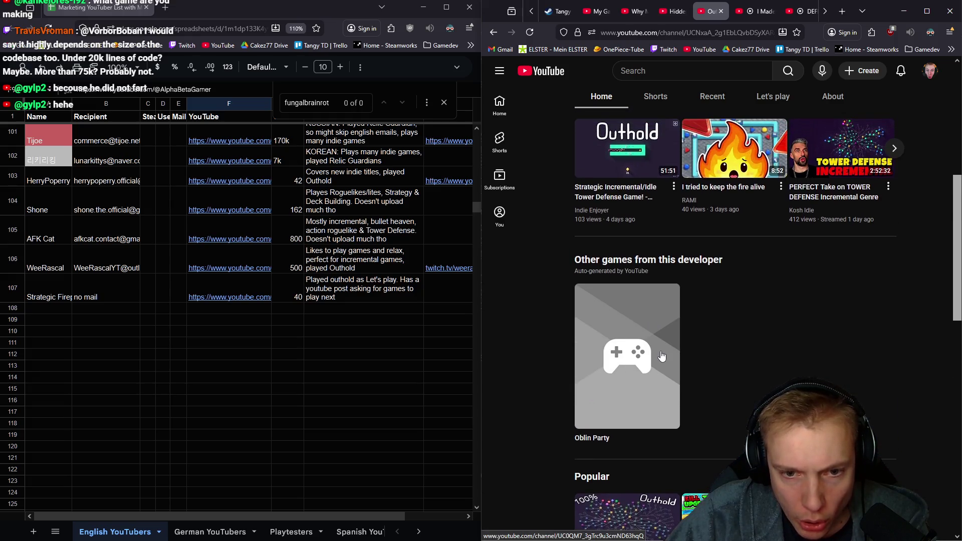
scroll(645, 152, "down", 3)
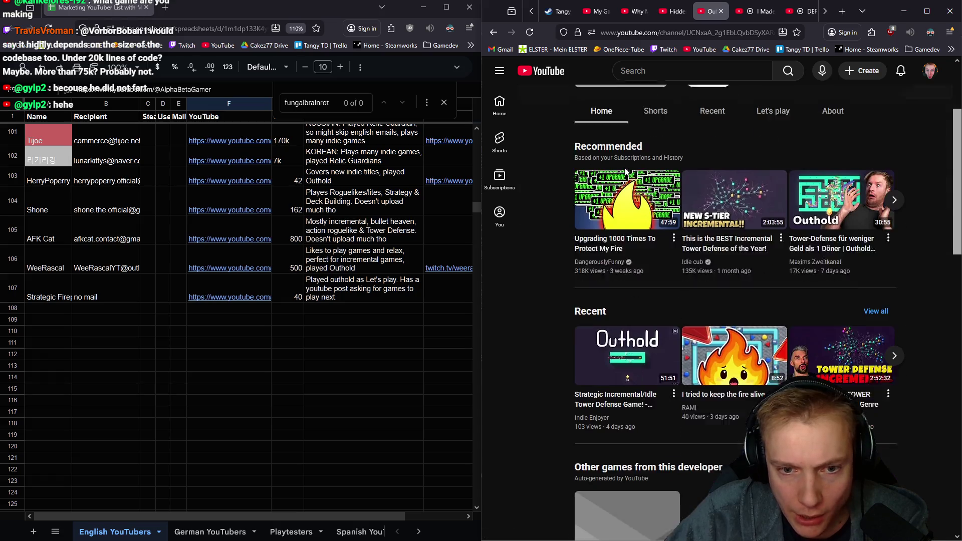
scroll(620, 244, "up", 3)
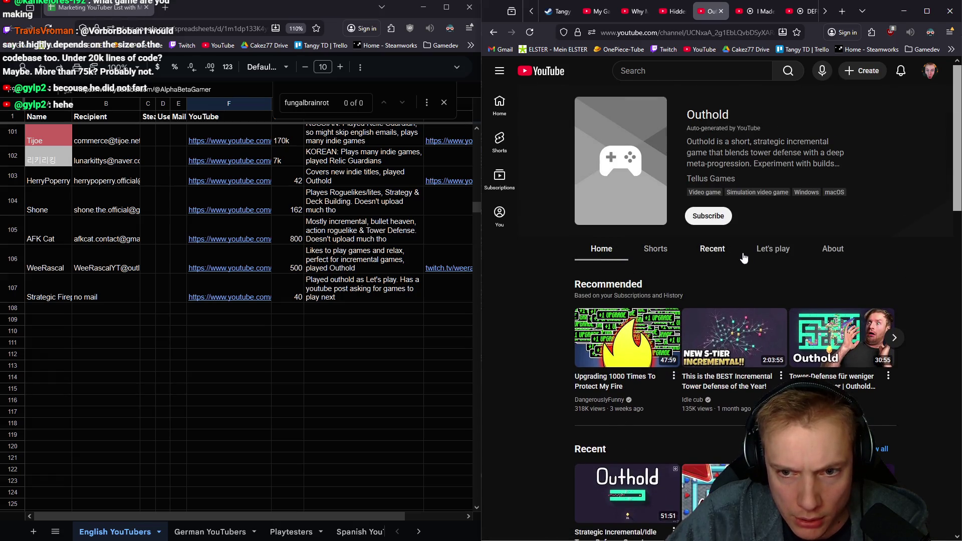
left_click(711, 252)
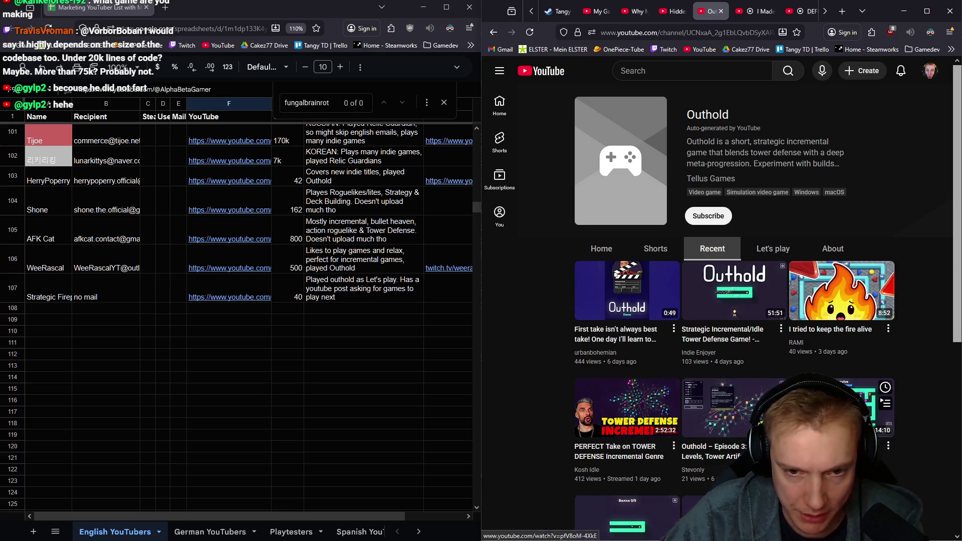
mouse_move(627, 290)
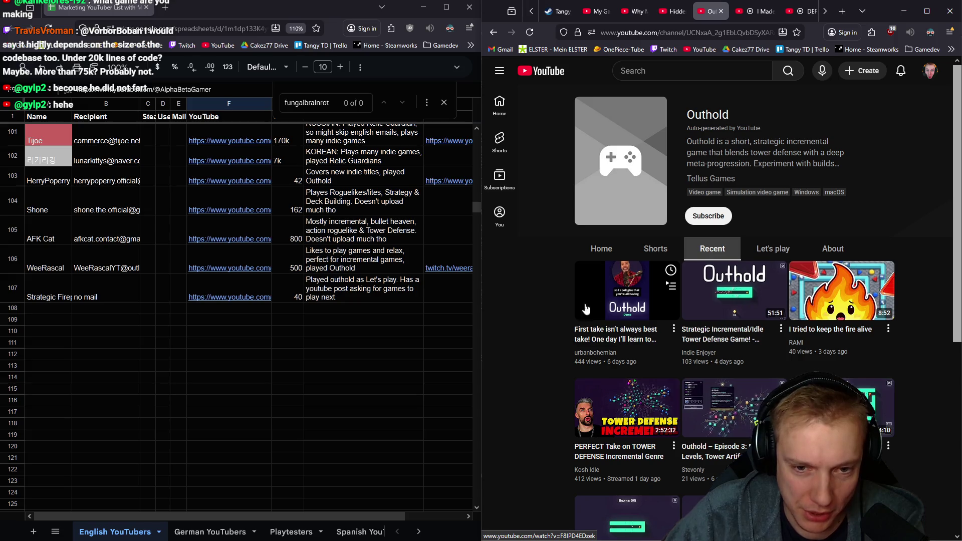
scroll(586, 309, "down", 2)
scroll(559, 361, "down", 1)
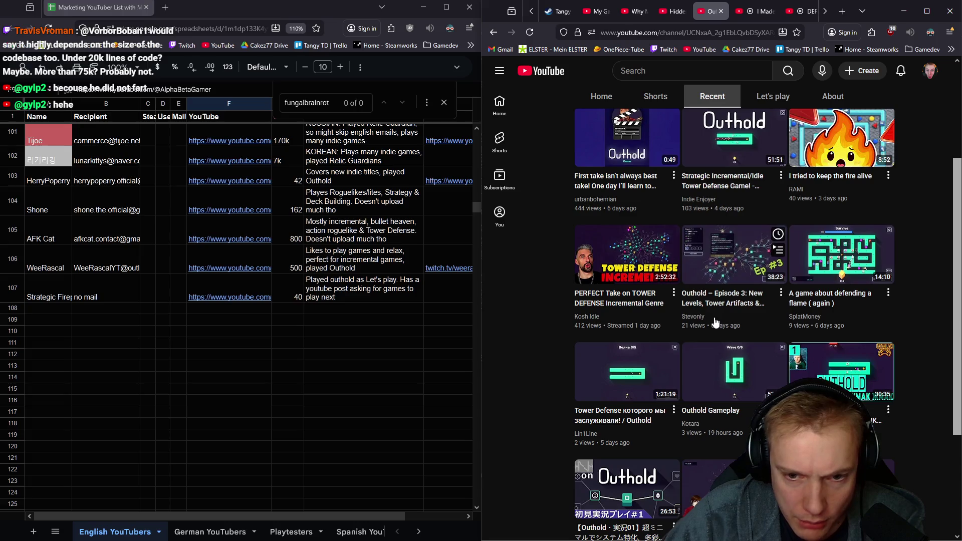
scroll(896, 322, "down", 2)
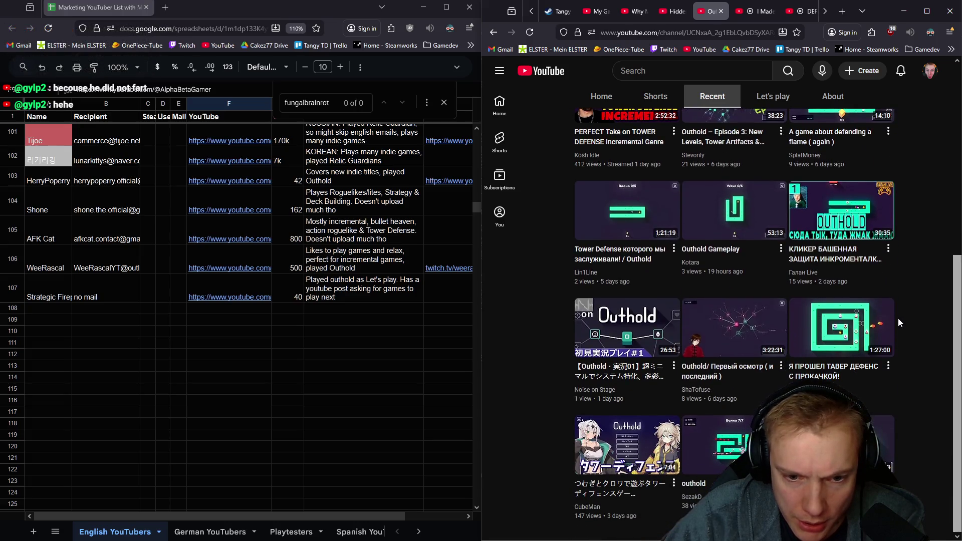
scroll(734, 323, "up", 5)
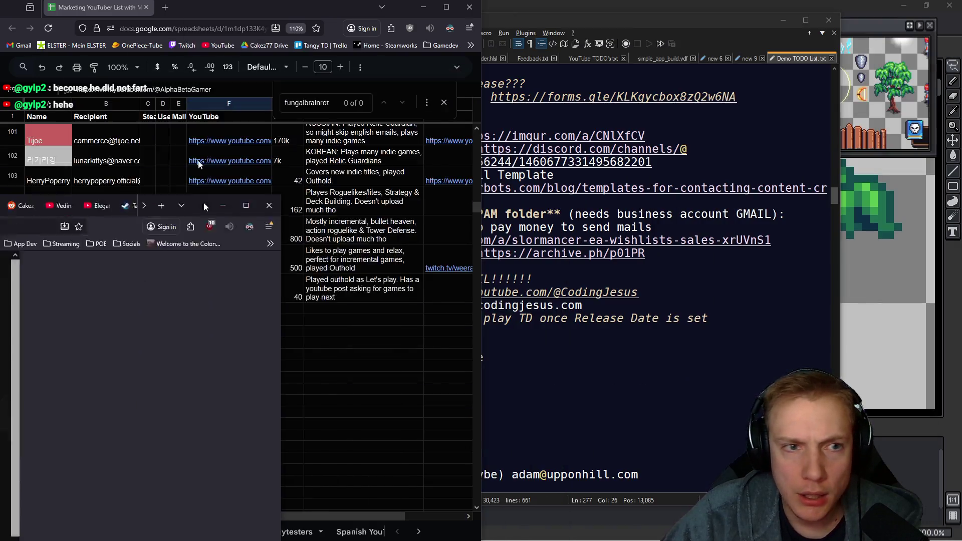
double_click(884, 9)
scroll(619, 342, "down", 3)
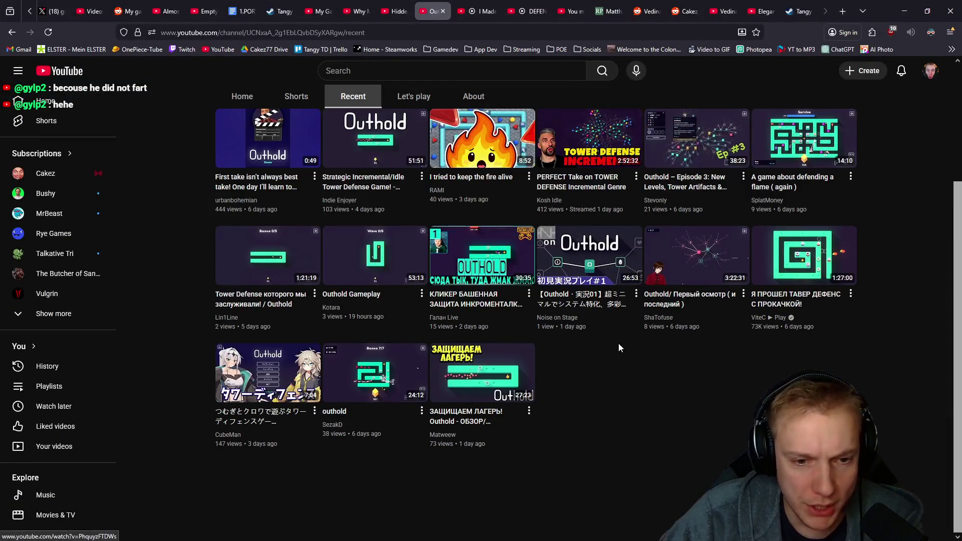
scroll(619, 343, "up", 3)
- Return to the game page's Home overview, briefly reposition the stream chat window, and reload the page
left_click(242, 249)
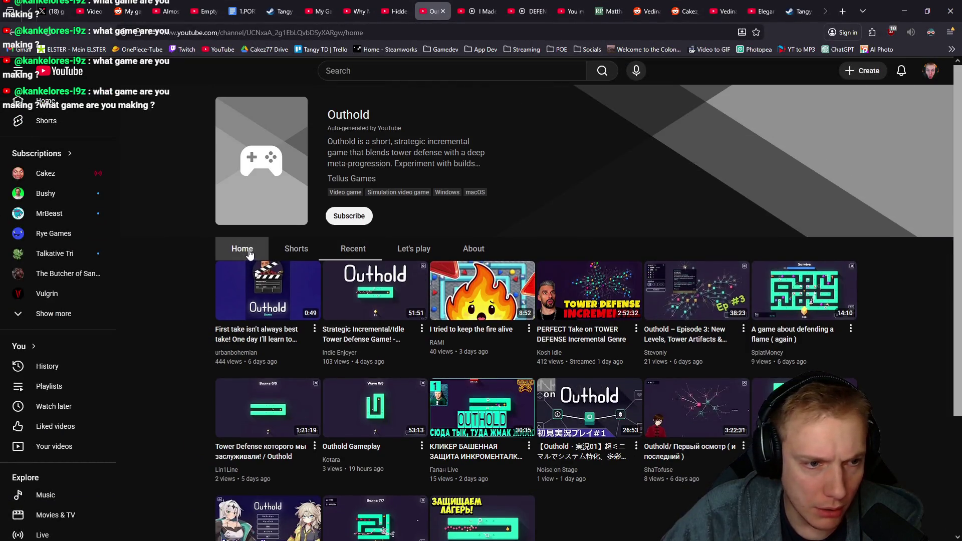
scroll(549, 278, "down", 5)
scroll(558, 339, "down", 3)
scroll(557, 333, "down", 4)
scroll(557, 333, "down", 3)
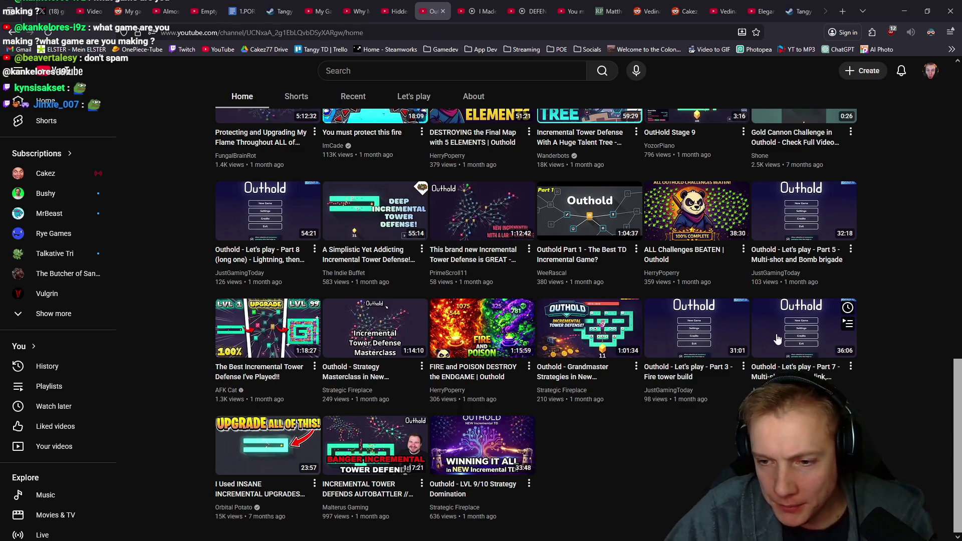
key("alt+Tab")
left_click_drag(575, 81, 614, 38)
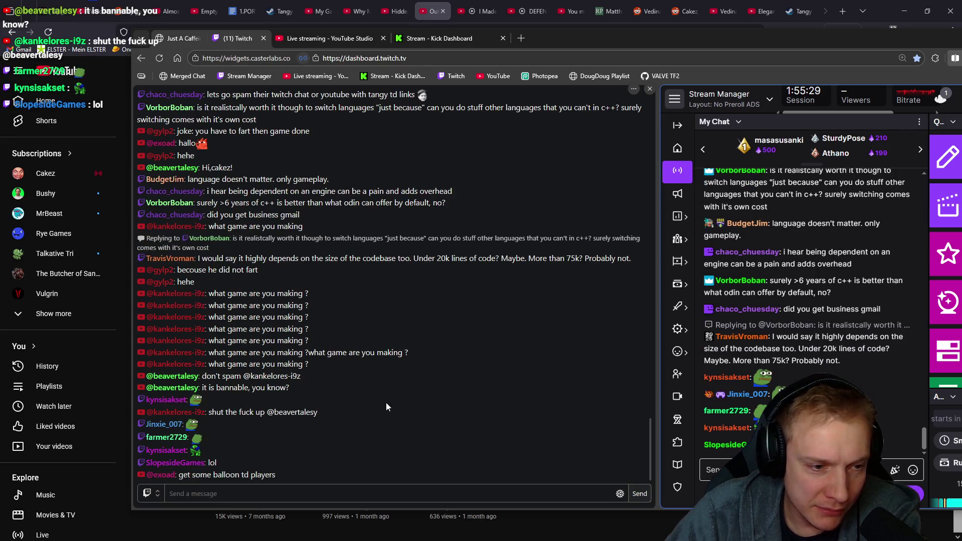
left_click(651, 42)
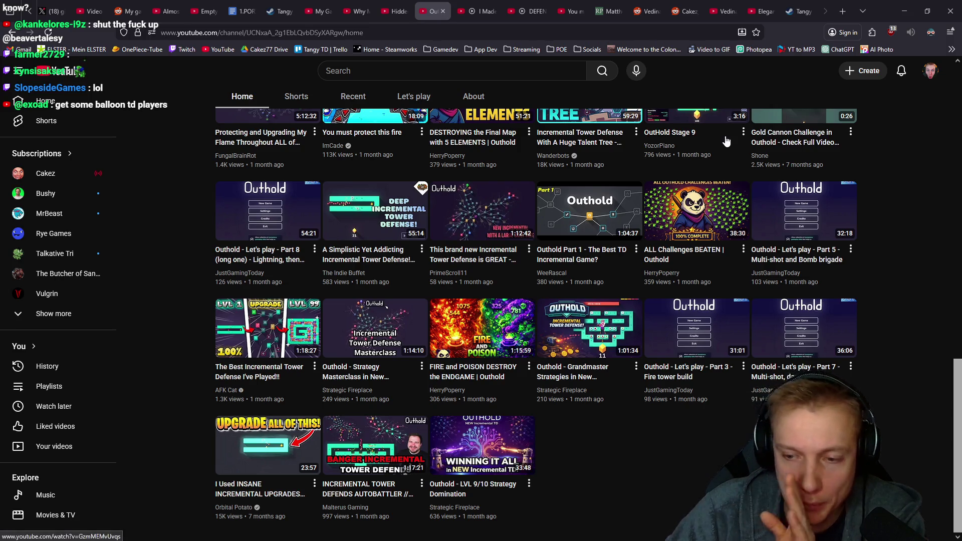
scroll(638, 474, "up", 2)
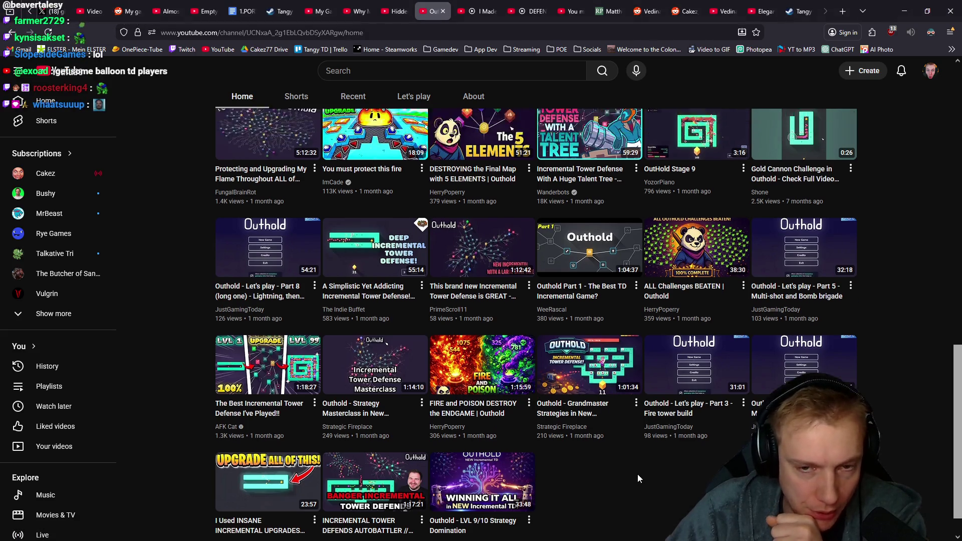
scroll(638, 474, "up", 3)
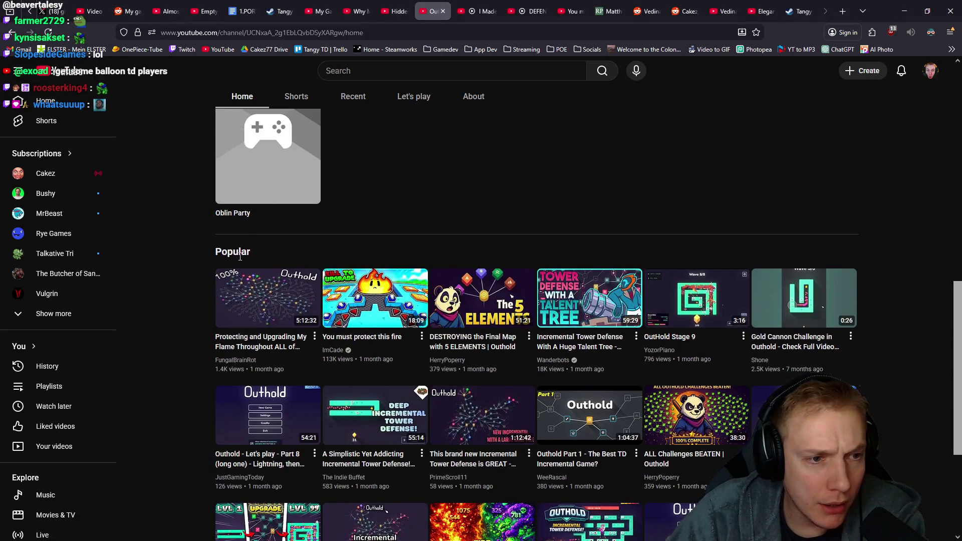
key("F5")
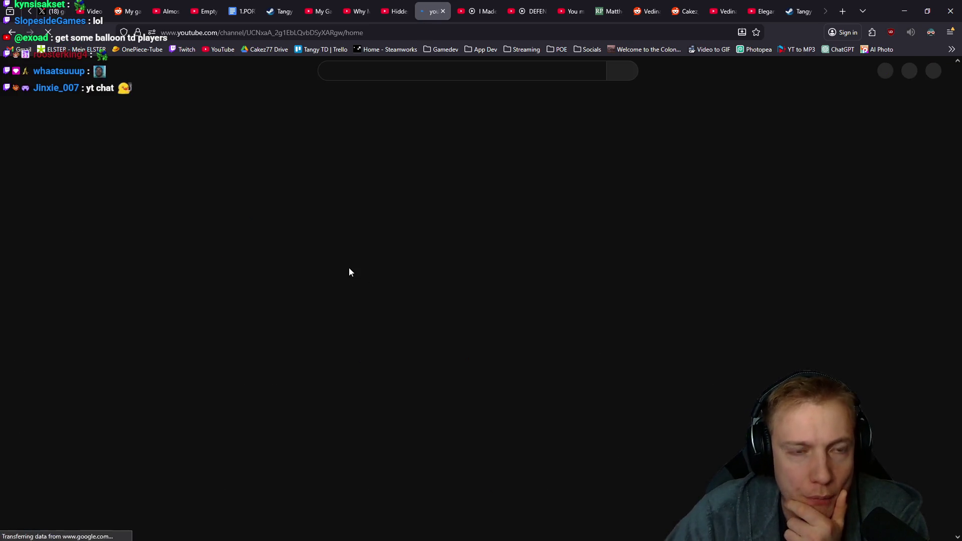
scroll(352, 269, "down", 5)
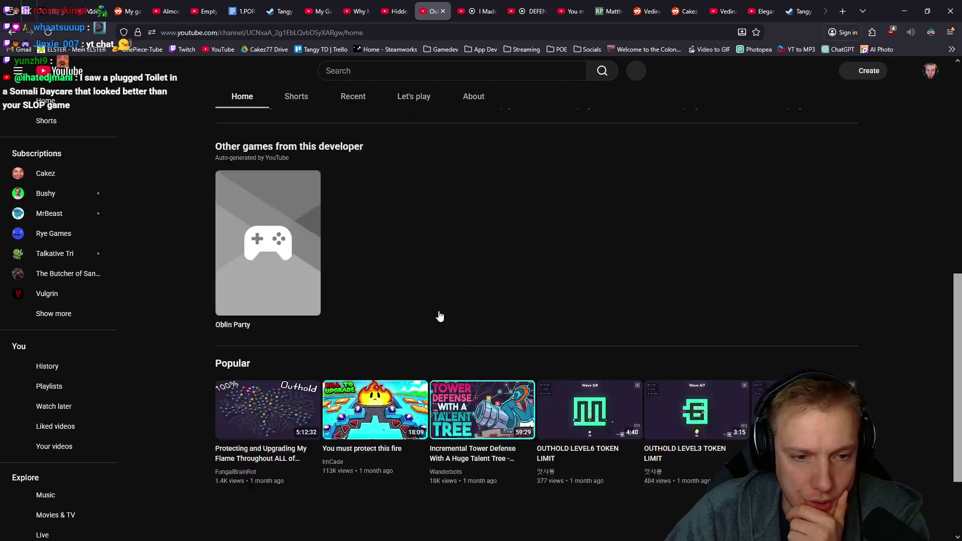
scroll(376, 286, "down", 5)
scroll(413, 301, "down", 5)
scroll(443, 321, "down", 4)
scroll(444, 322, "down", 5)
scroll(466, 346, "down", 5)
scroll(488, 361, "down", 3)
scroll(513, 381, "down", 3)
scroll(514, 382, "down", 3)
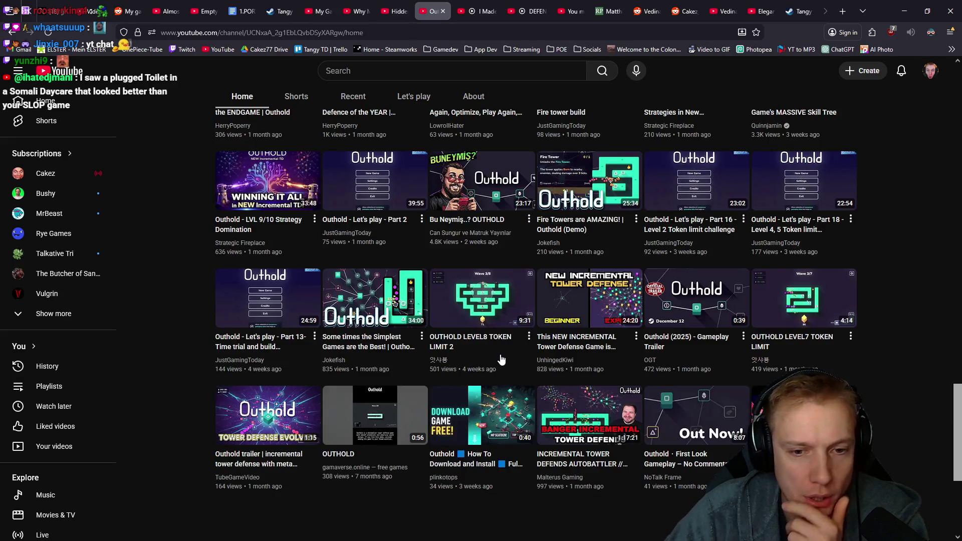
scroll(503, 361, "down", 4)
scroll(495, 340, "down", 5)
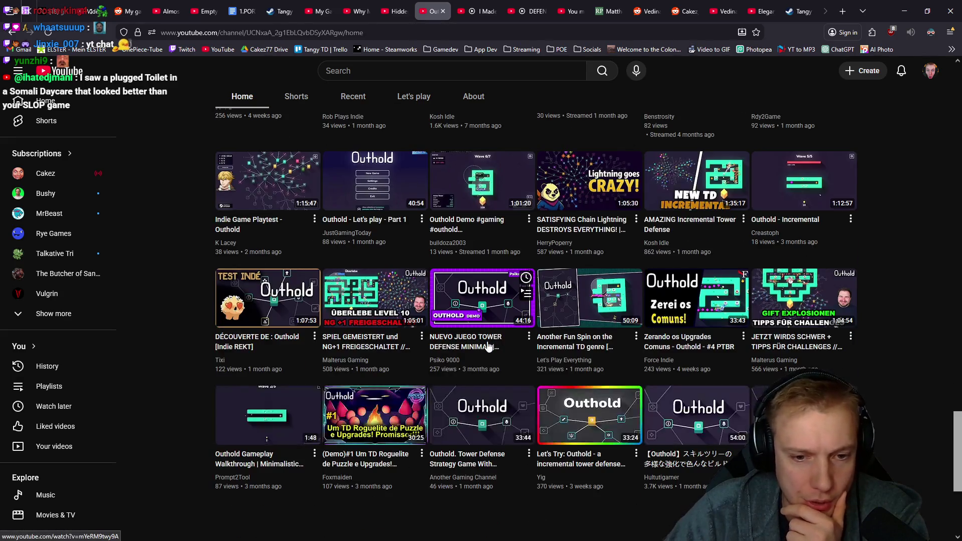
scroll(492, 346, "down", 5)
scroll(489, 354, "down", 4)
scroll(486, 358, "down", 4)
scroll(487, 357, "down", 4)
scroll(484, 360, "down", 4)
scroll(481, 361, "down", 3)
scroll(466, 362, "down", 4)
scroll(466, 364, "down", 4)
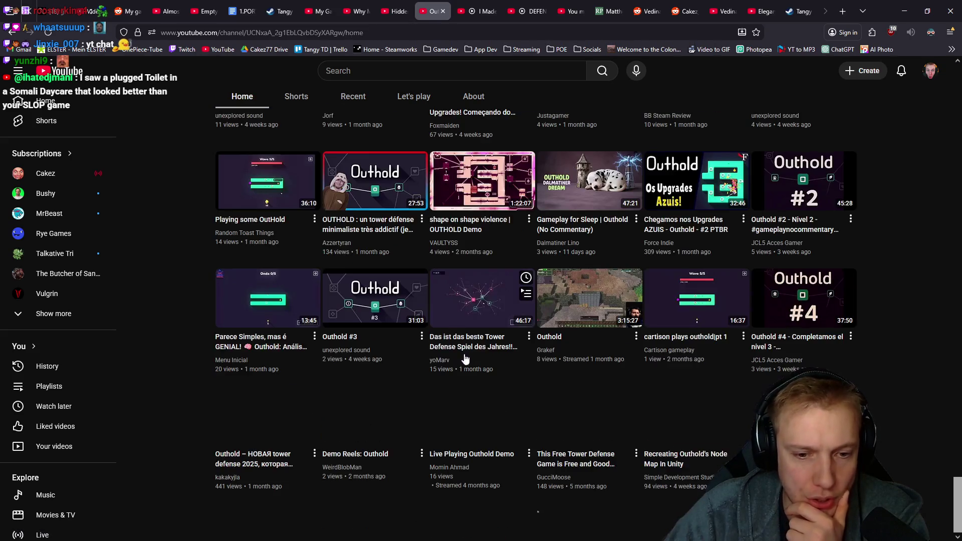
scroll(463, 368, "down", 5)
scroll(451, 374, "down", 5)
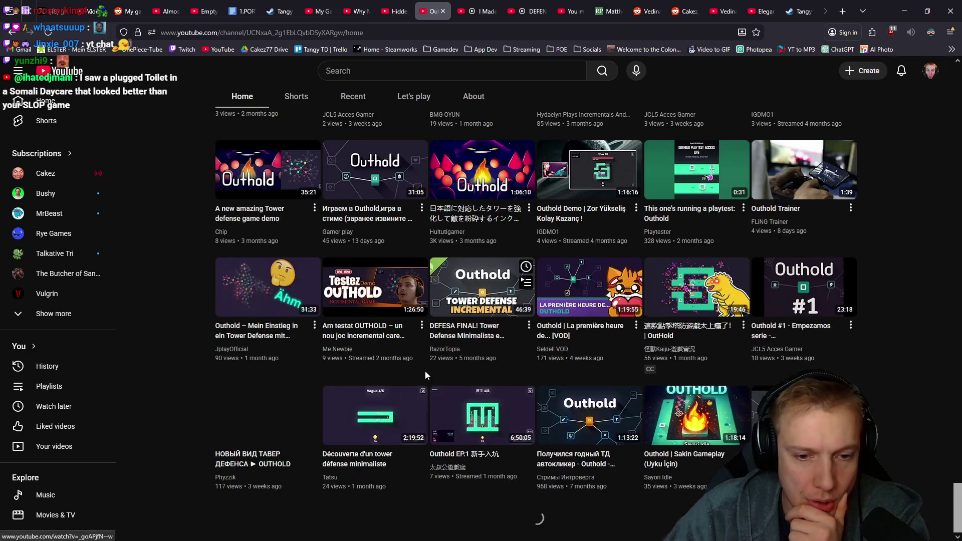
scroll(429, 376, "down", 3)
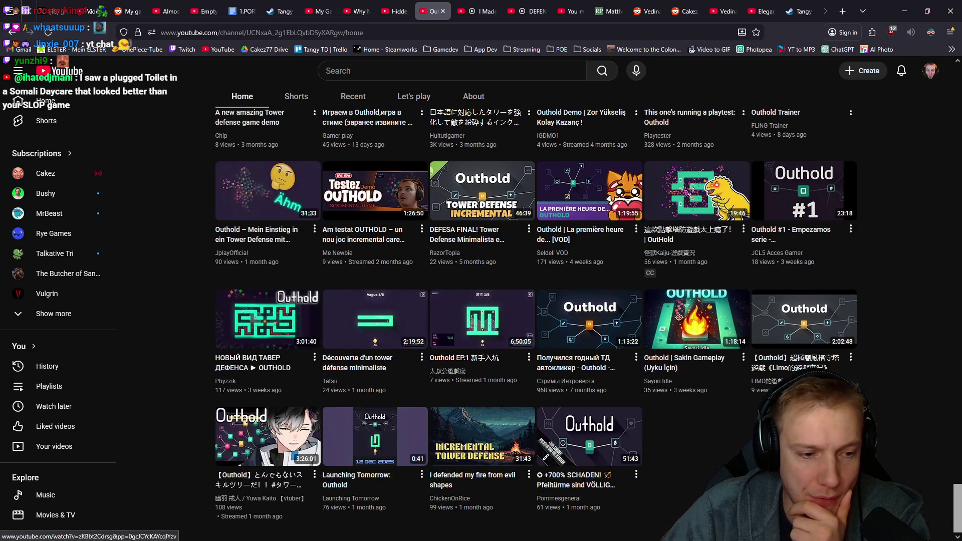
scroll(677, 301, "up", 10)
scroll(872, 201, "up", 10)
scroll(872, 201, "down", 5)
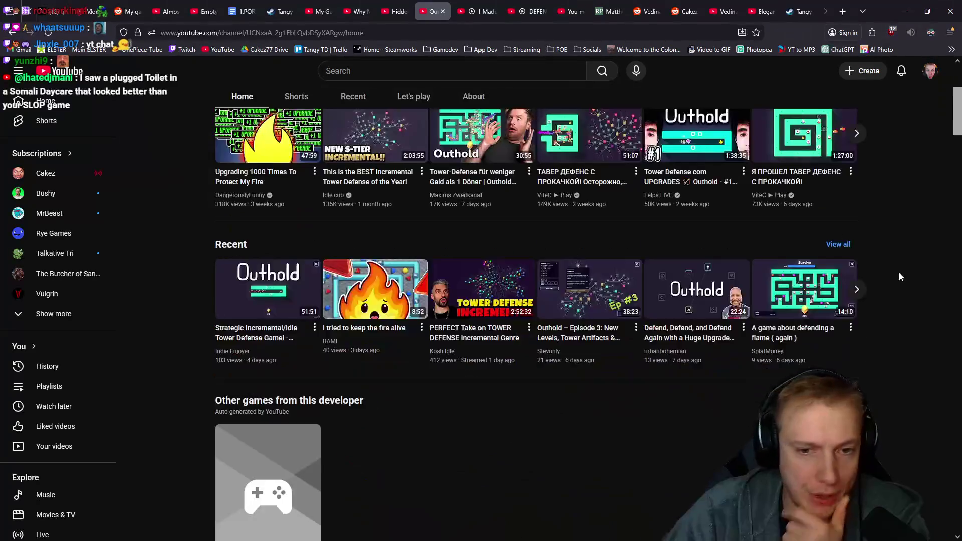
scroll(899, 272, "down", 4)
- Snap the Outhold video page to the right half beside the contact spreadsheet
key("super+Right")
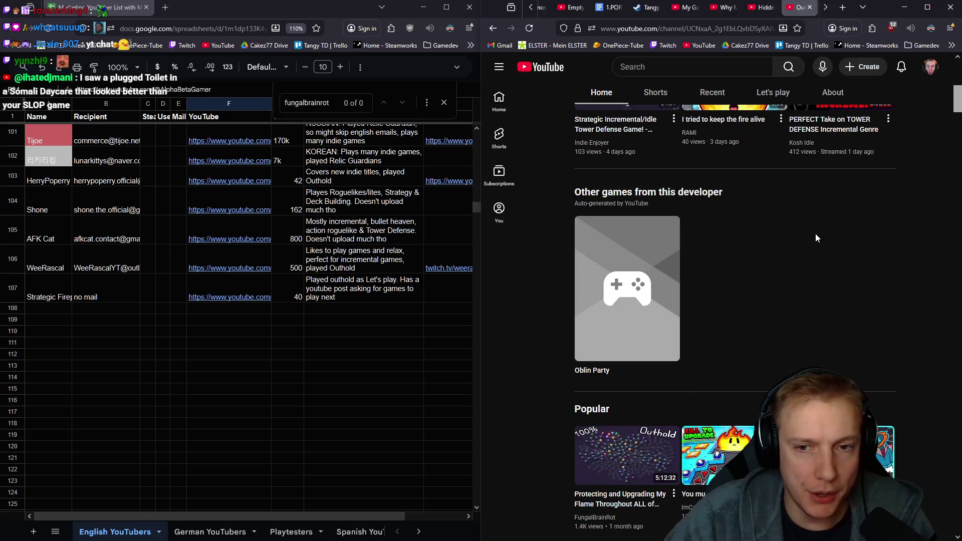
scroll(806, 291, "down", 5)
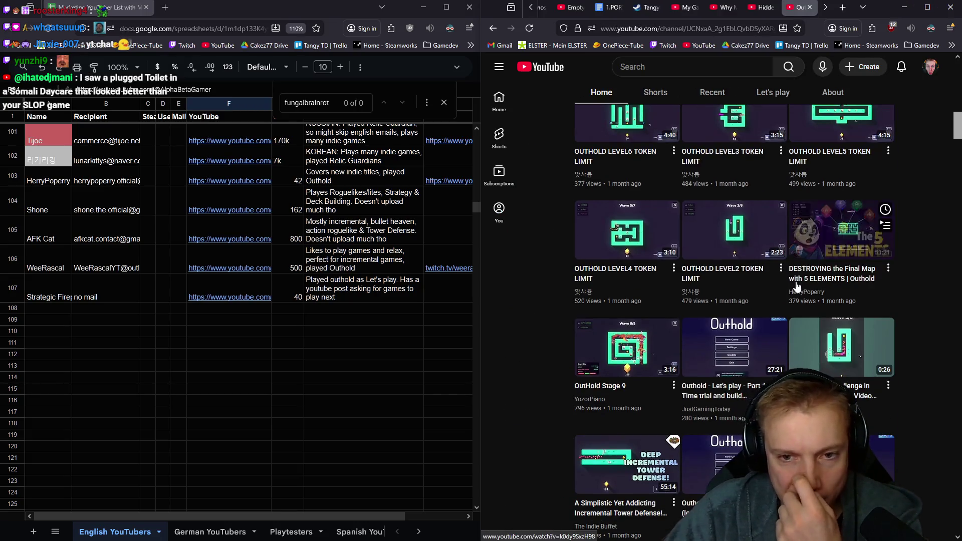
scroll(751, 300, "up", 2)
scroll(743, 311, "down", 4)
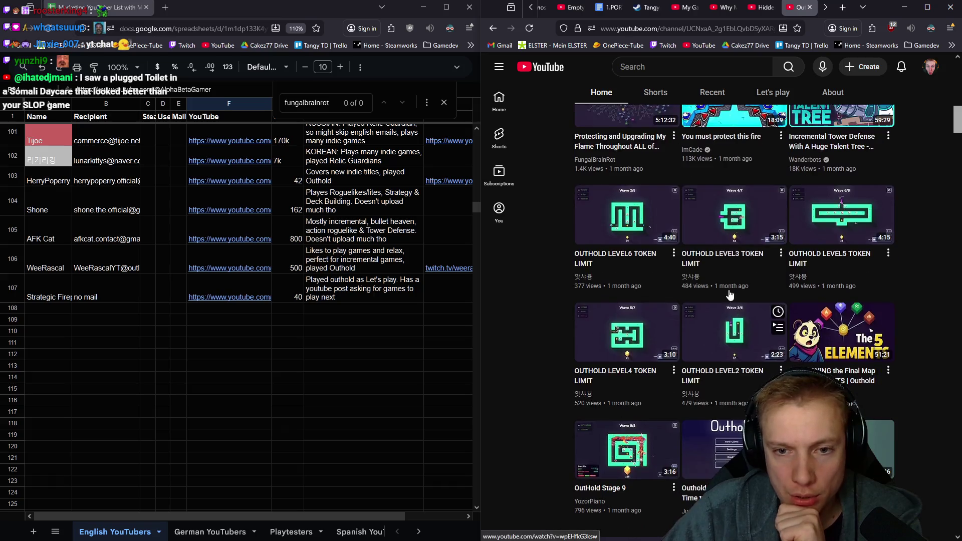
scroll(733, 301, "down", 5)
scroll(723, 293, "down", 5)
scroll(723, 294, "up", 4)
scroll(736, 293, "up", 5)
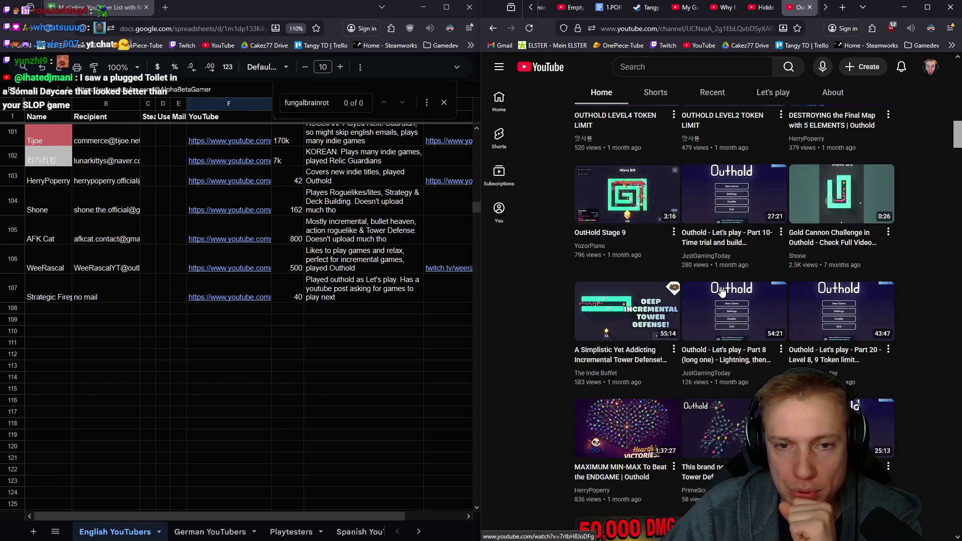
scroll(751, 294, "up", 5)
scroll(761, 294, "up", 4)
mouse_move(733, 251)
scroll(762, 250, "down", 2)
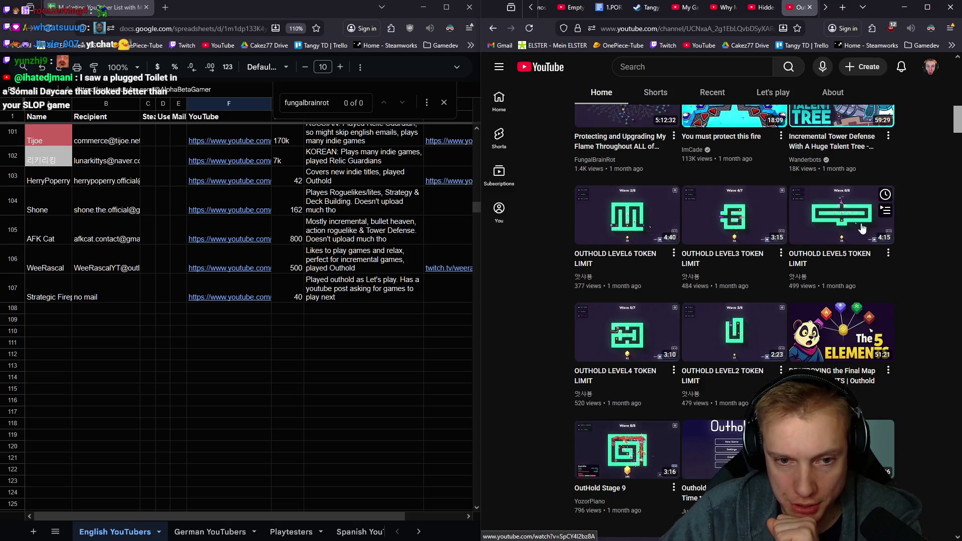
scroll(761, 219, "down", 2)
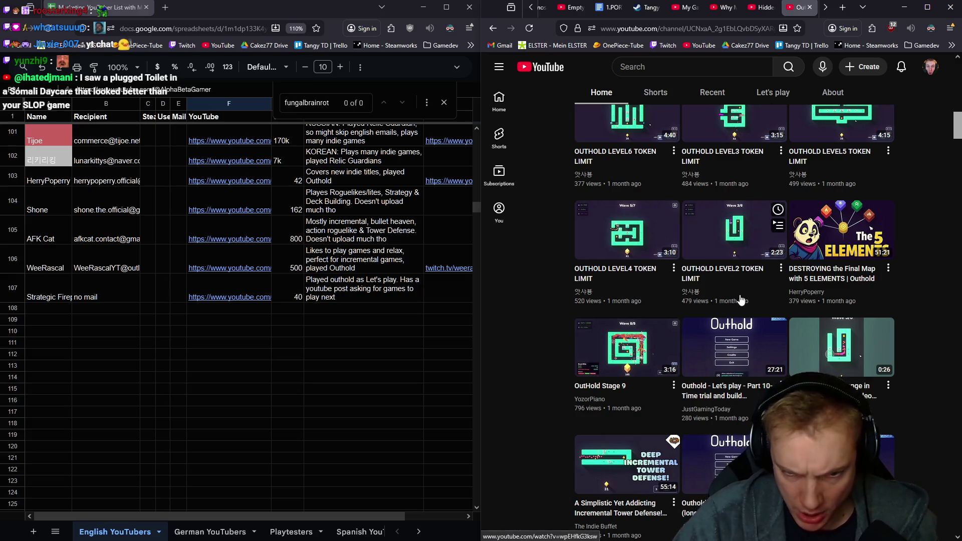
scroll(738, 201, "down", 2)
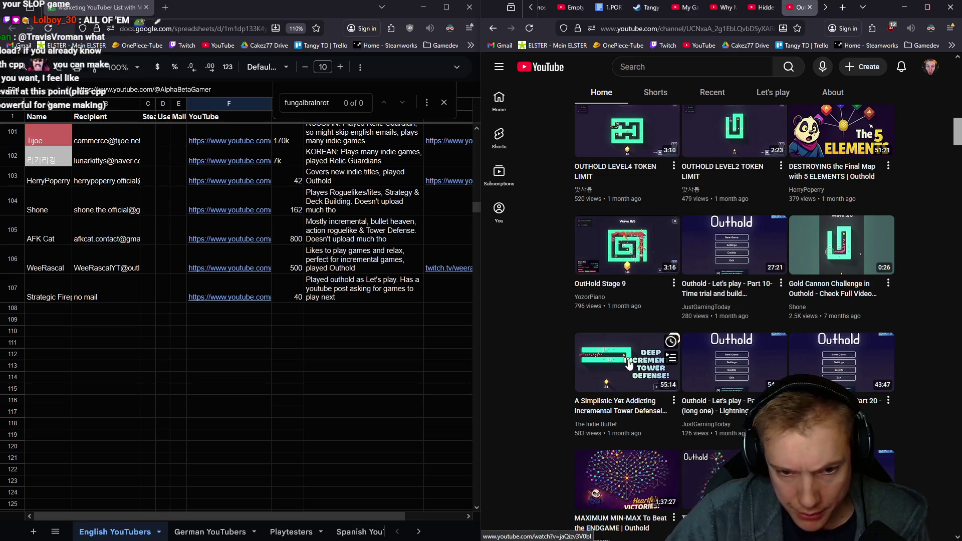
scroll(752, 278, "down", 2)
scroll(750, 305, "down", 1)
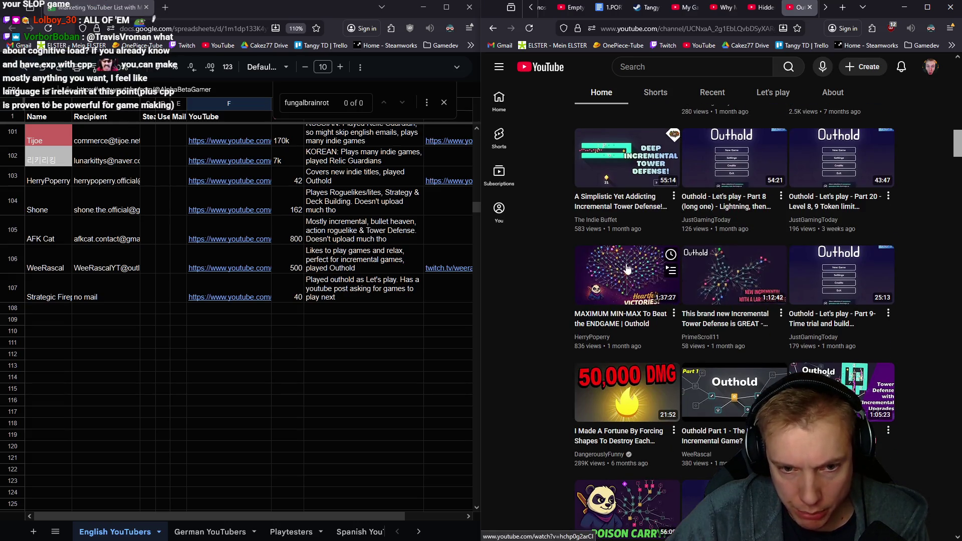
scroll(827, 278, "down", 1)
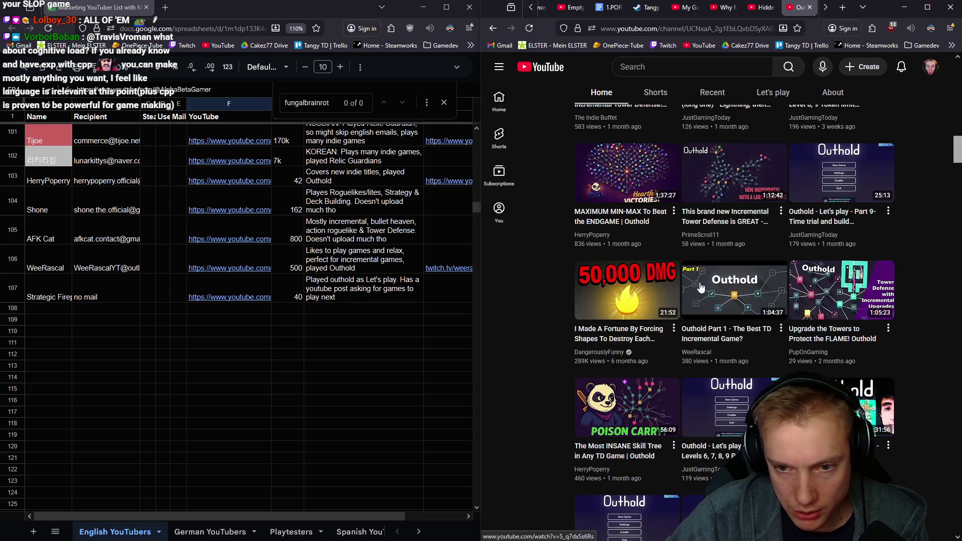
scroll(634, 287, "down", 1)
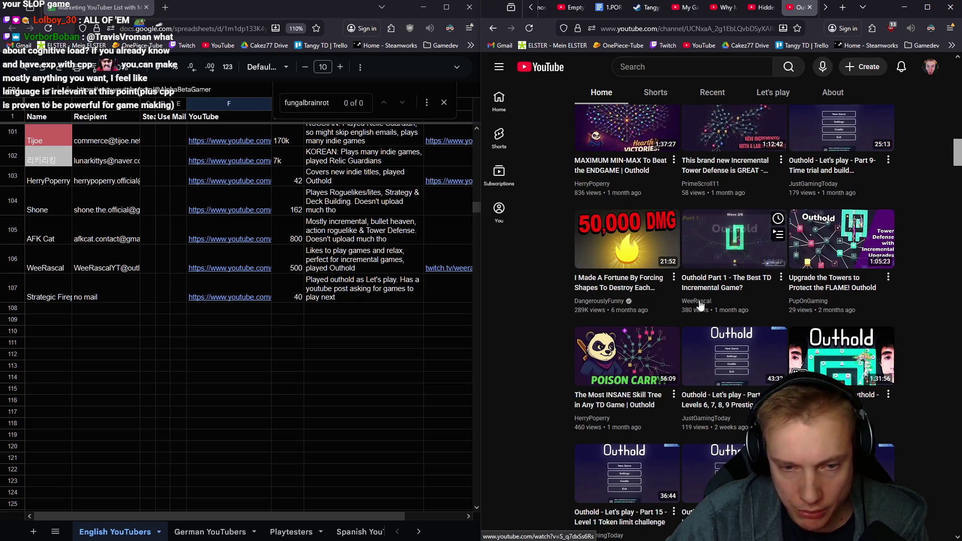
scroll(759, 269, "down", 1)
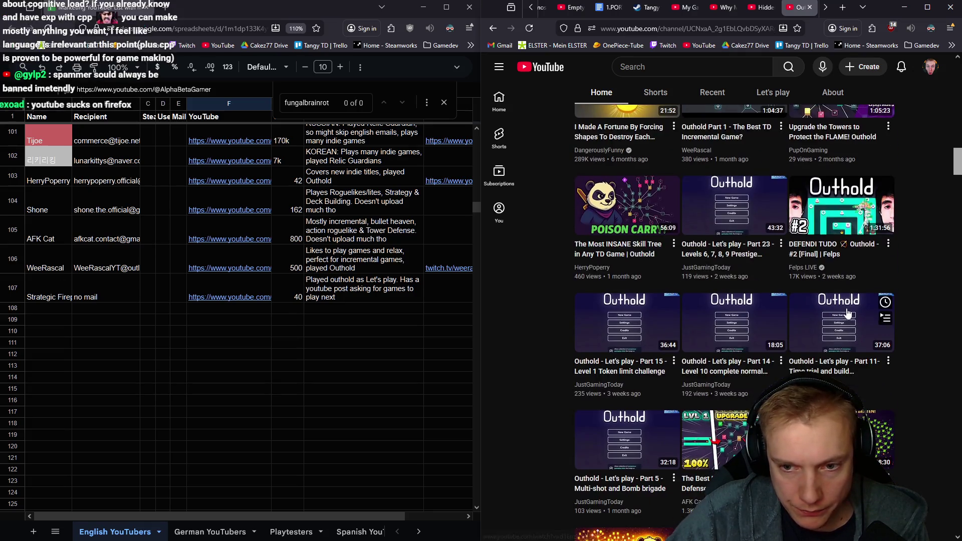
scroll(843, 321, "down", 1)
middle_click(832, 203)
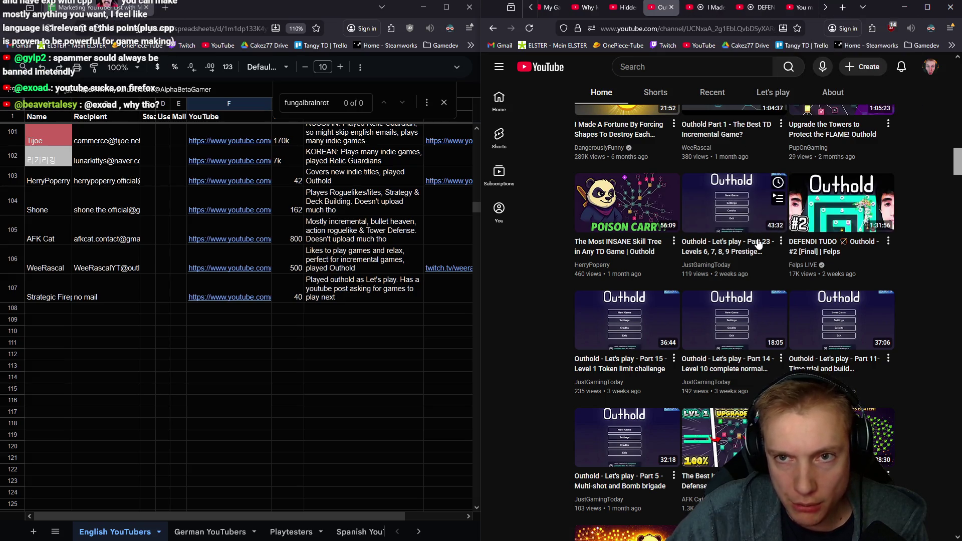
mouse_move(732, 320)
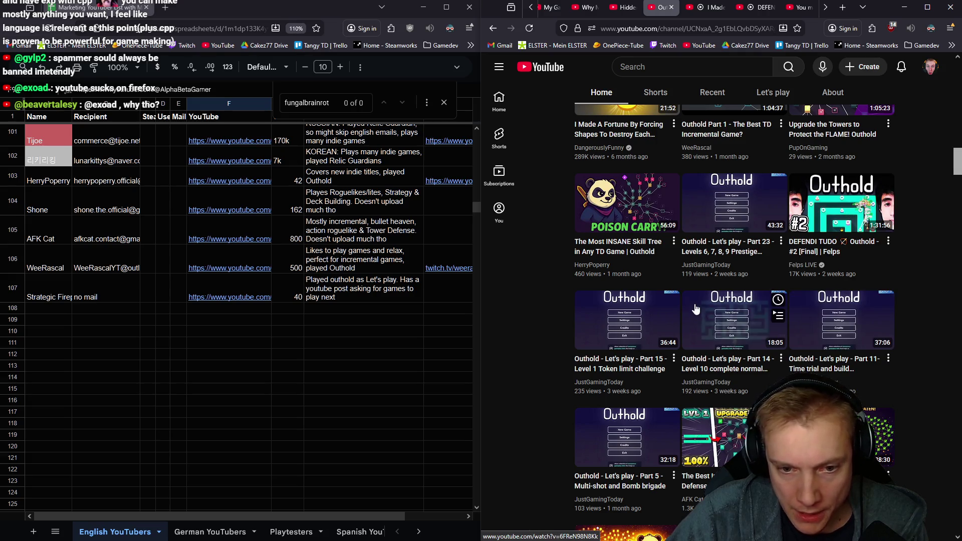
scroll(751, 316, "down", 2)
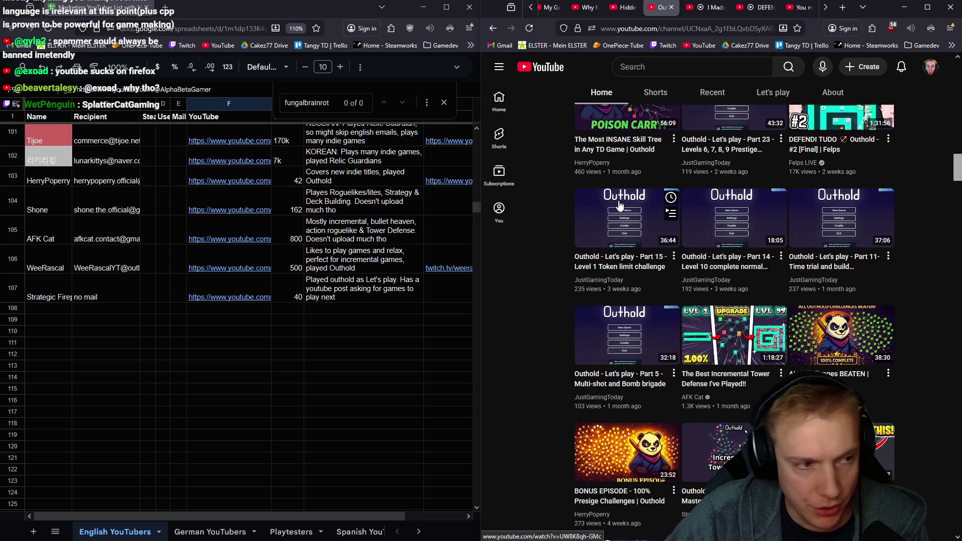
mouse_move(691, 264)
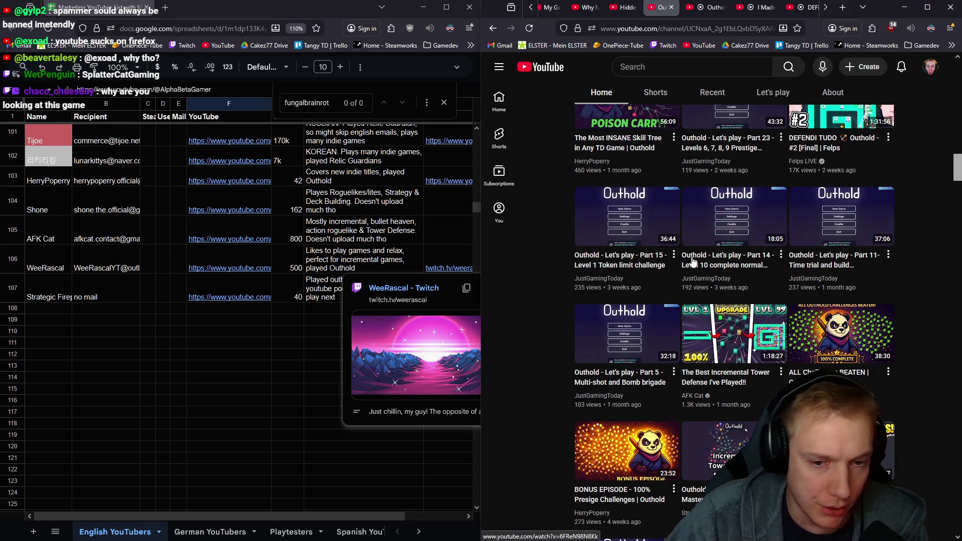
scroll(676, 263, "down", 2)
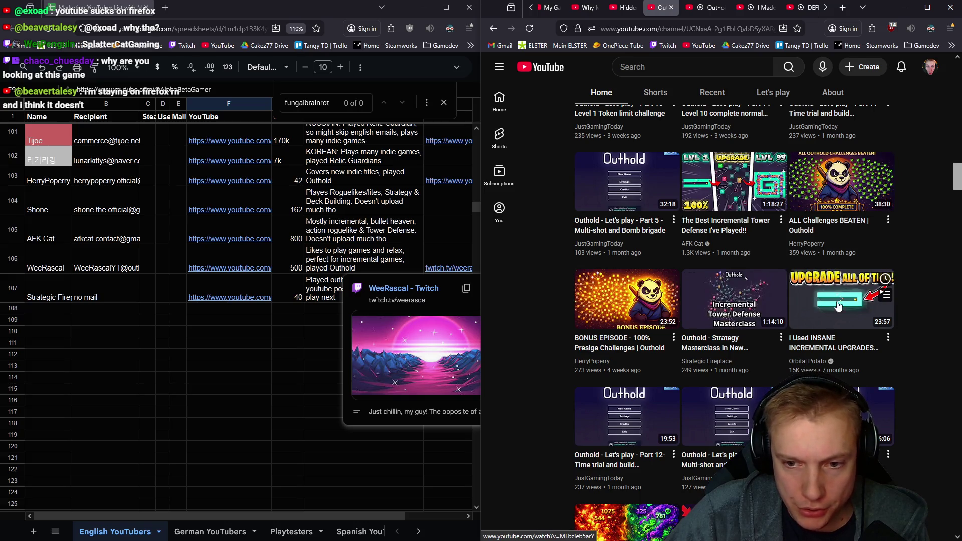
scroll(704, 307, "down", 2)
scroll(693, 312, "down", 2)
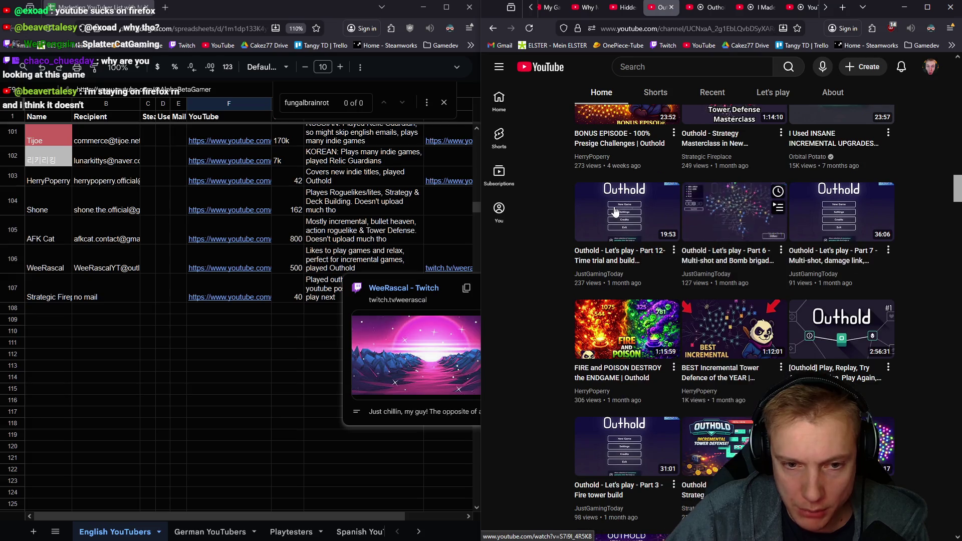
scroll(691, 312, "down", 2)
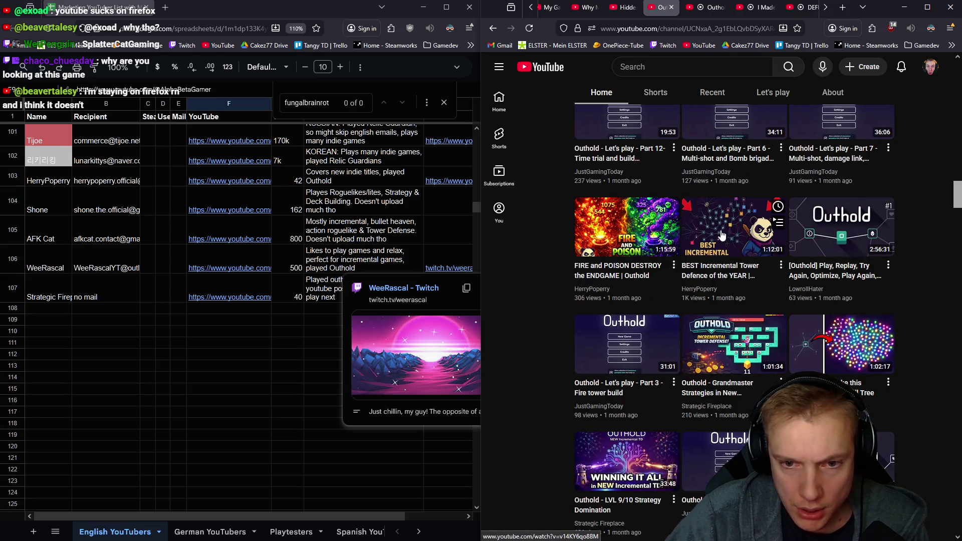
scroll(722, 233, "down", 2)
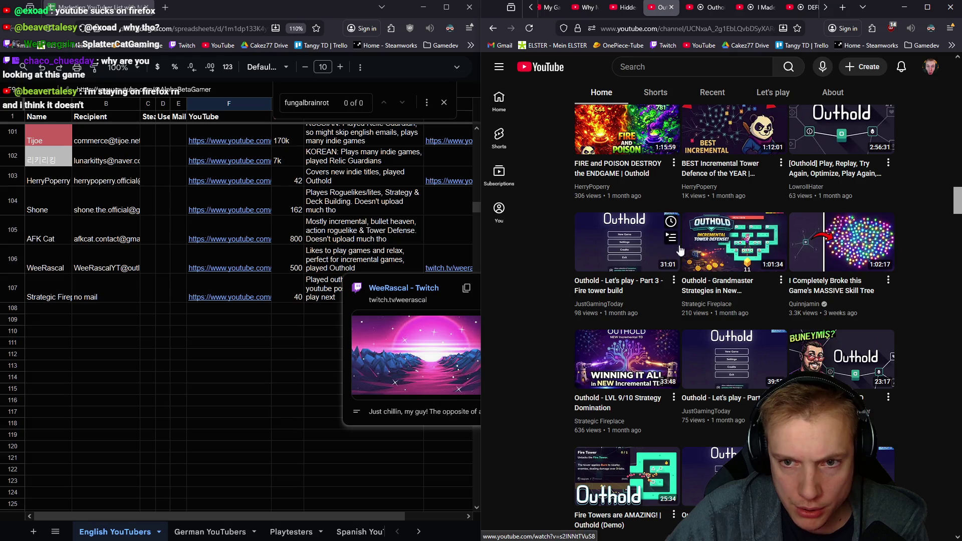
mouse_move(841, 295)
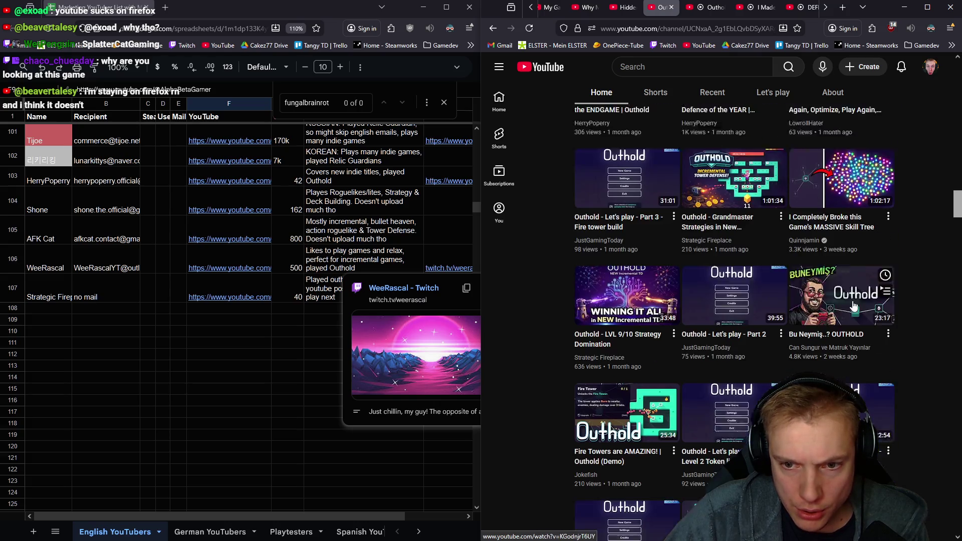
scroll(826, 263, "down", 2)
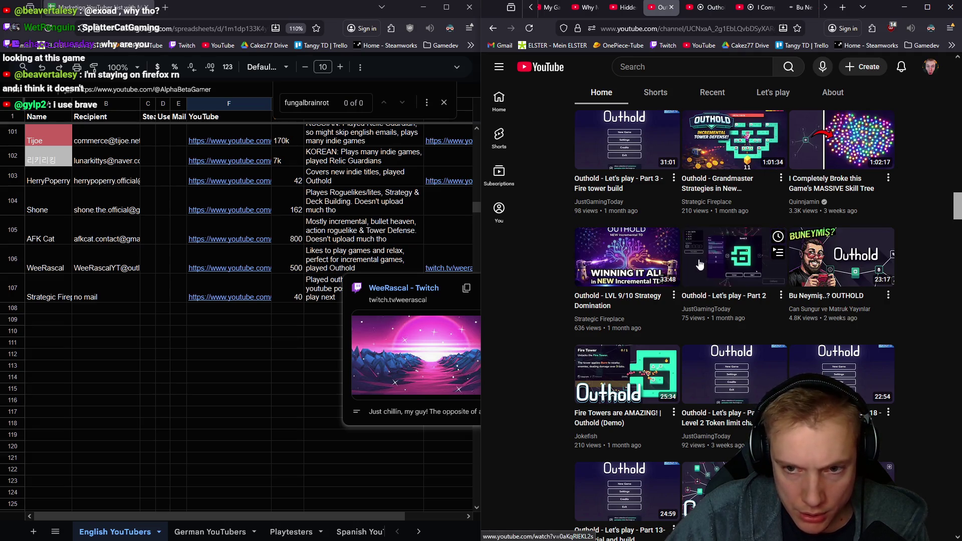
scroll(668, 256, "down", 2)
scroll(668, 256, "down", 2)
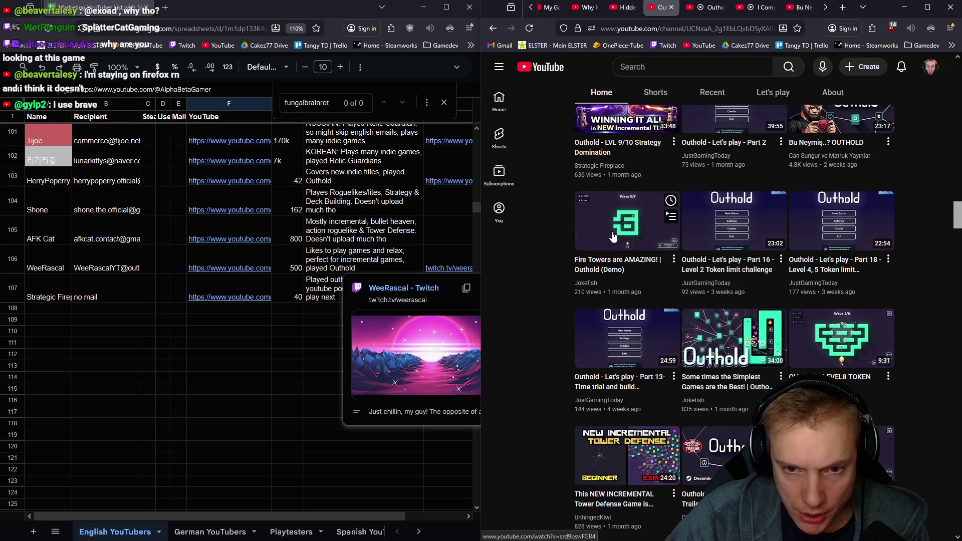
scroll(752, 339, "down", 2)
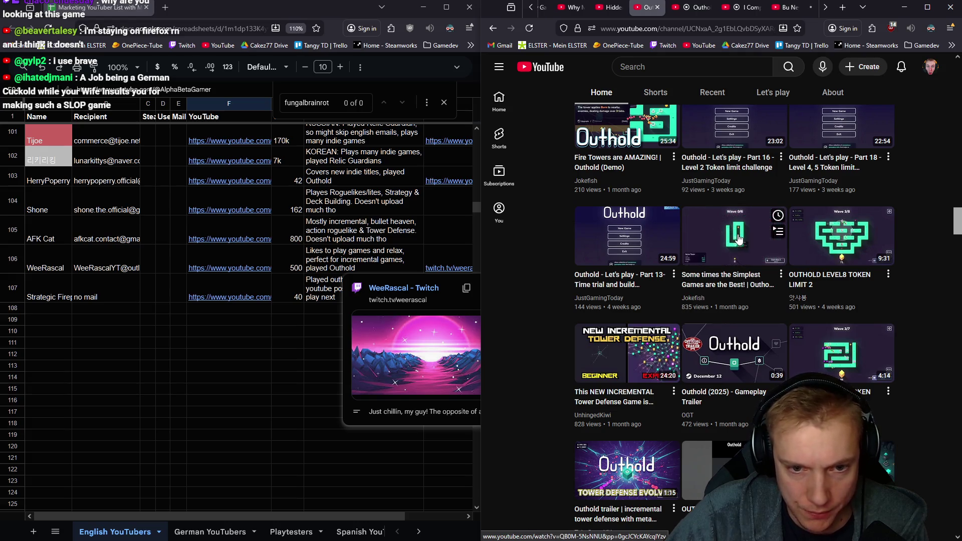
scroll(676, 301, "down", 2)
mouse_move(593, 262)
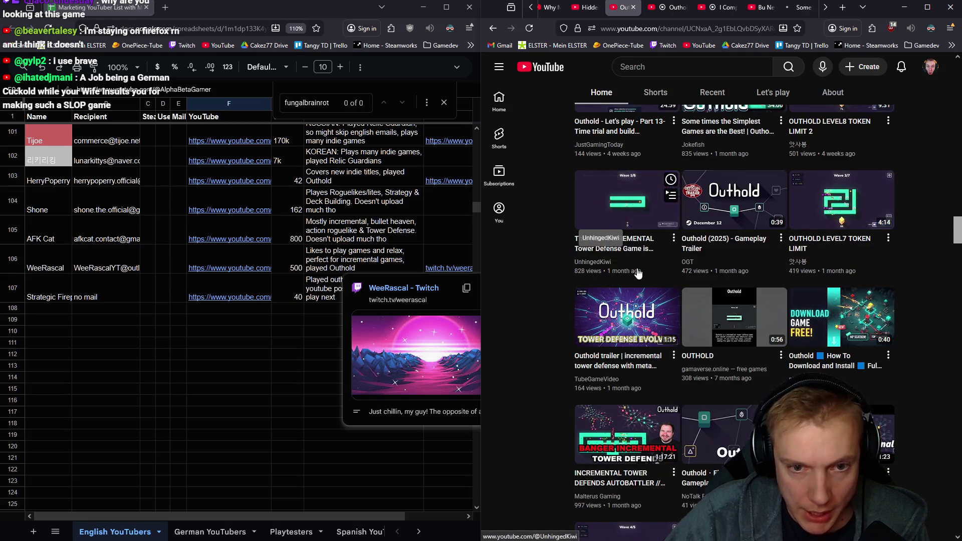
middle_click(624, 213)
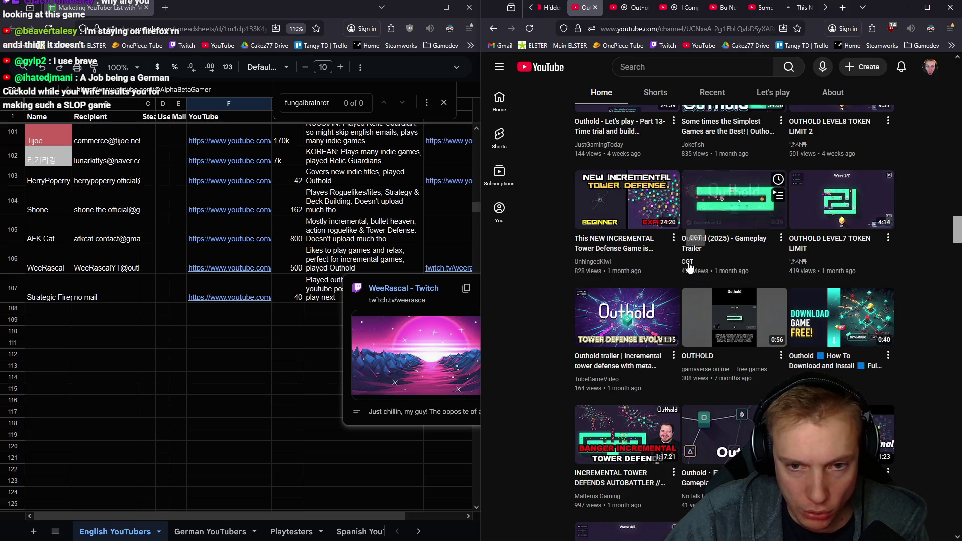
middle_click(735, 206)
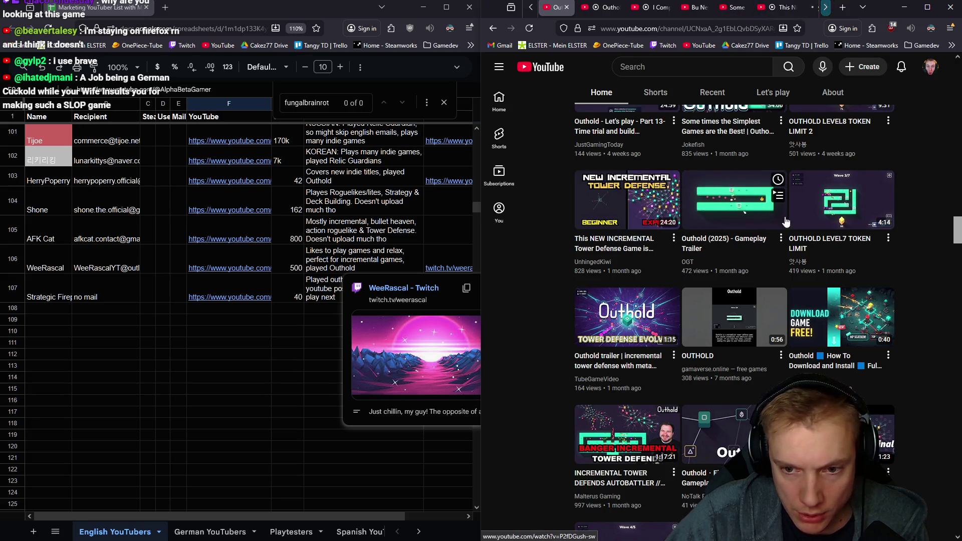
scroll(752, 225, "down", 2)
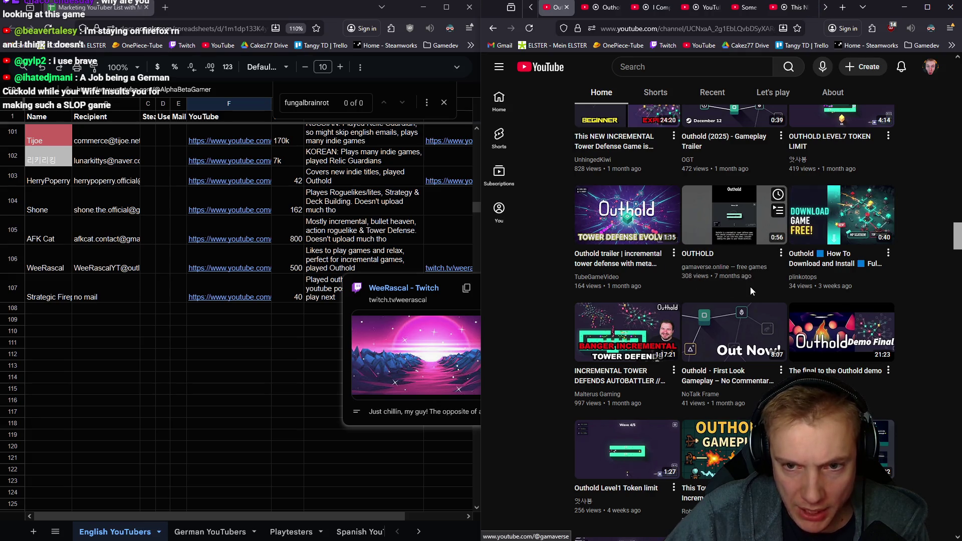
scroll(705, 213, "down", 2)
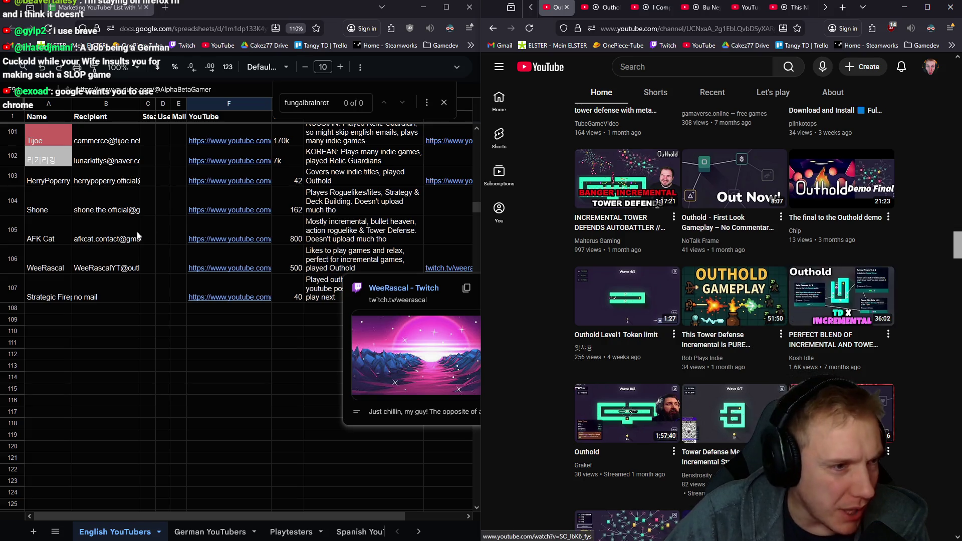
scroll(93, 241, "up", 2)
scroll(93, 241, "up", 2)
scroll(93, 241, "down", 3)
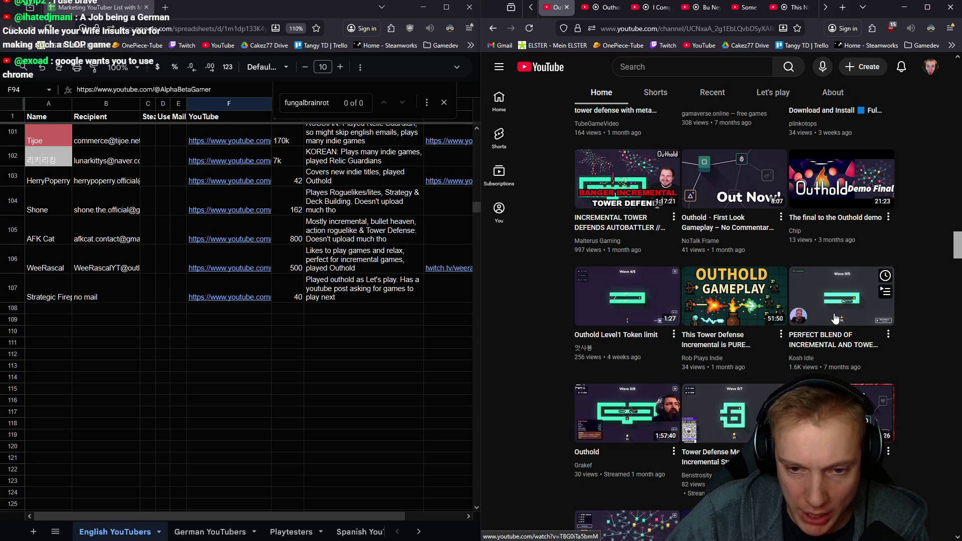
scroll(836, 319, "down", 2)
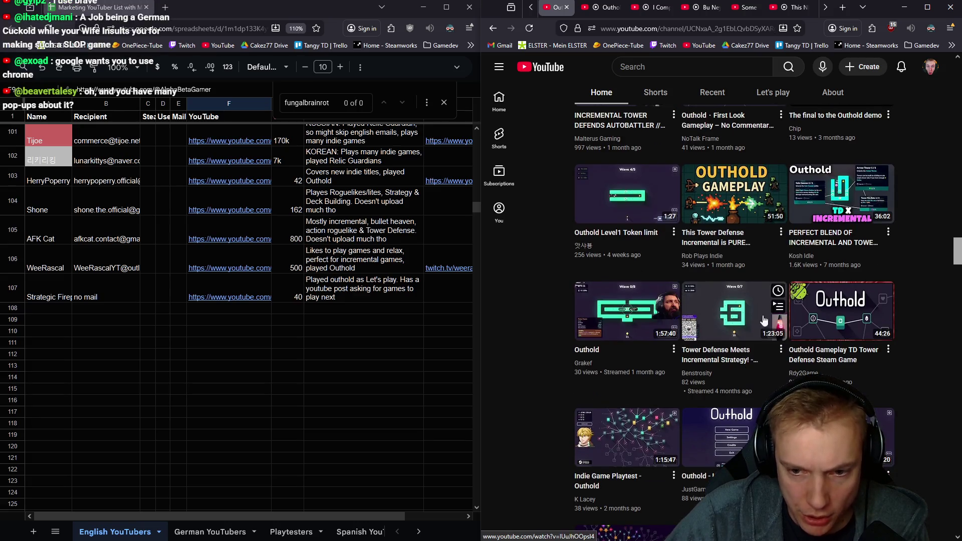
scroll(765, 319, "down", 2)
scroll(726, 316, "down", 2)
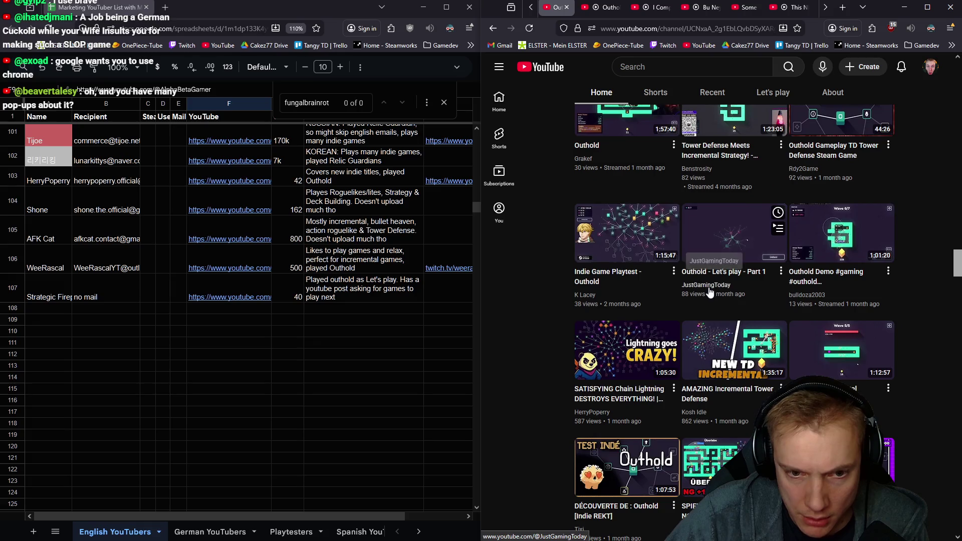
scroll(713, 301, "down", 3)
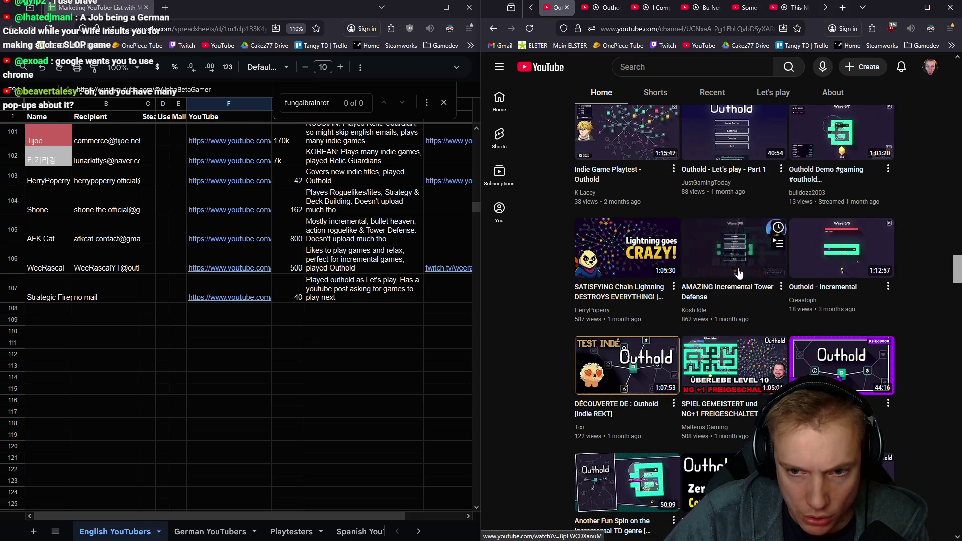
scroll(751, 269, "down", 2)
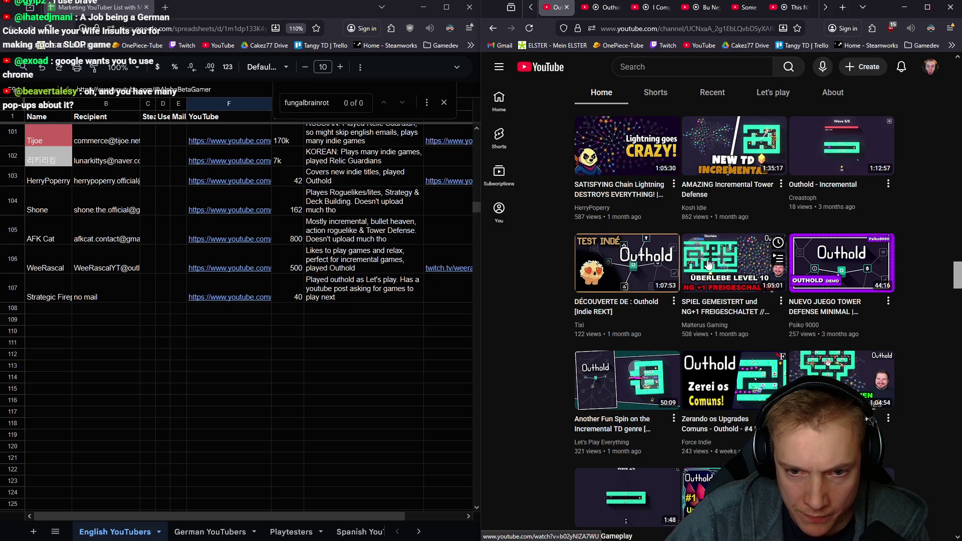
scroll(641, 255, "down", 2)
mouse_move(627, 225)
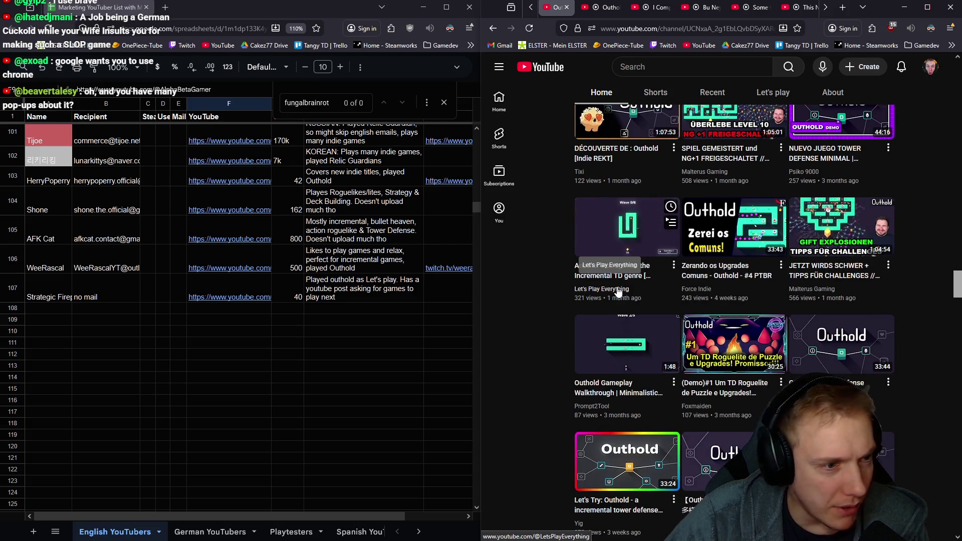
scroll(78, 226, "up", 3)
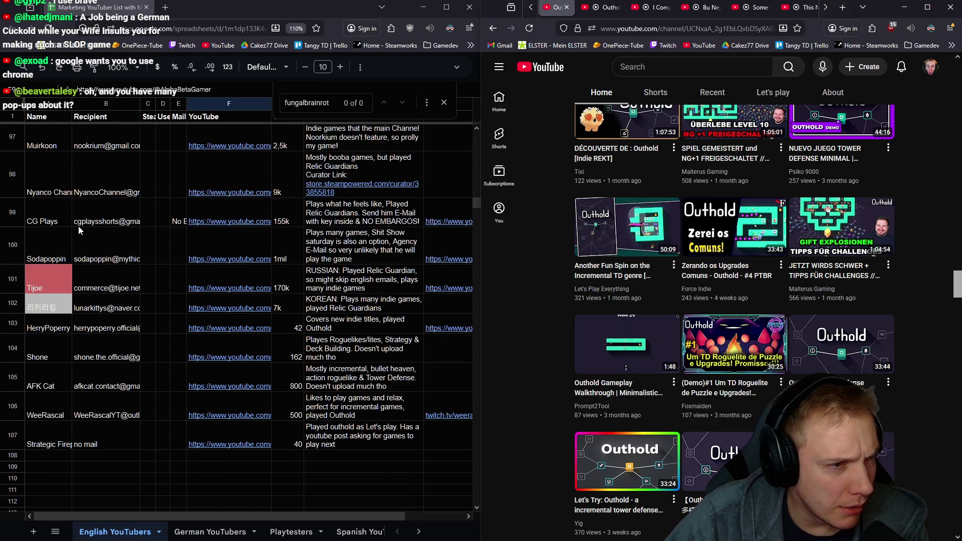
scroll(78, 226, "up", 2)
scroll(81, 225, "down", 6)
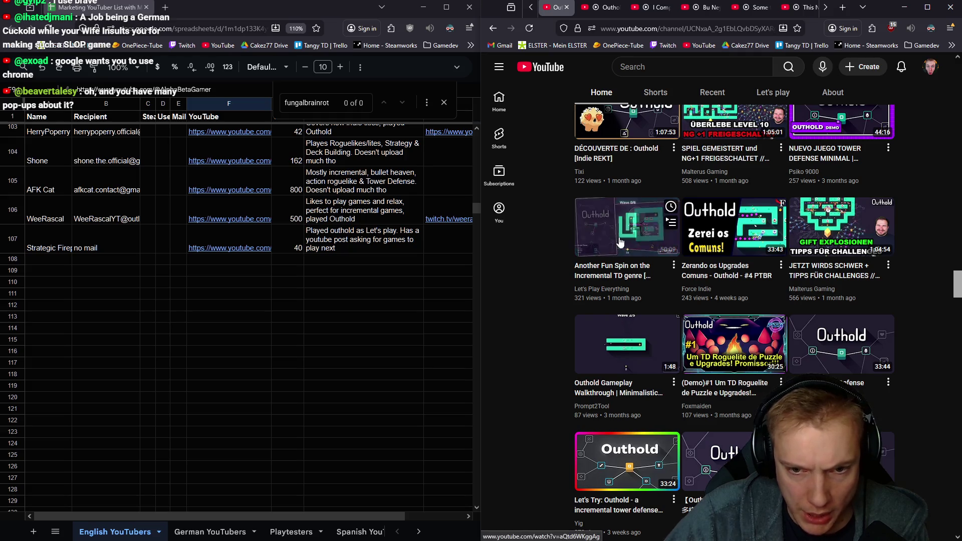
scroll(774, 297, "down", 2)
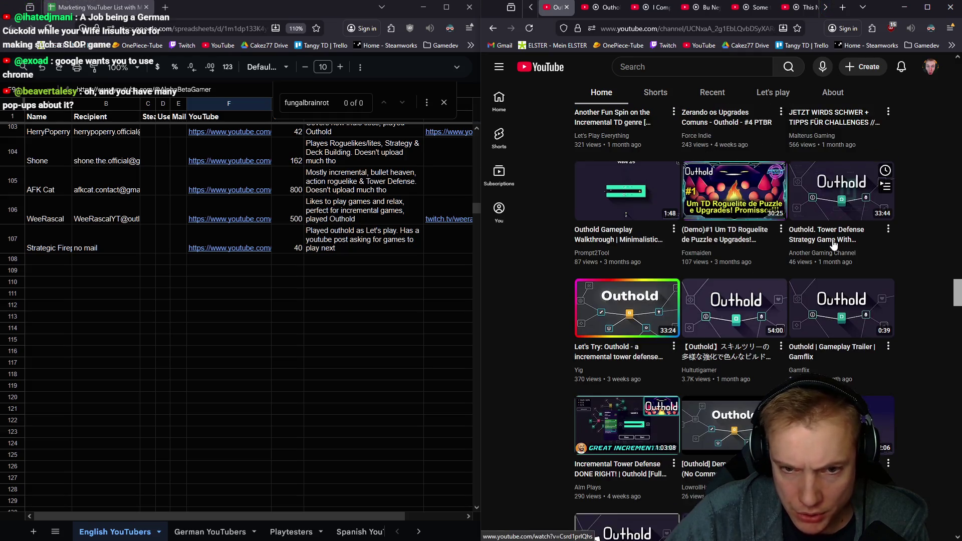
scroll(676, 331, "down", 1)
scroll(668, 344, "down", 1)
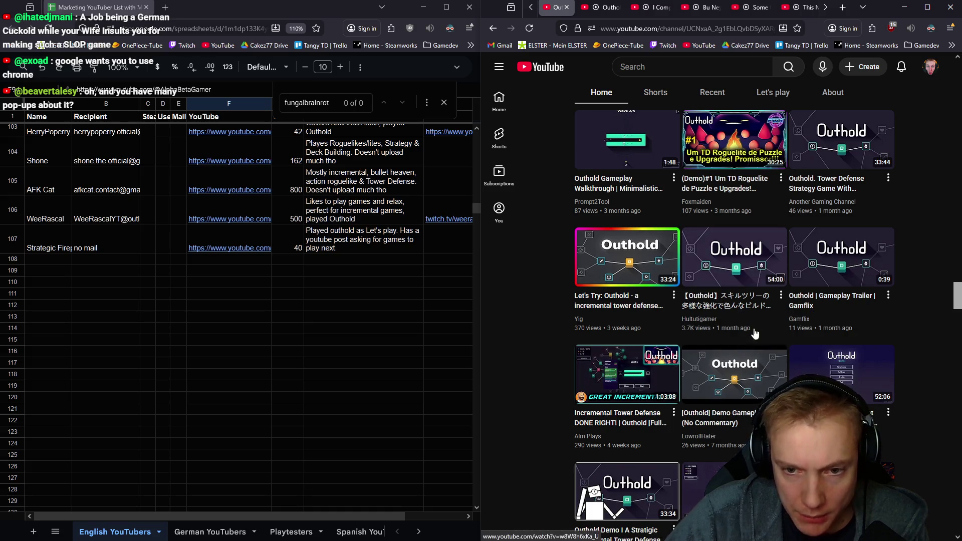
mouse_move(734, 308)
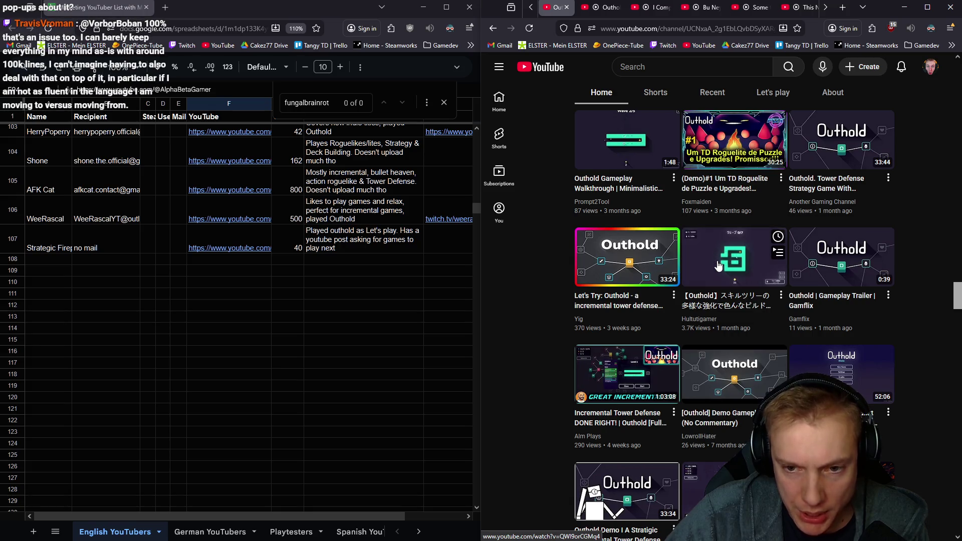
scroll(727, 267, "down", 2)
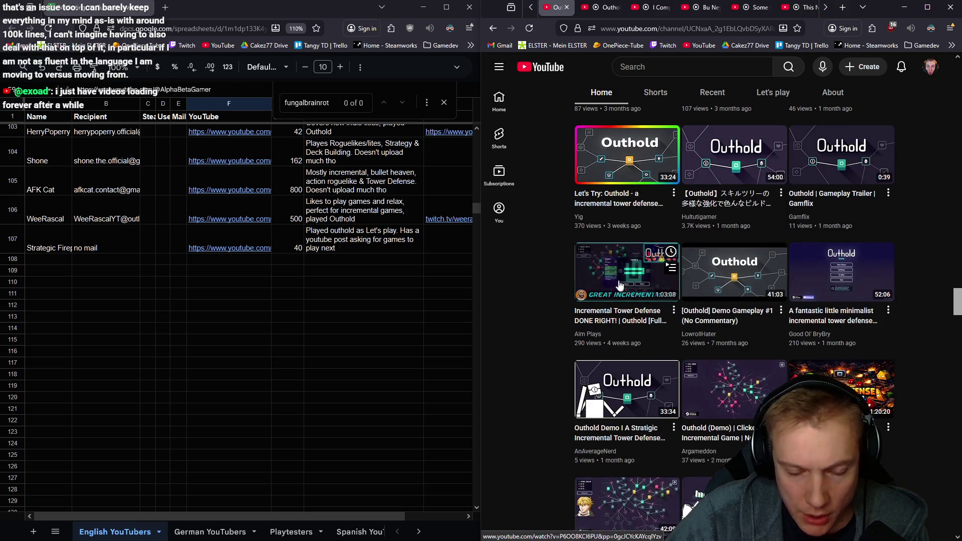
mouse_move(699, 333)
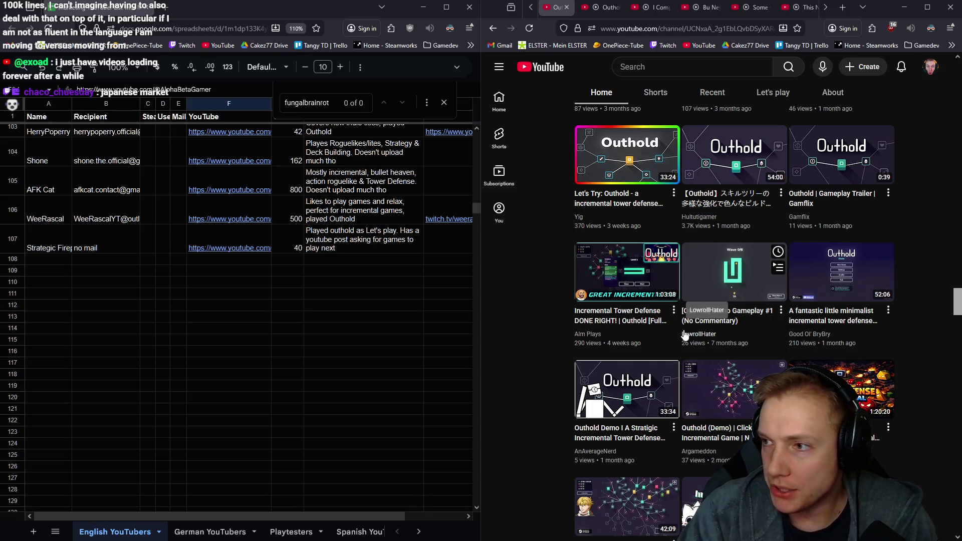
key("alt+Tab")
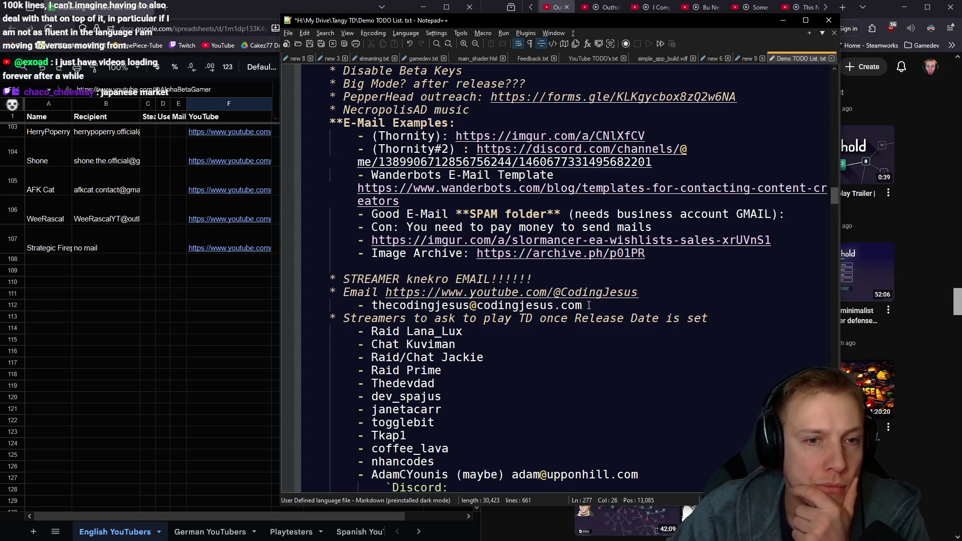
scroll(636, 299, "up", 4)
scroll(635, 300, "up", 6)
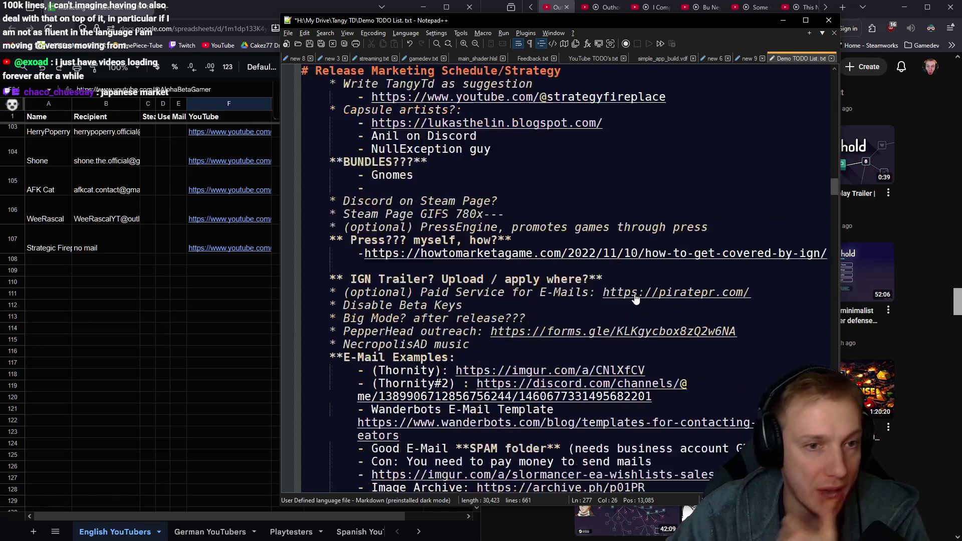
scroll(635, 299, "up", 4)
scroll(635, 299, "up", 2)
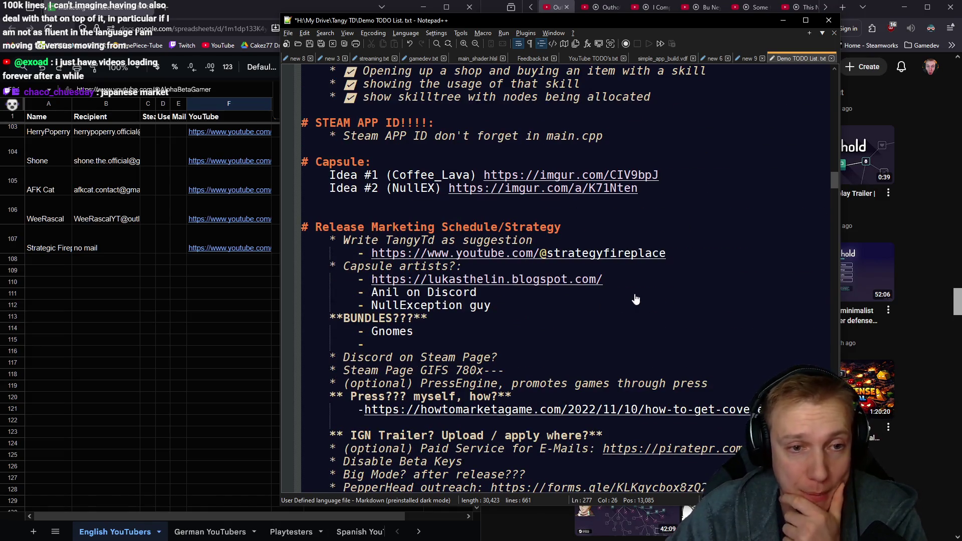
scroll(636, 283, "down", 2)
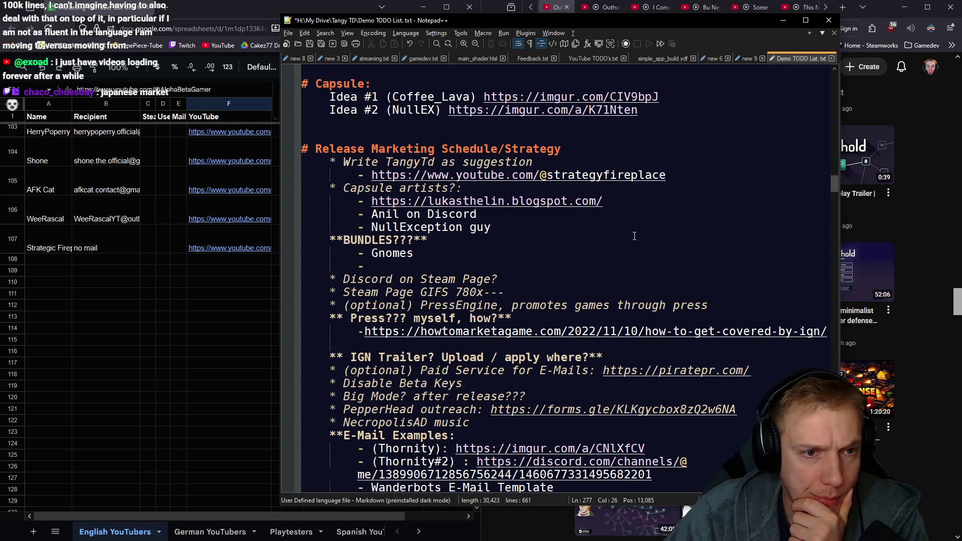
scroll(634, 237, "down", 3)
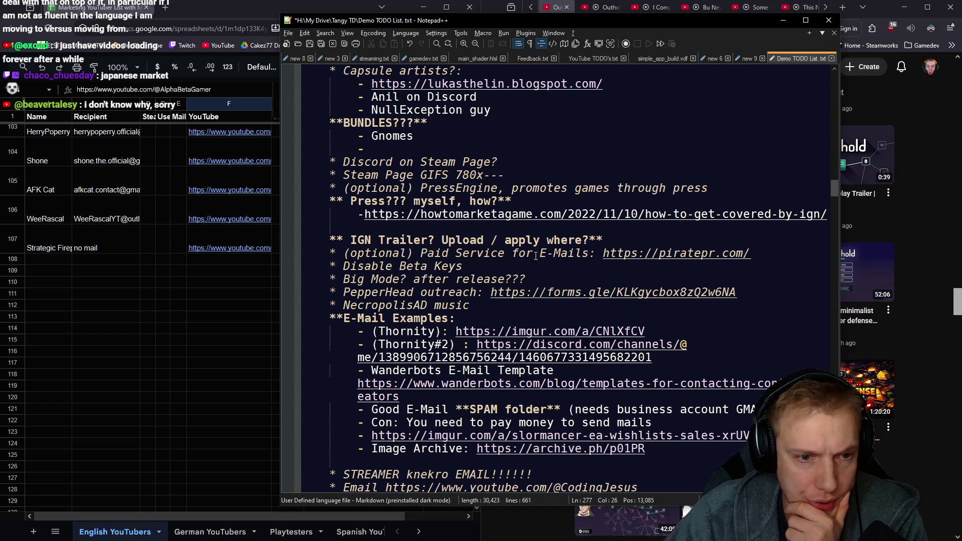
scroll(492, 262, "down", 1)
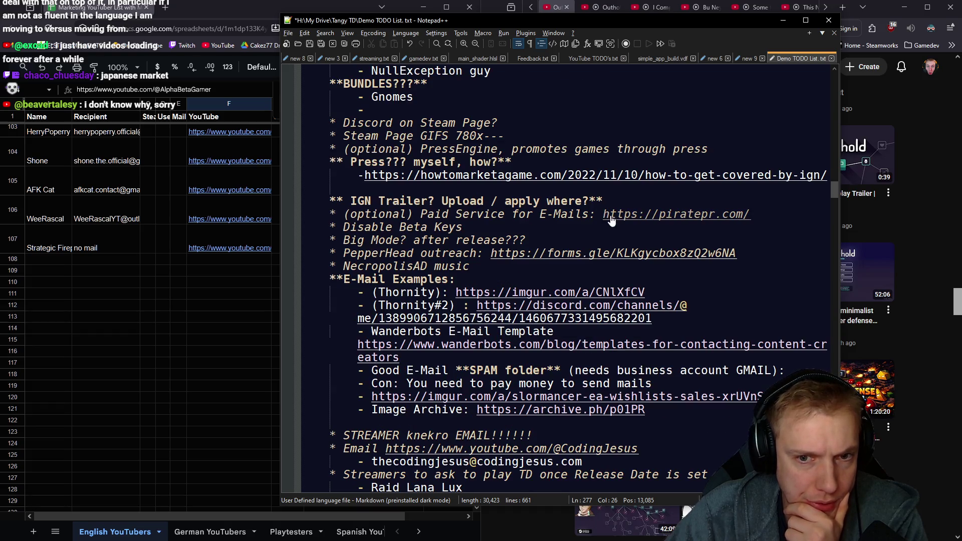
scroll(531, 224, "down", 2)
scroll(531, 224, "down", 1)
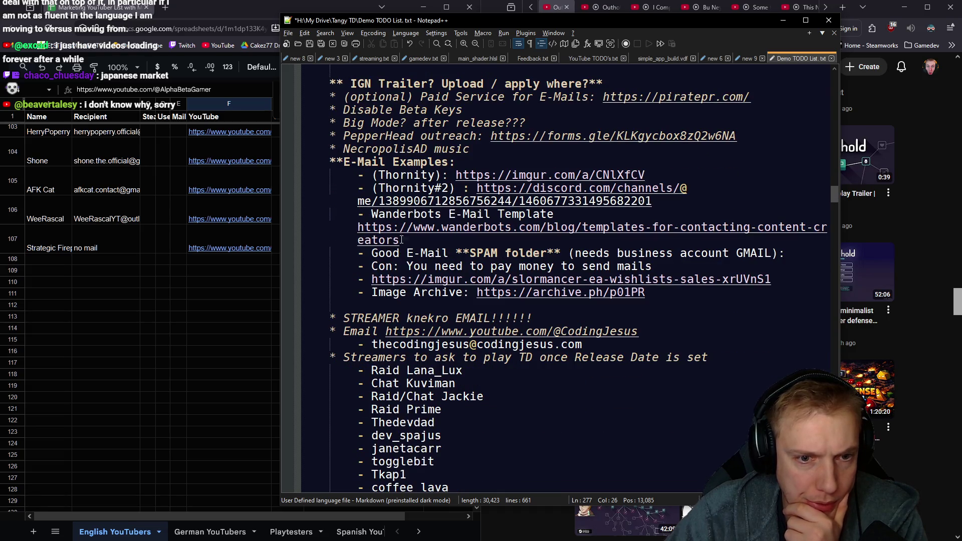
scroll(423, 281, "down", 1)
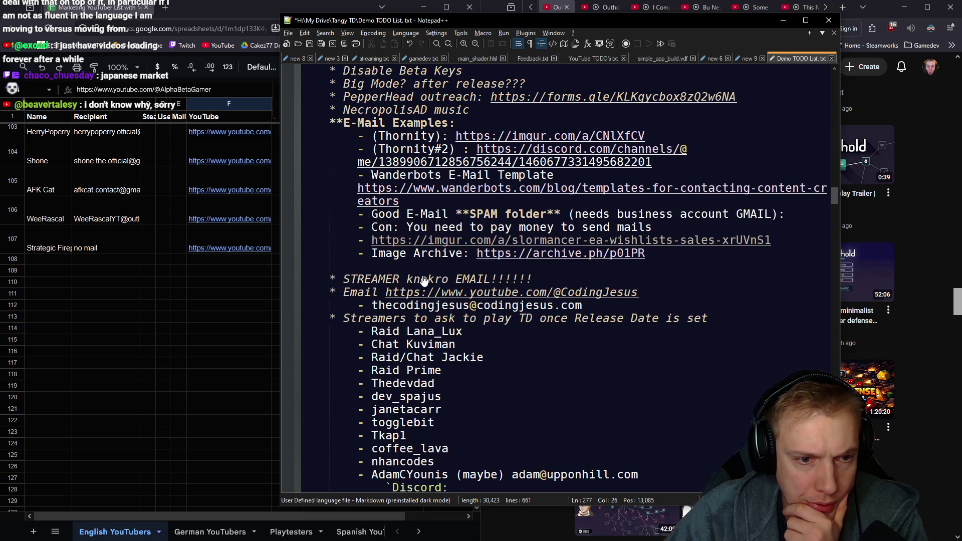
scroll(423, 281, "down", 1)
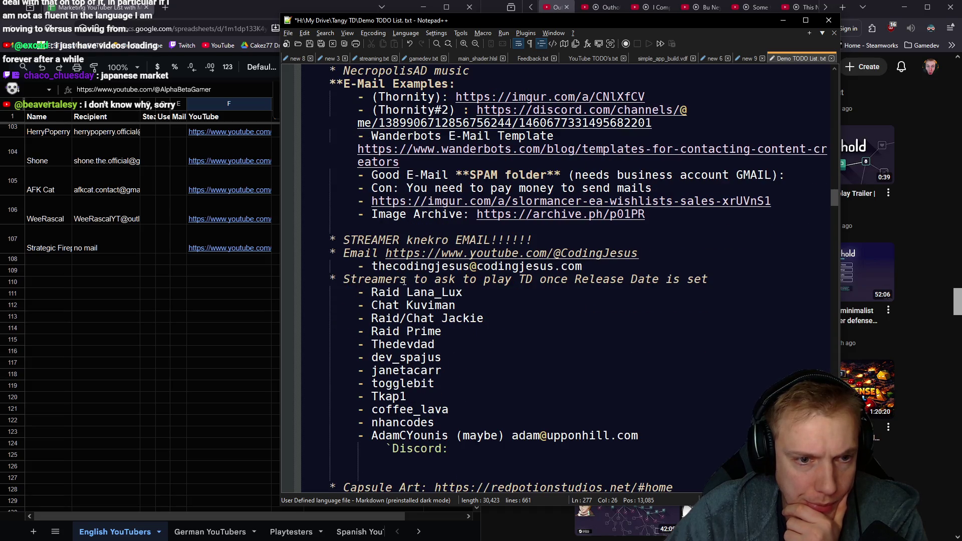
scroll(405, 292, "down", 4)
scroll(525, 256, "down", 2)
scroll(544, 248, "down", 2)
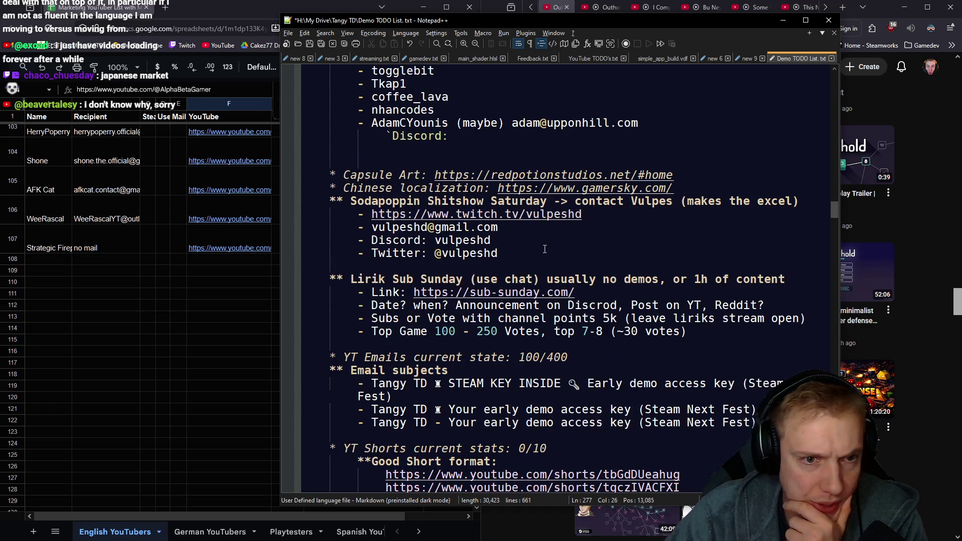
- Put the Demo TODO List notes away after reading the marketing and email sections
key("alt+Tab")
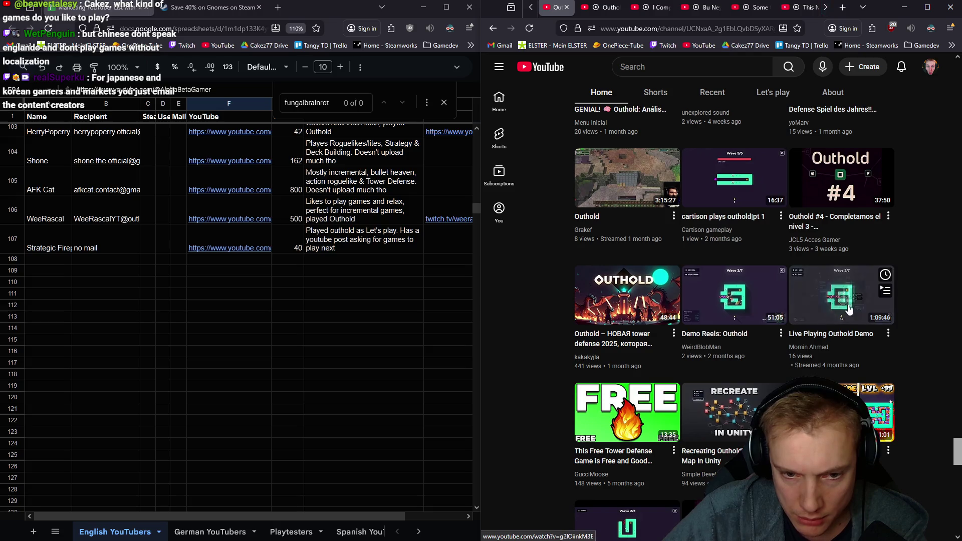
scroll(785, 305, "down", 2)
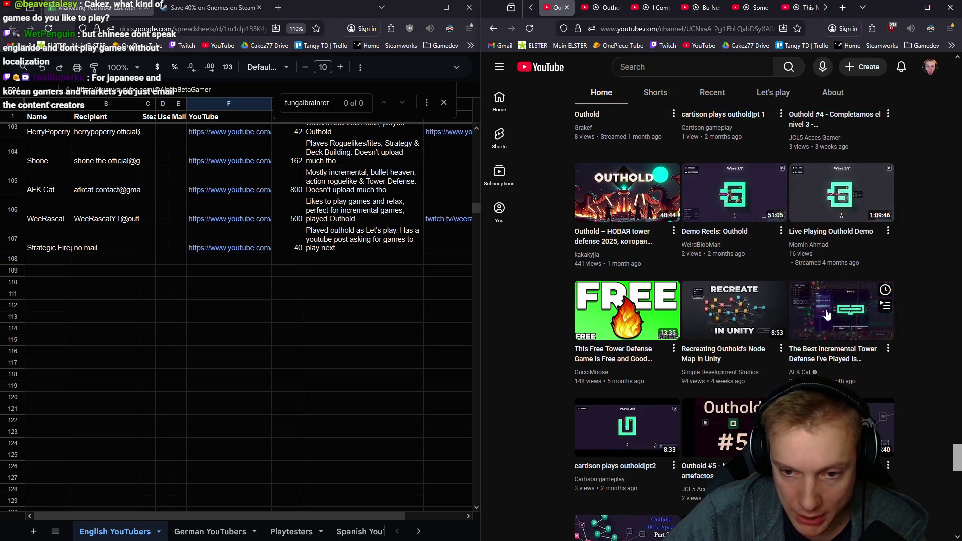
scroll(752, 324, "down", 2)
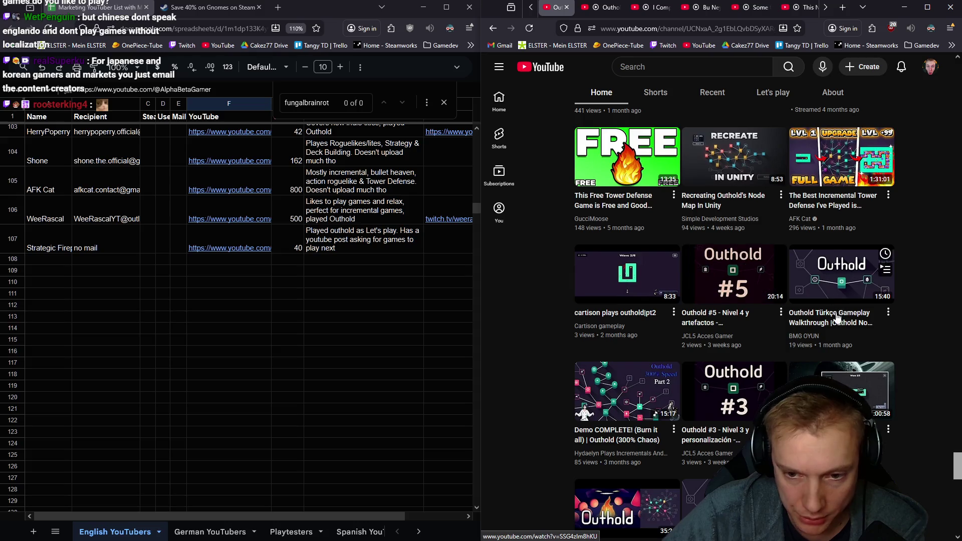
scroll(835, 318, "down", 1)
scroll(677, 319, "down", 2)
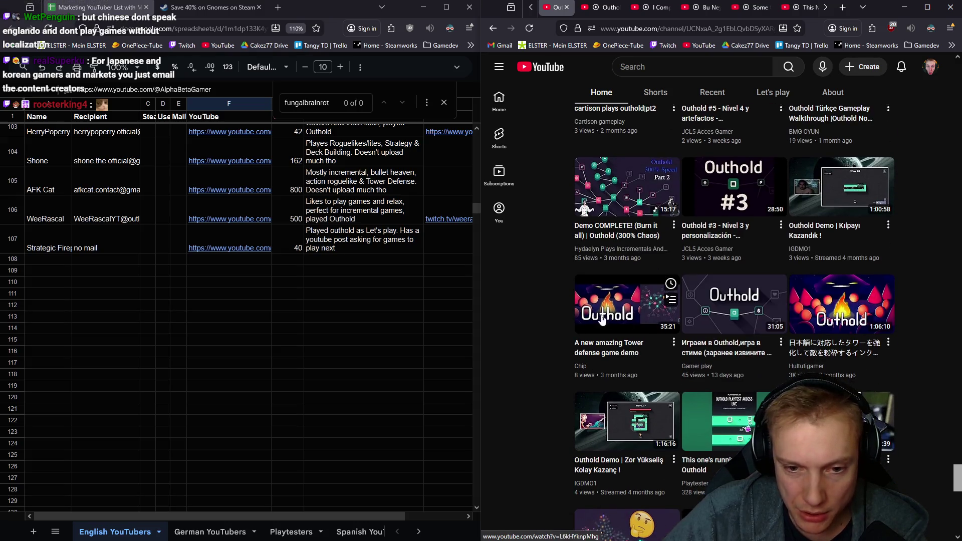
mouse_move(840, 304)
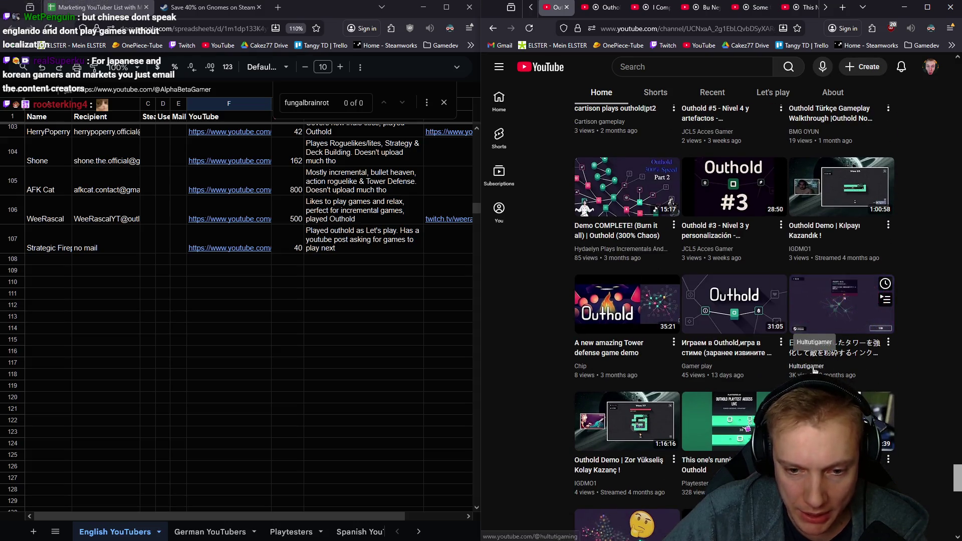
scroll(837, 366, "down", 2)
scroll(744, 290, "down", 2)
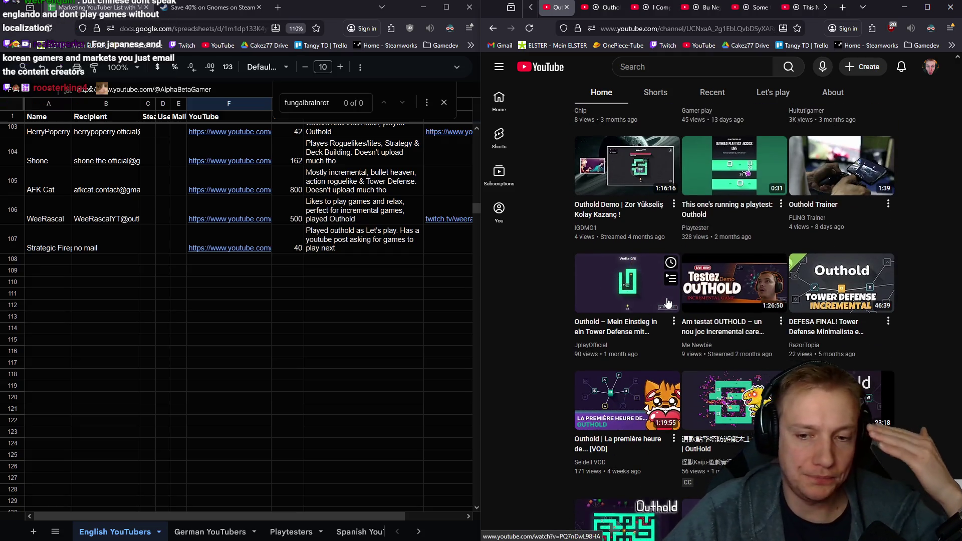
scroll(709, 305, "down", 2)
scroll(709, 304, "down", 2)
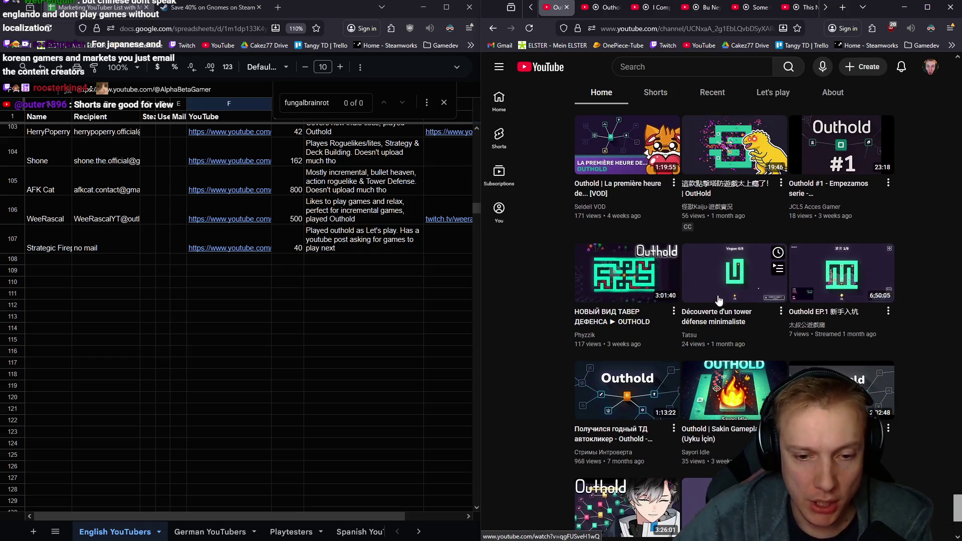
scroll(713, 304, "down", 2)
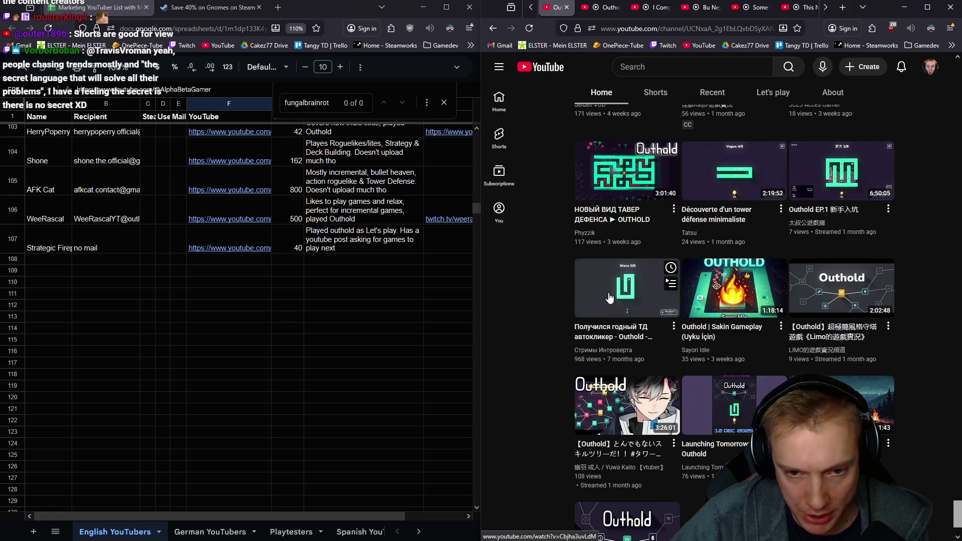
scroll(600, 304, "down", 3)
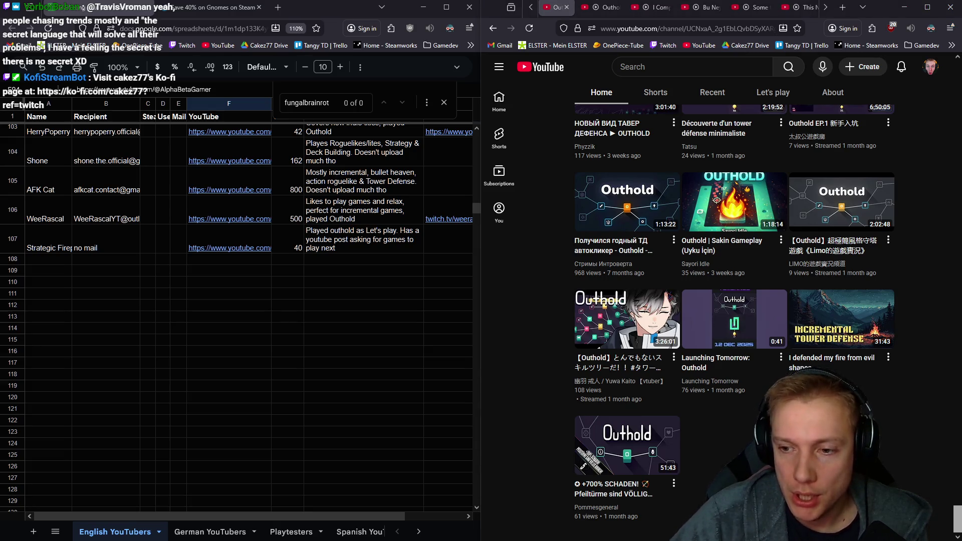
scroll(926, 230, "up", 5)
scroll(922, 201, "up", 5)
scroll(919, 197, "up", 5)
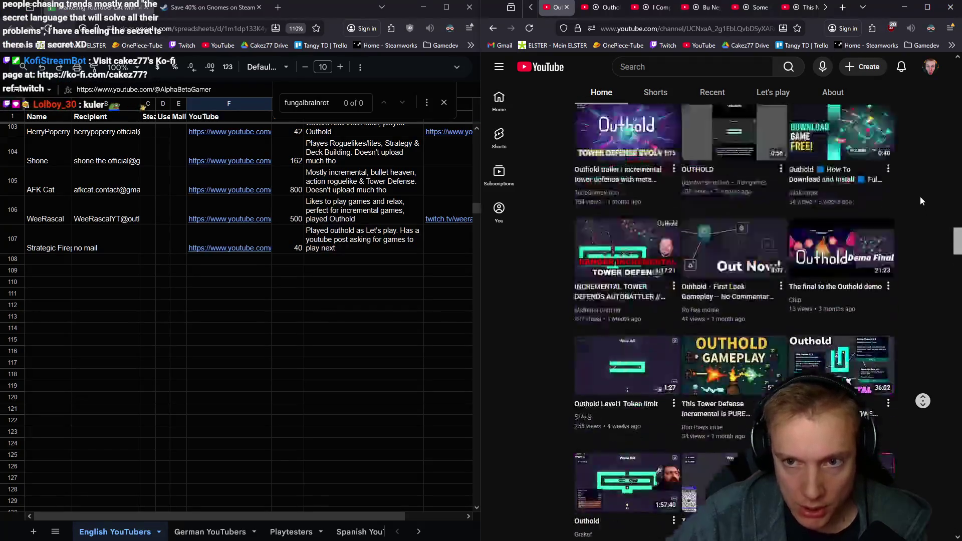
scroll(918, 188, "up", 5)
scroll(918, 186, "up", 3)
scroll(930, 229, "down", 3)
scroll(928, 232, "down", 3)
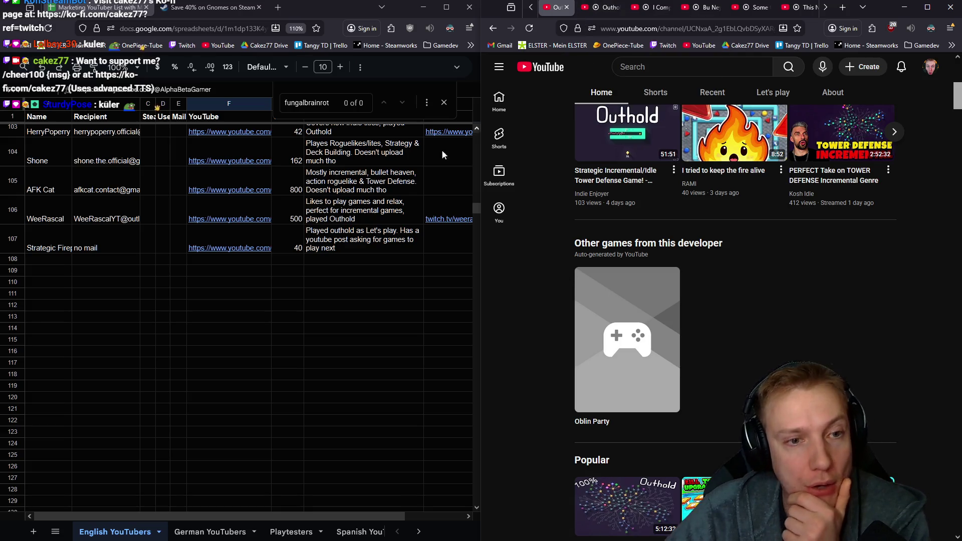
- Start a new contact row at cell A108 in the sheet
left_click(29, 258)
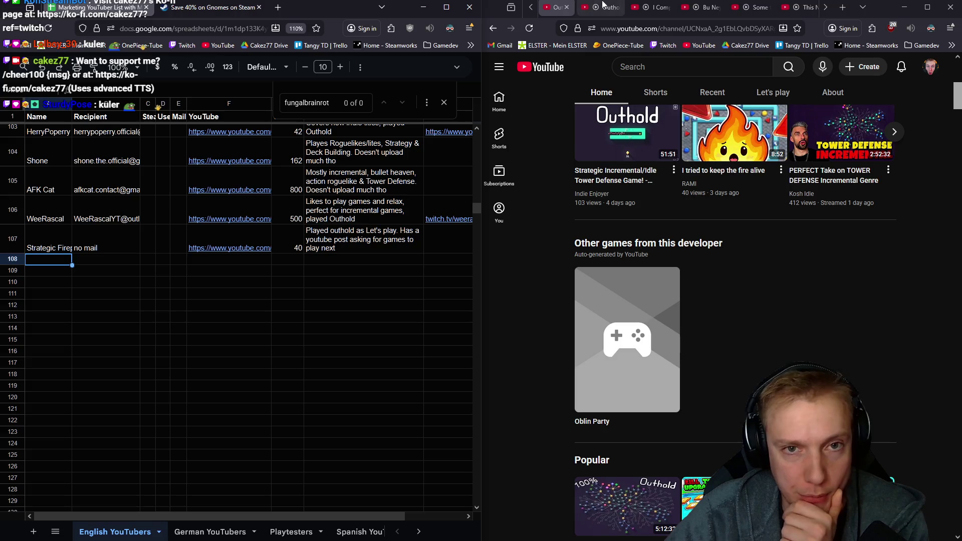
- Review JustGamingToday's channel details, browse its Posts and open the 'Happy New Year everyone!' post
left_click(594, 7)
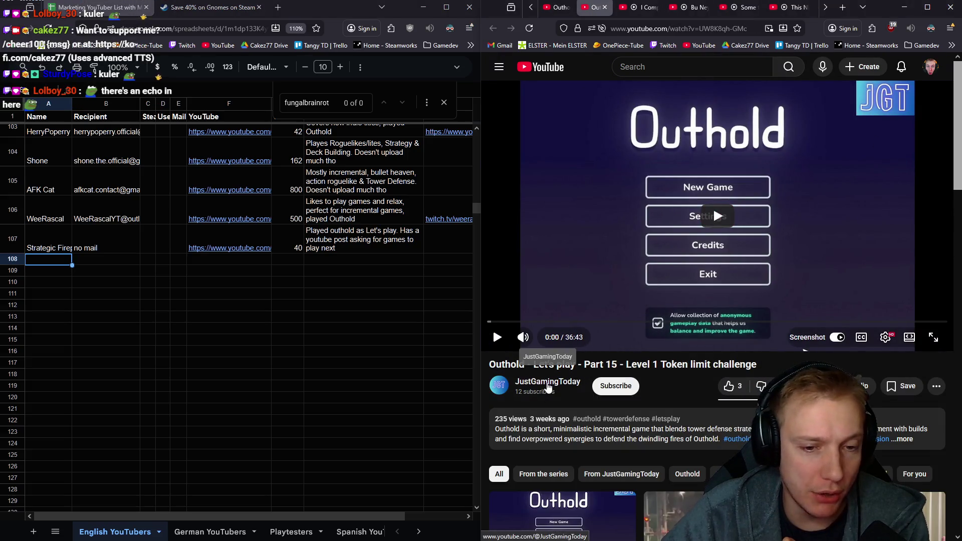
left_click(556, 383)
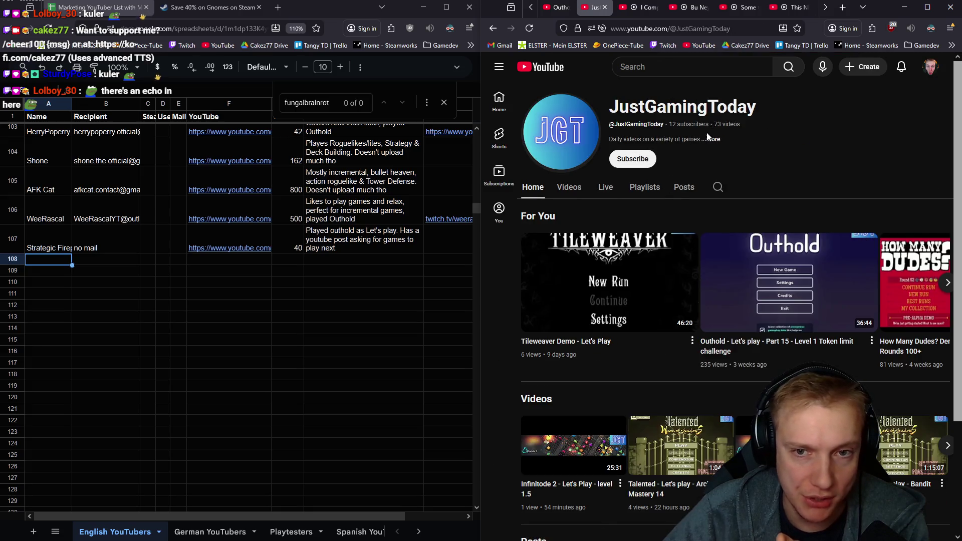
left_click(711, 140)
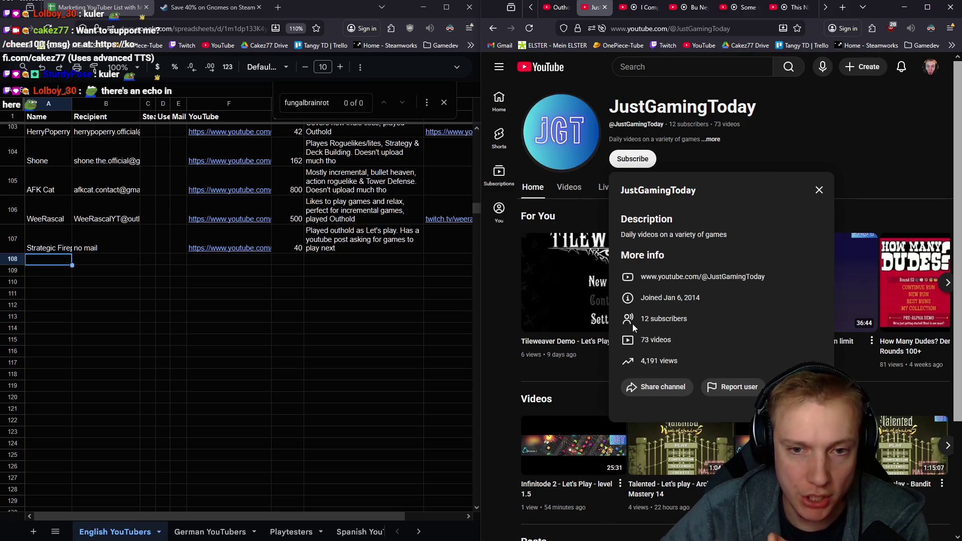
left_click(819, 189)
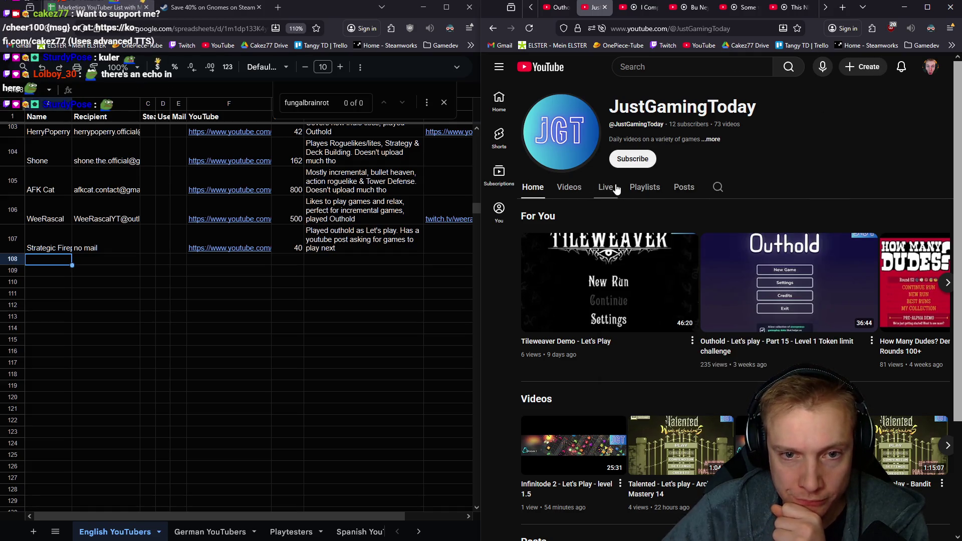
left_click(683, 187)
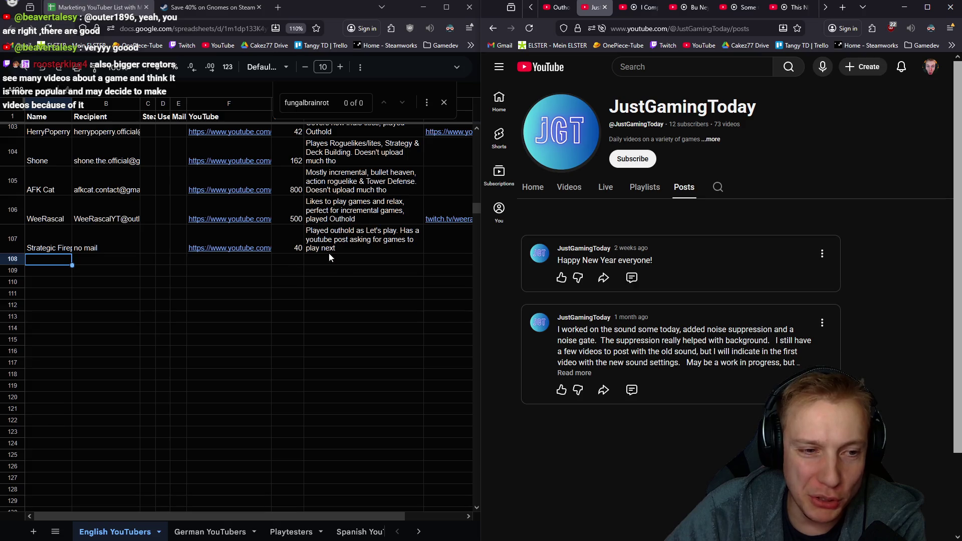
left_click(631, 277)
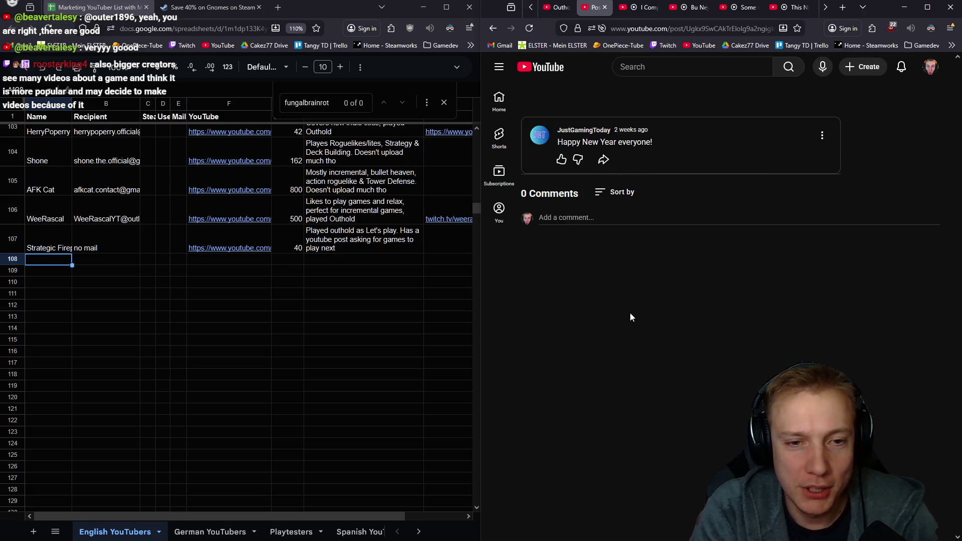
- Draft a comment asking them to play Tangy TD, then select the draft to replace it
left_click(578, 217)
type("Can you Pl")
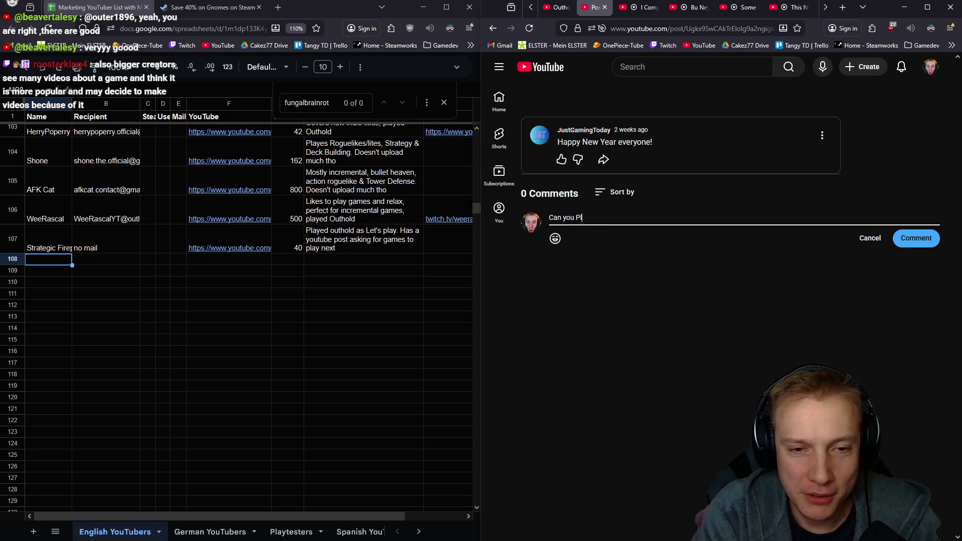
type("TD, it")
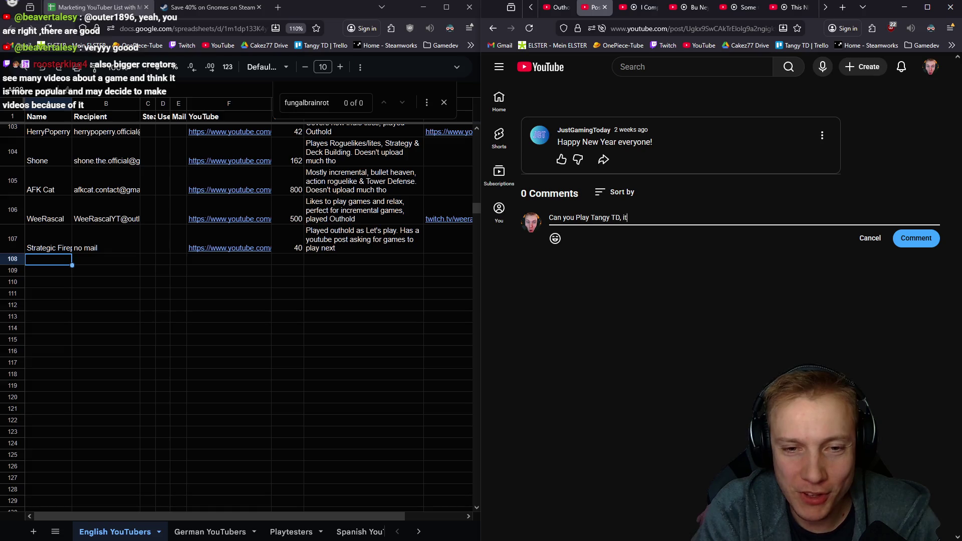
type("'s really good!")
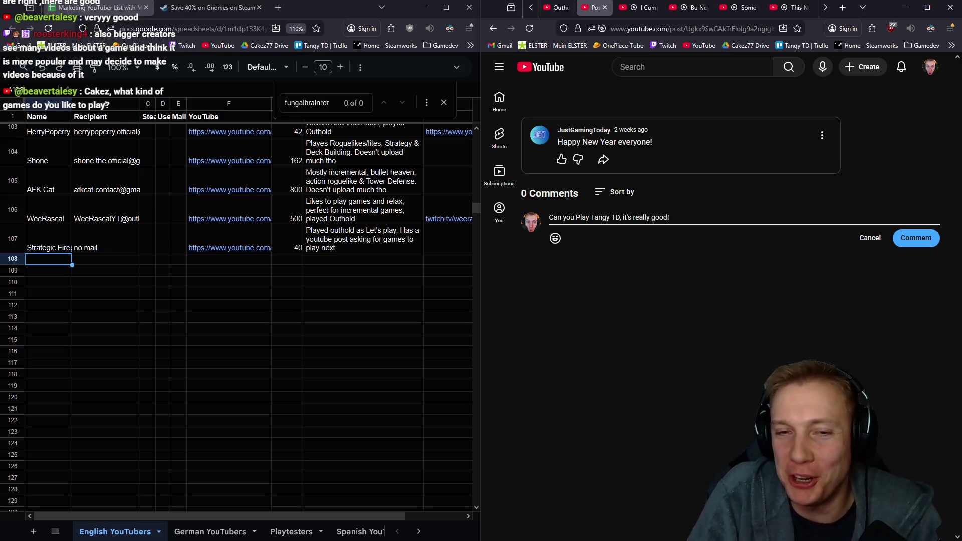
type(" Trust me bro!")
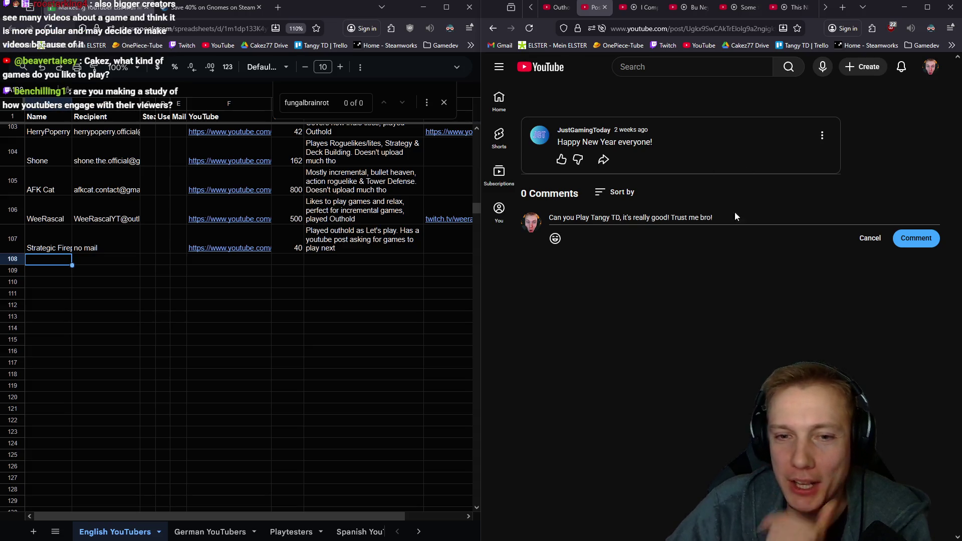
left_click_drag(714, 217, 474, 206)
type("Hey")
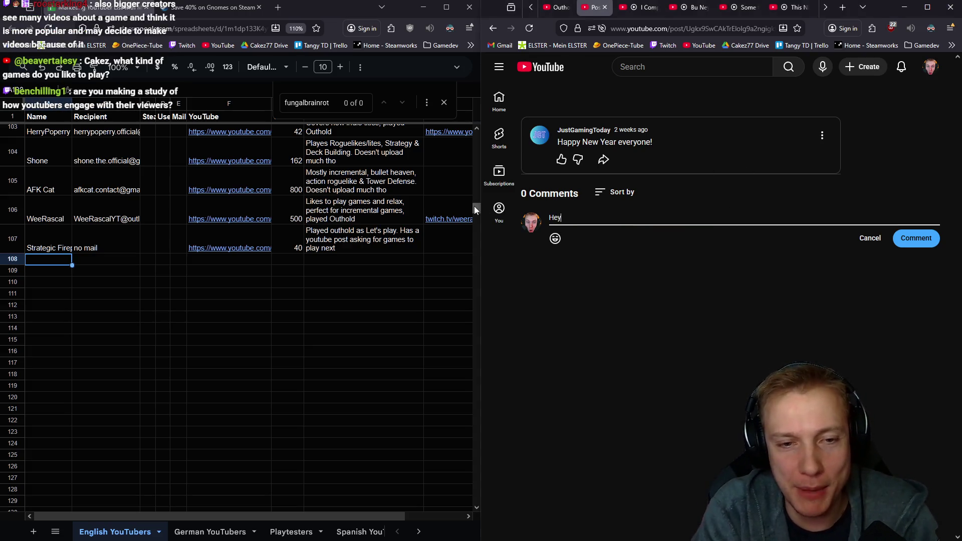
type(" man, f")
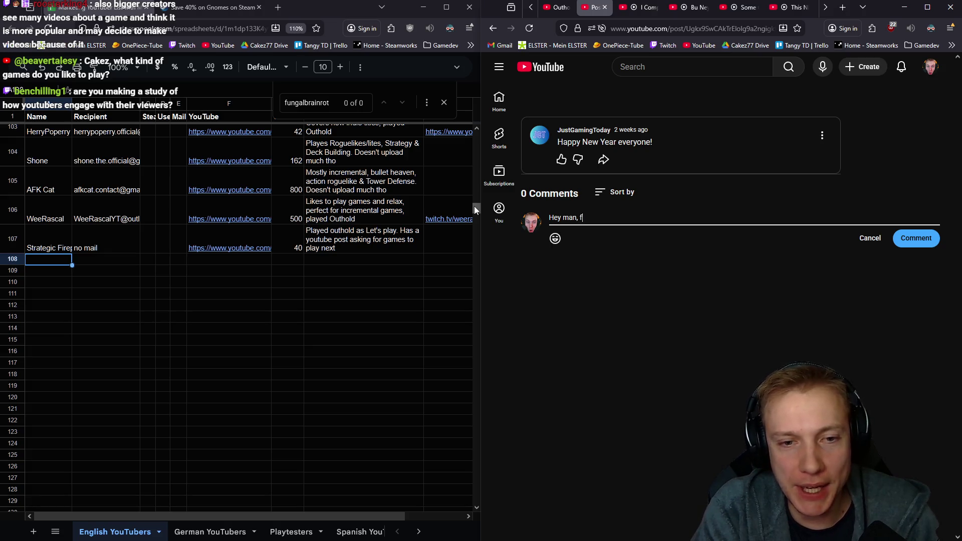
type("ind your vi")
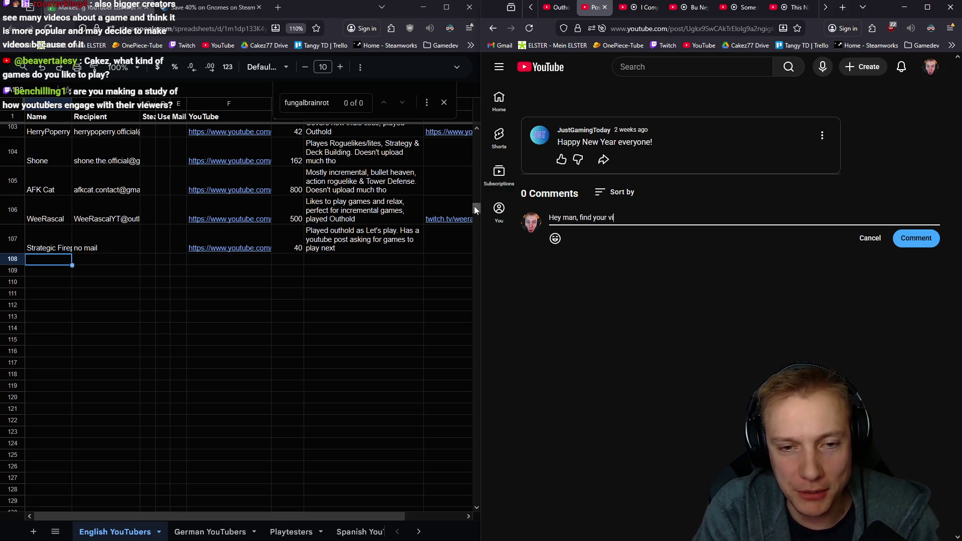
type("deos awesome. I")
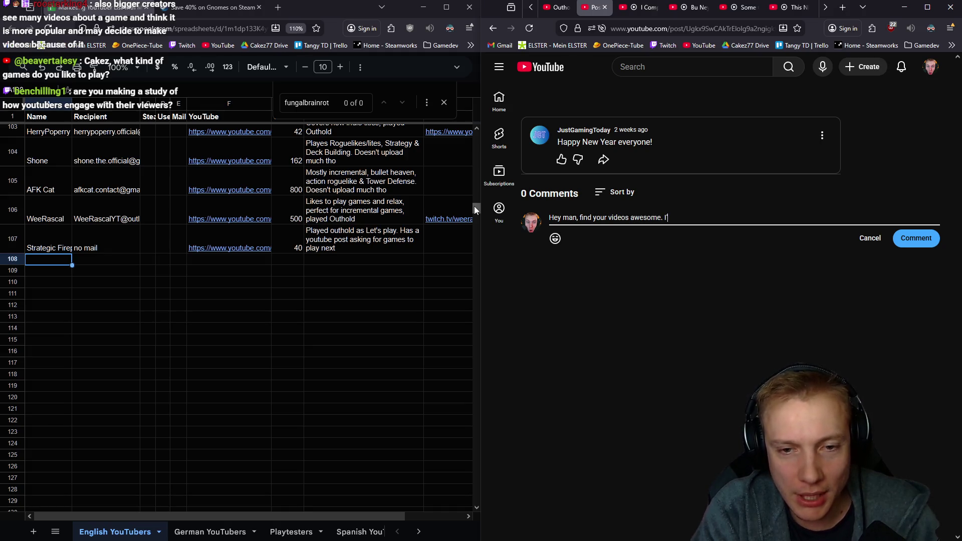
type("l")
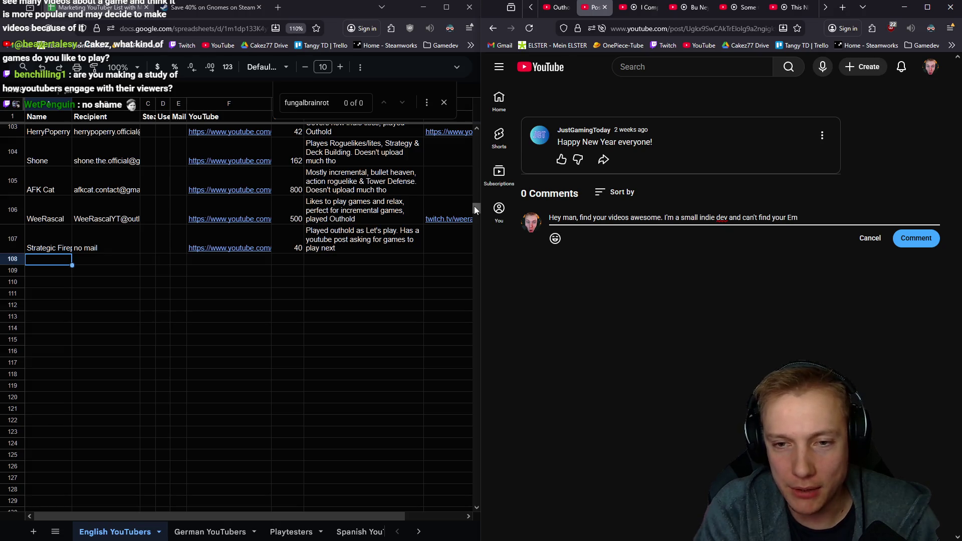
type("game Tangy ")
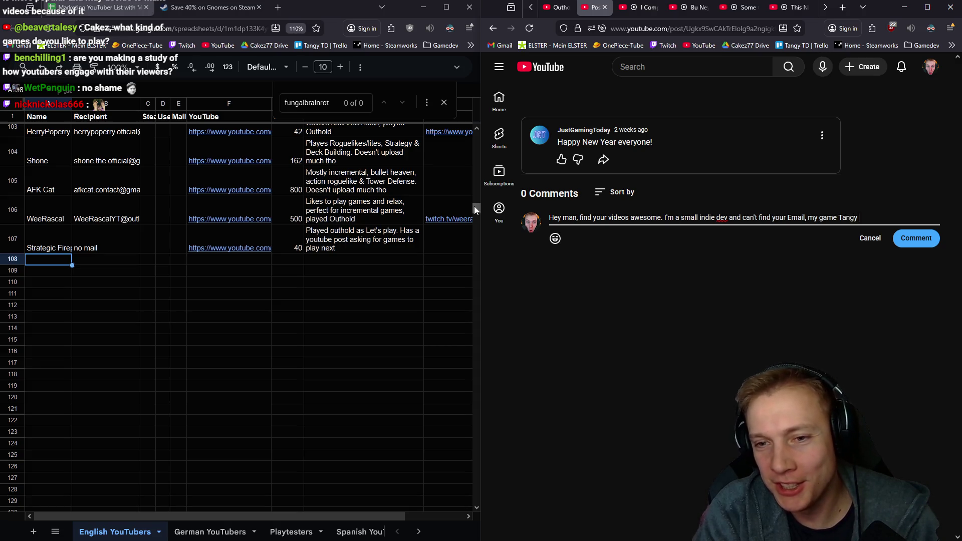
type("TD just released, mayb")
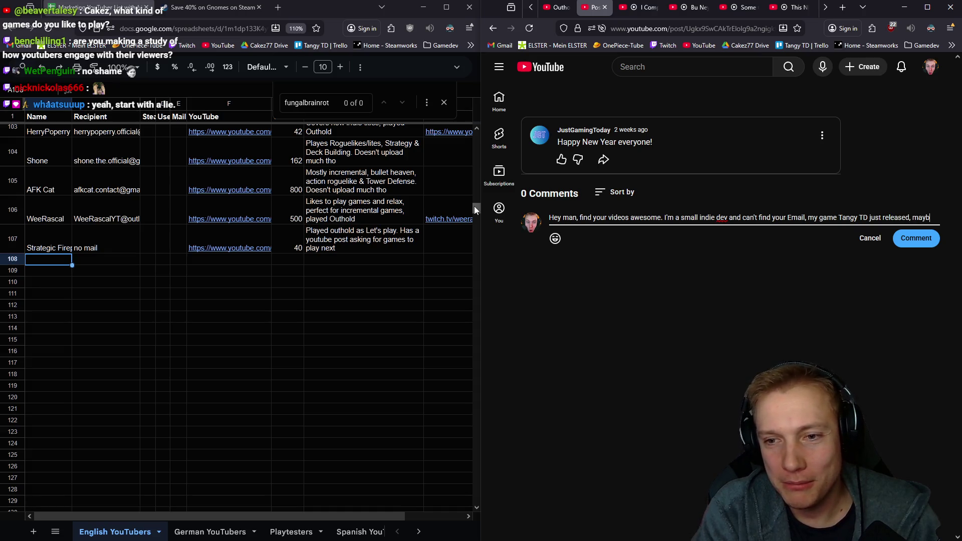
type("e you like it? Since you place")
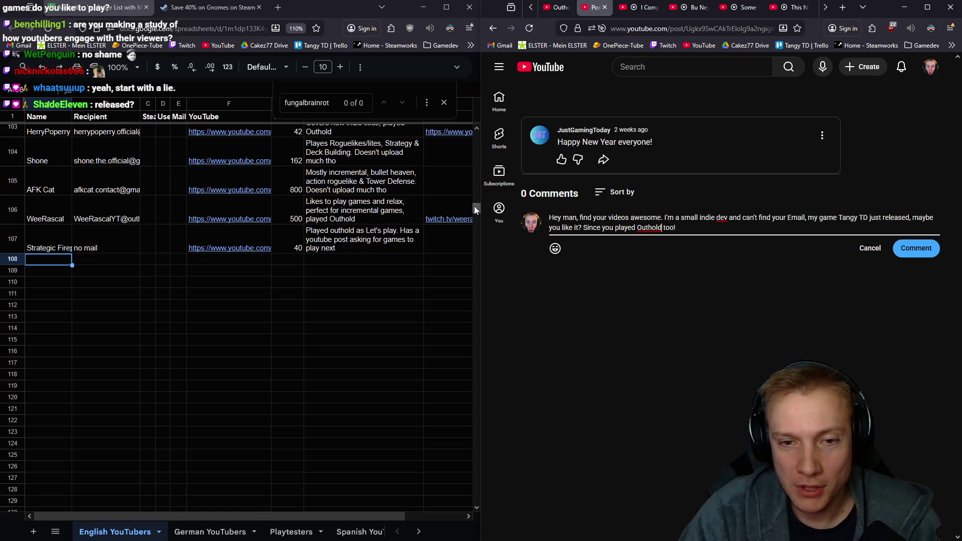
type(",")
- Finish the wording after 'Outhold', then select and copy the whole comment message
key("End")
type("Sorry for posting here, coul")
type("nd ")
type("ny other way")
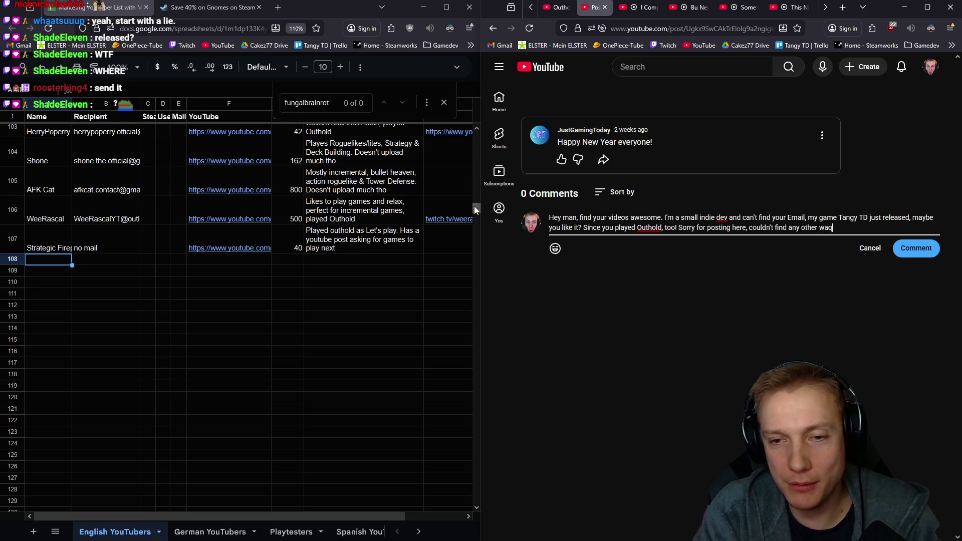
key("BackSpace")
key("BackSpace")
key("BackSpace")
type("o contact you!")
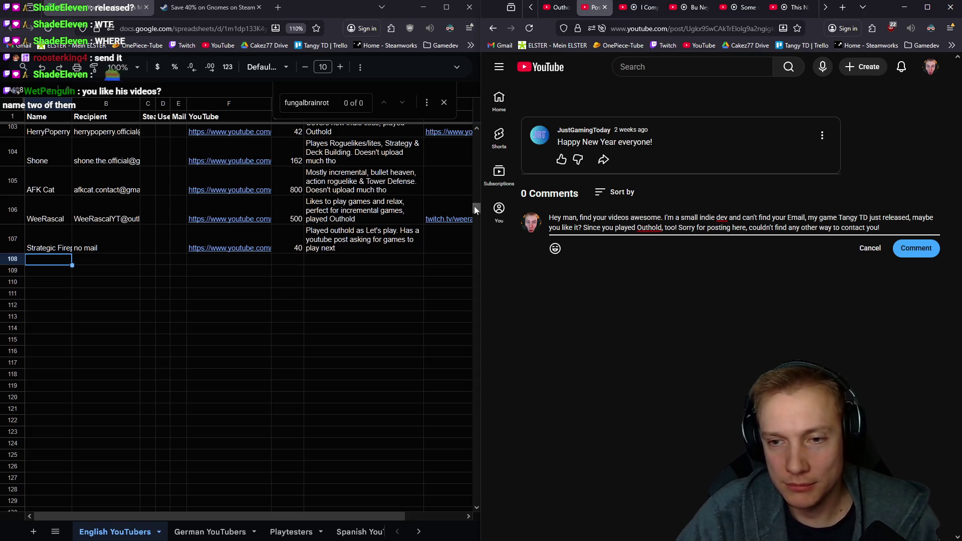
key("BackSpace")
type(", maybe setup an")
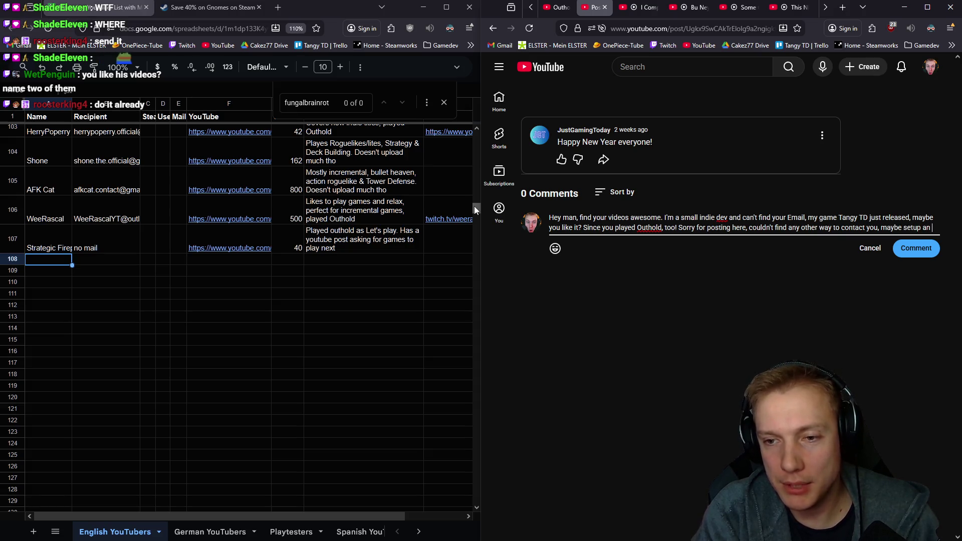
type("-Mail.")
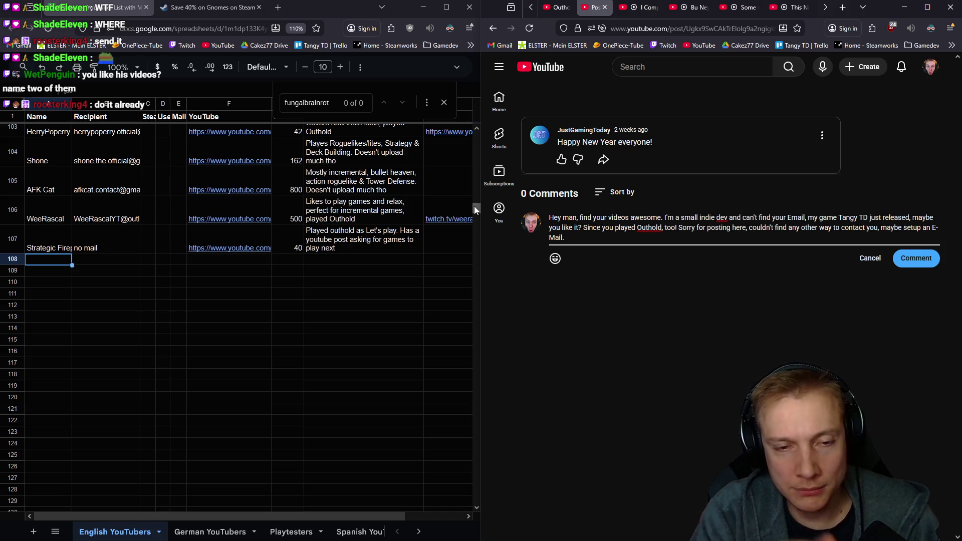
key("ctrl+a")
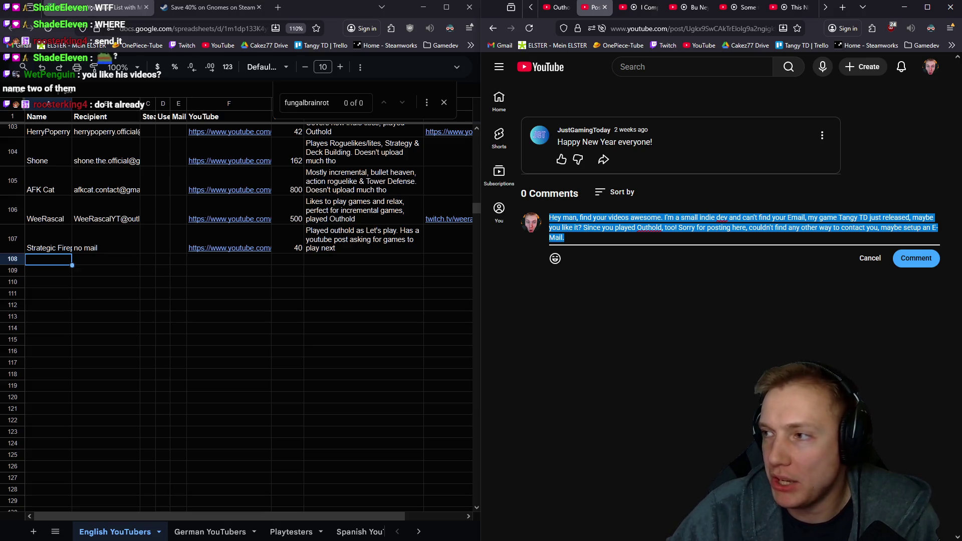
key("alt+Tab")
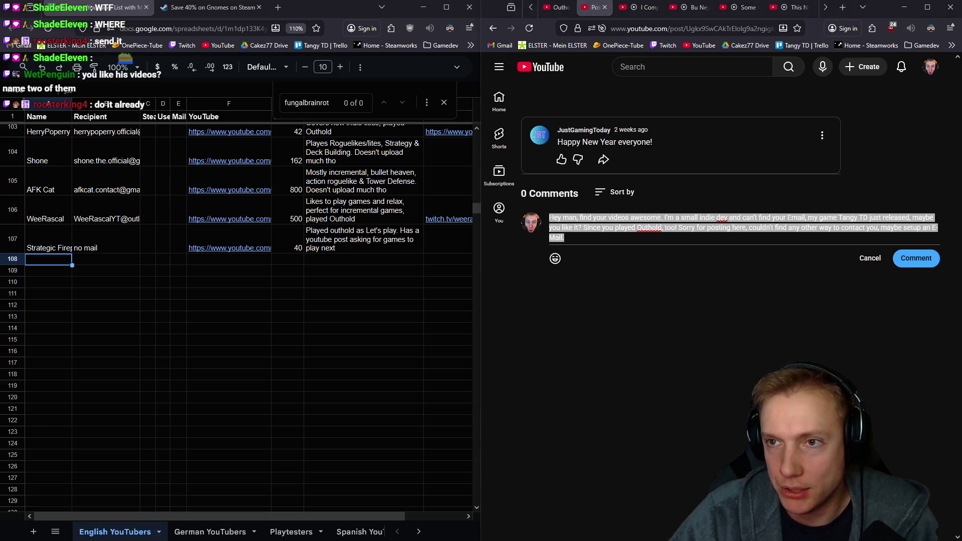
left_click(572, 237)
- Start the row 108 note, then reopen the channel's Outhold Part 15 let's play video
key("ctrl+a")
key("ctrl+c")
left_click(325, 261)
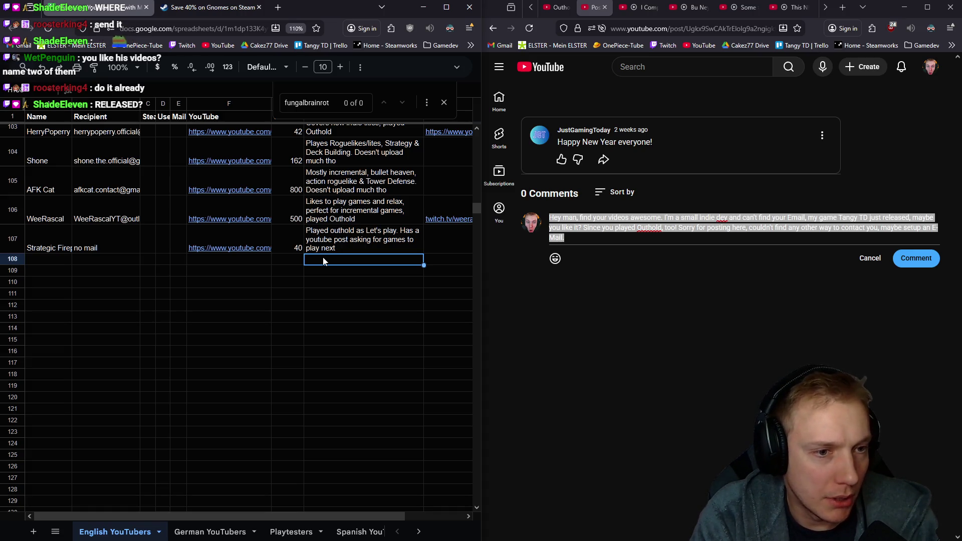
type("Played")
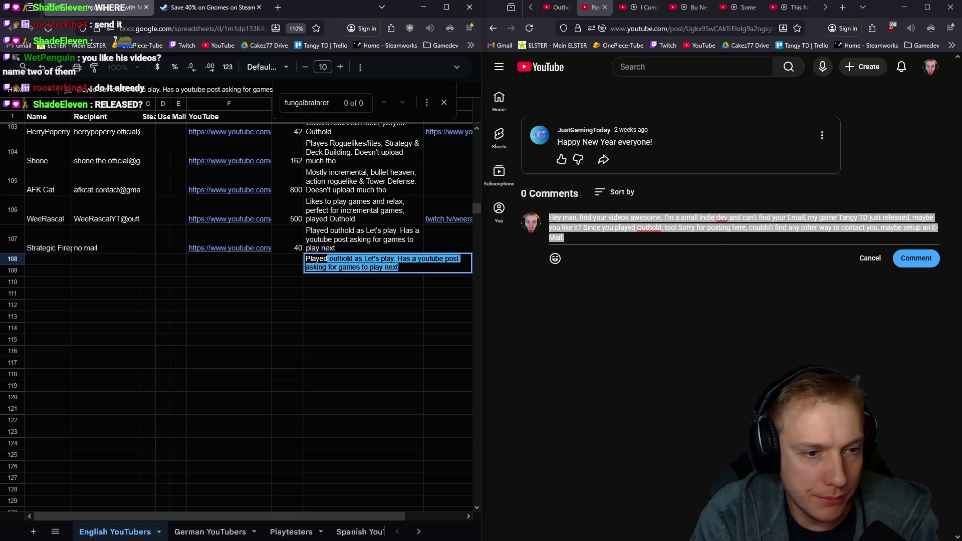
type(" Out")
type("ld ")
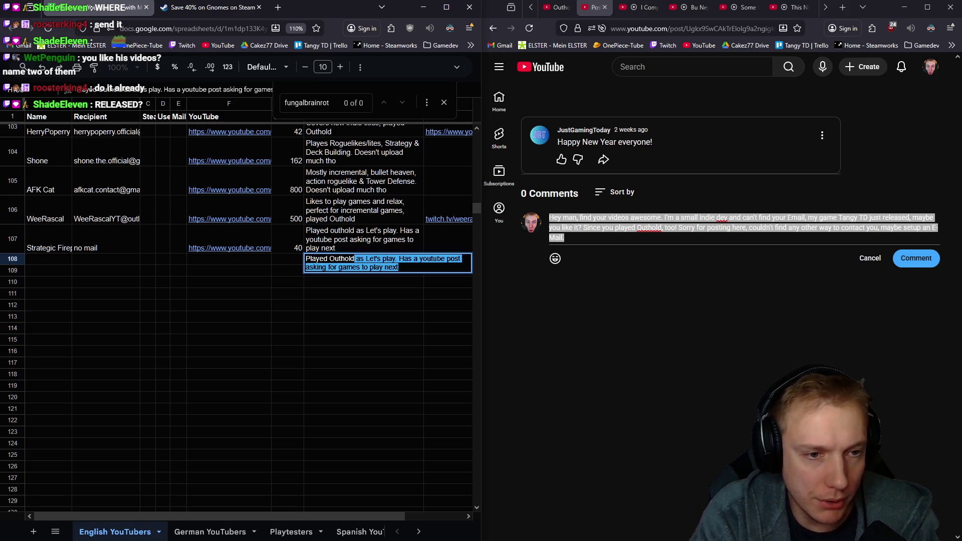
type(",")
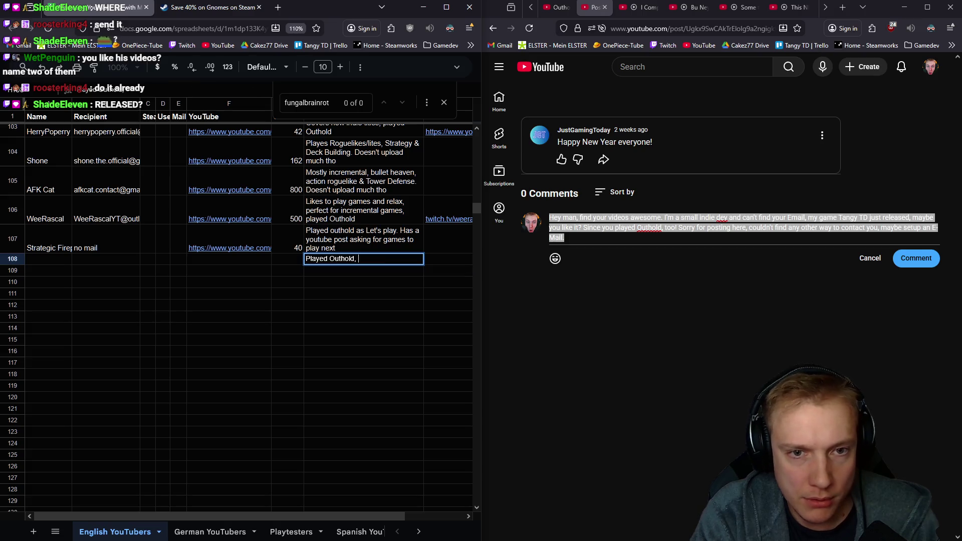
left_click(556, 7)
left_click(593, 7)
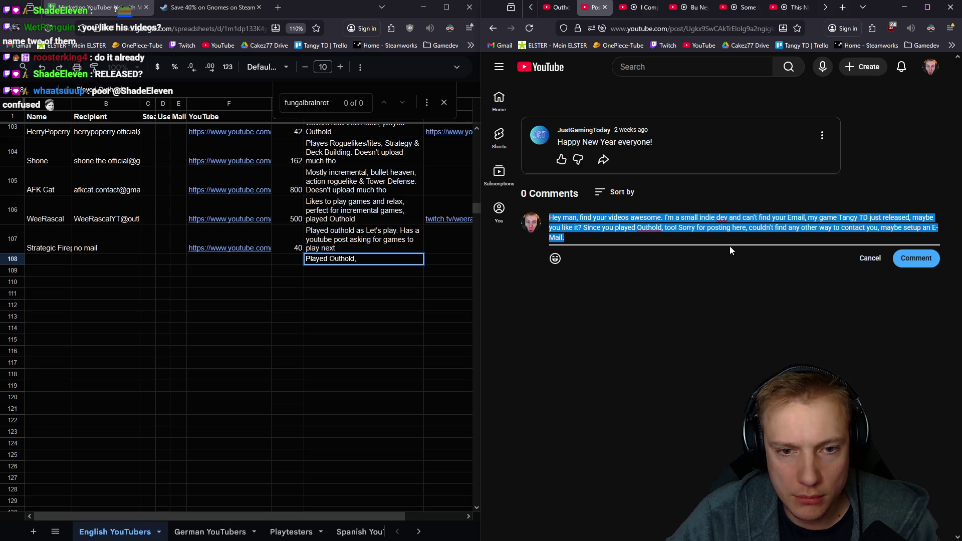
key("alt+Left")
key("alt+Left")
left_click(742, 290)
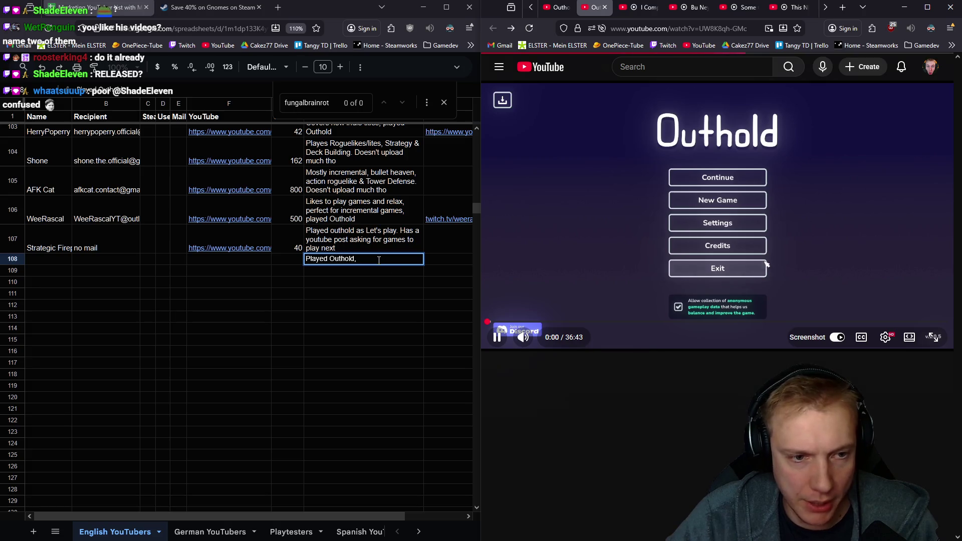
left_click(670, 232)
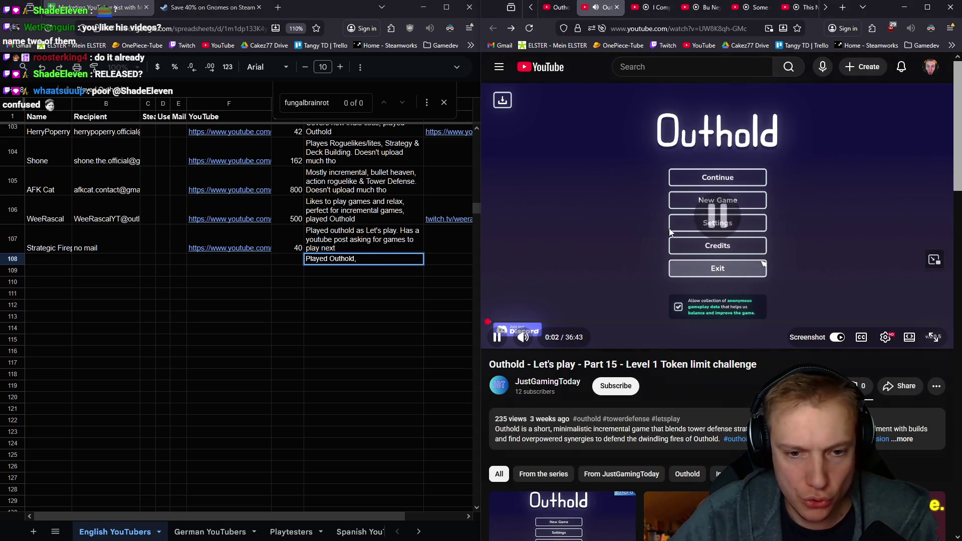
- Finish the 'no mail' note and paste the outreach message on a new line in row 108
key("BackSpace")
type("a")
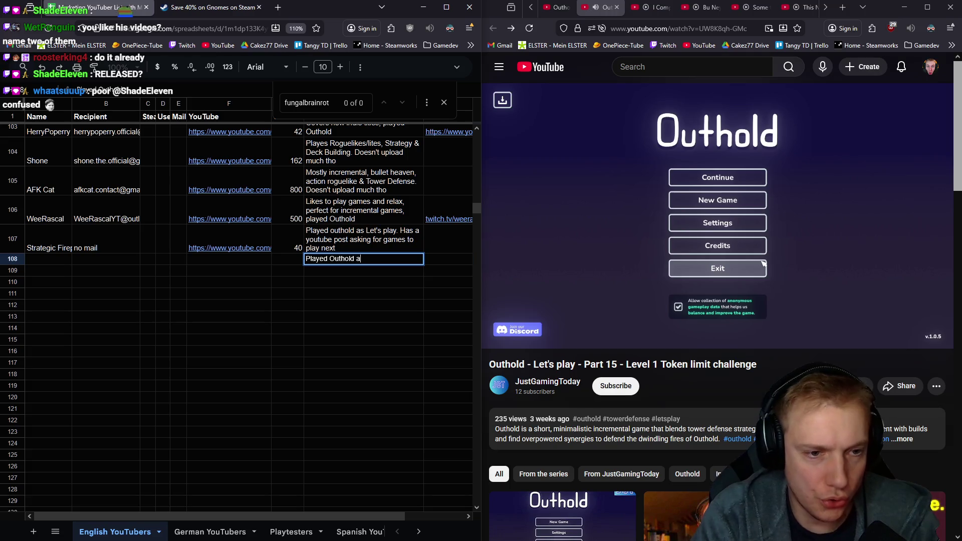
type("s")
type("Let's play. Has no ")
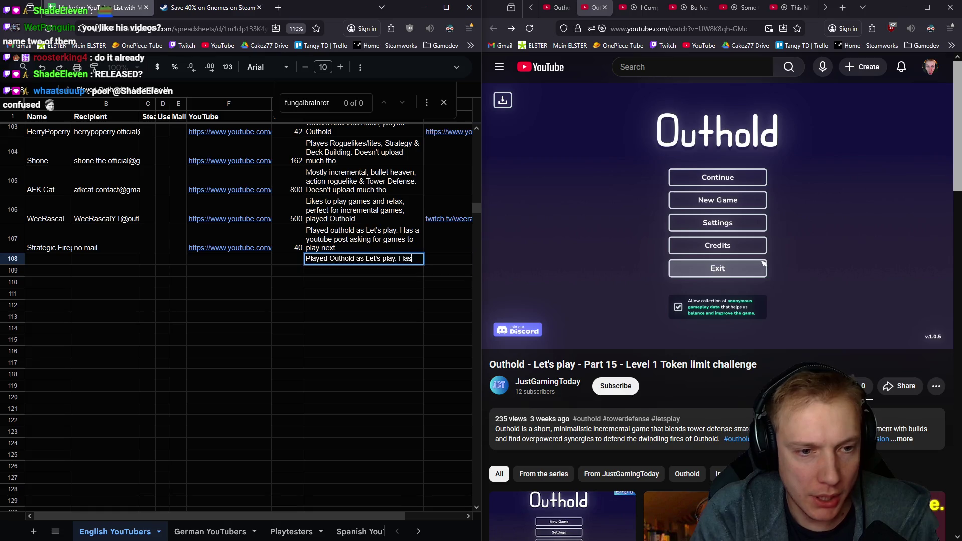
type("mail, ")
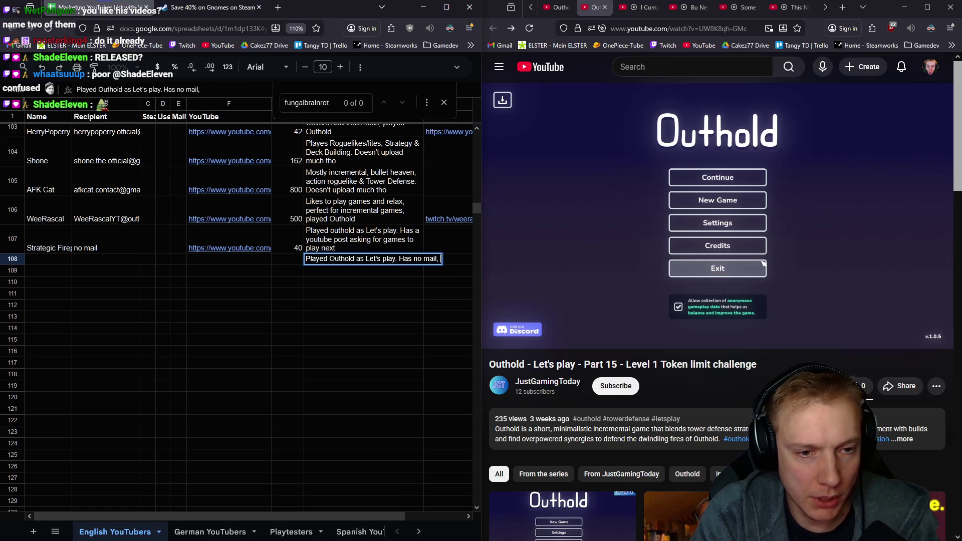
type("but posts:")
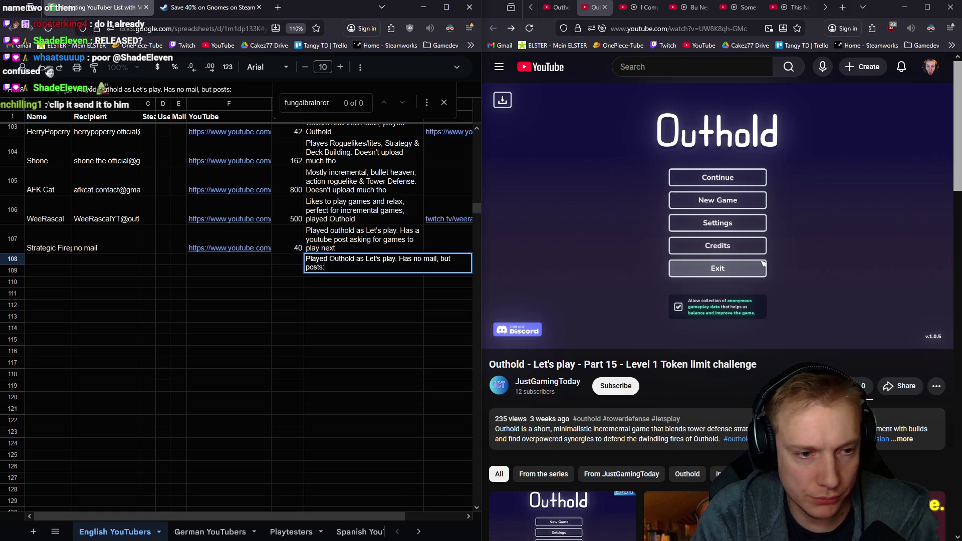
key("alt+Return")
key("alt+Return")
key("ctrl+v")
key("Return")
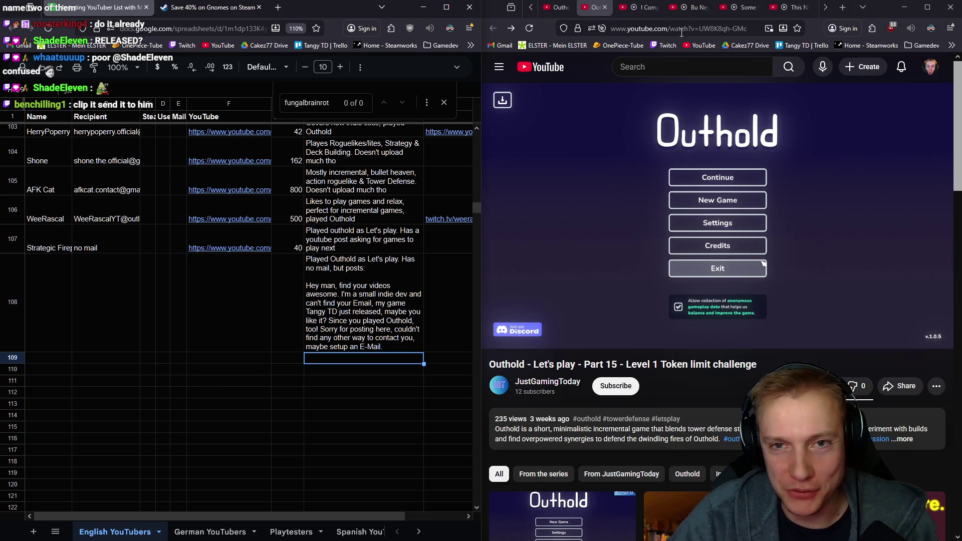
- Copy the JustGamingToday channel URL into row 108's YouTube link cell
left_click(553, 382)
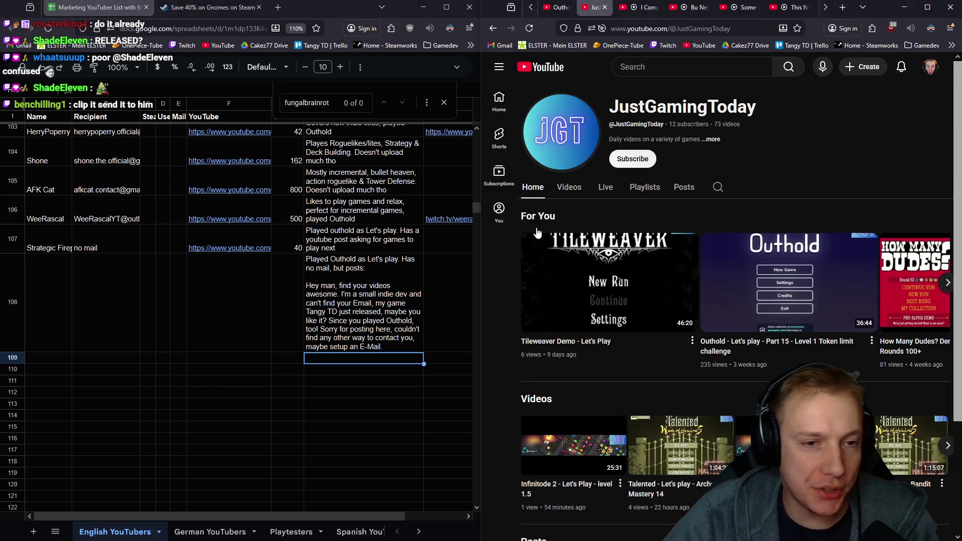
left_click(720, 28)
key("ctrl+c")
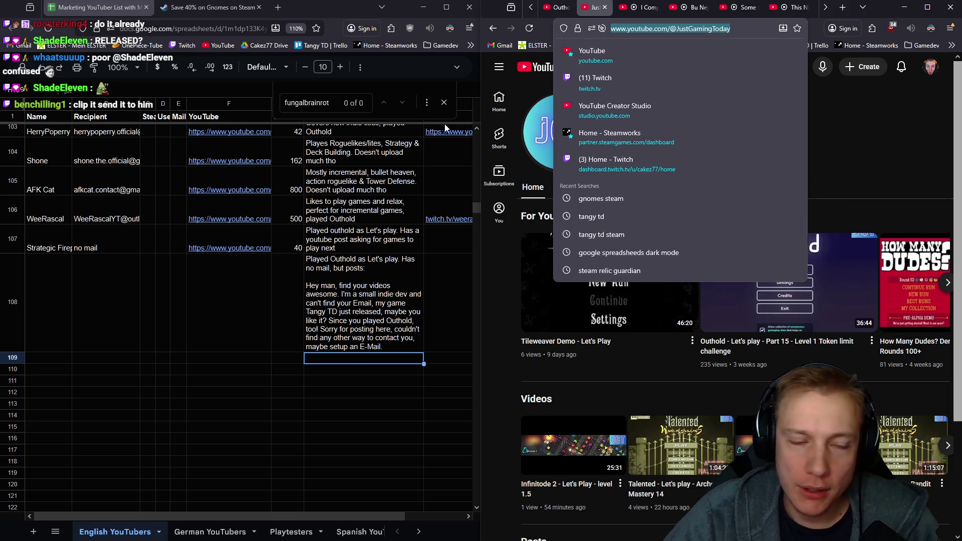
left_click(230, 290)
key("ctrl+v")
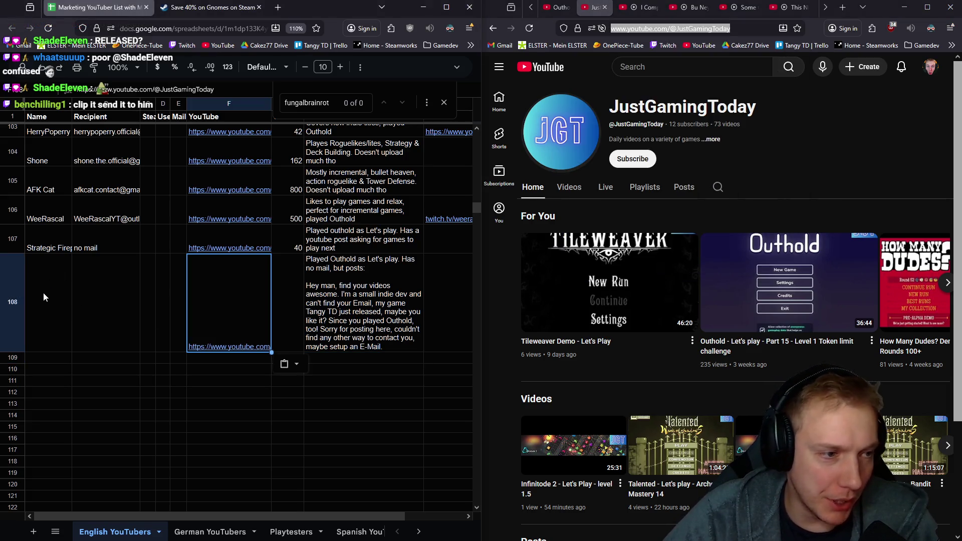
- Enter JustGamingToday as row 108's name and 'no mail' as its recipient
left_click(43, 292)
left_click(712, 139)
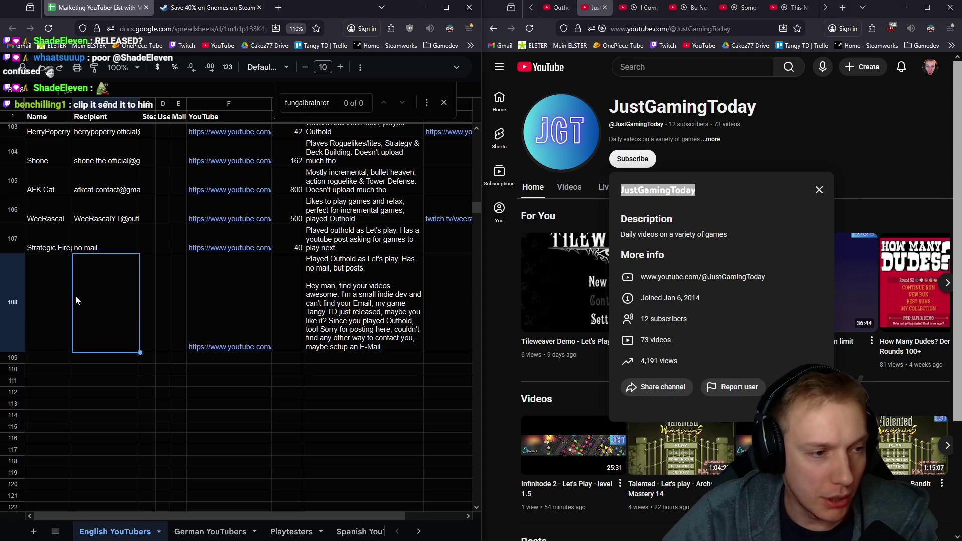
key("ctrl+v")
left_click(107, 293)
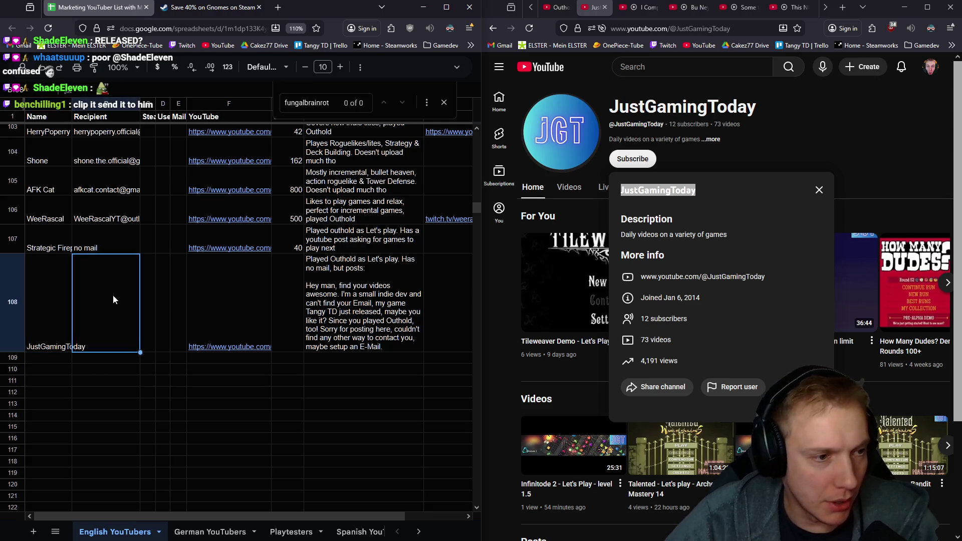
type("b")
type("no mail")
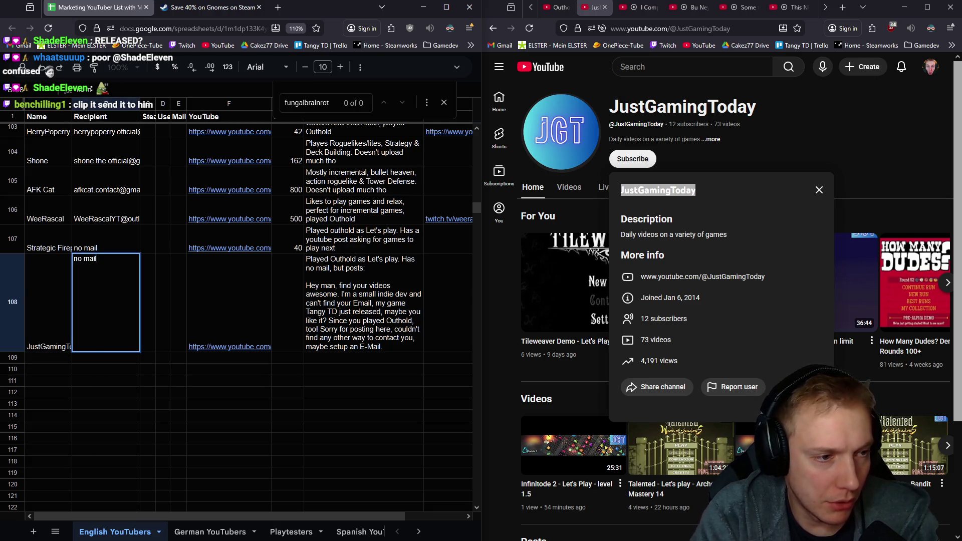
key("Return")
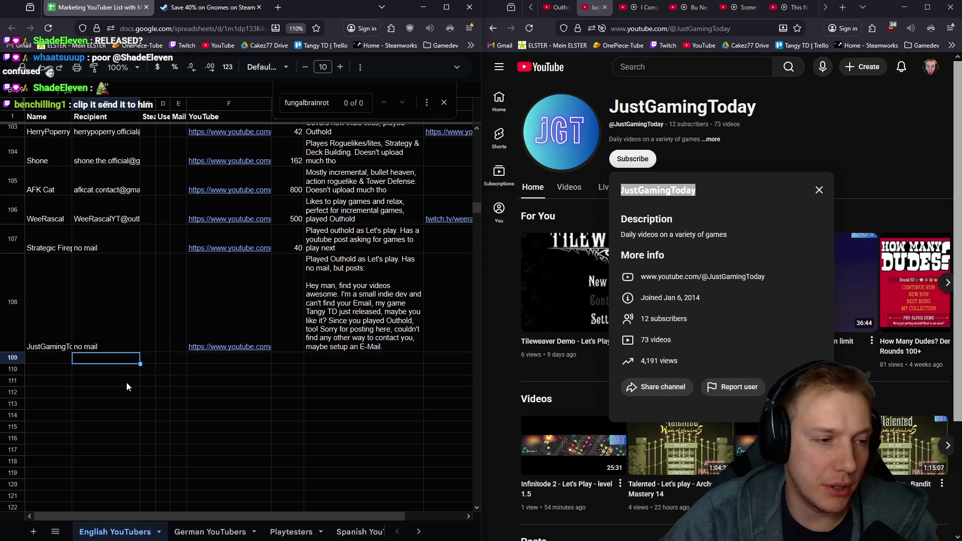
left_click(53, 360)
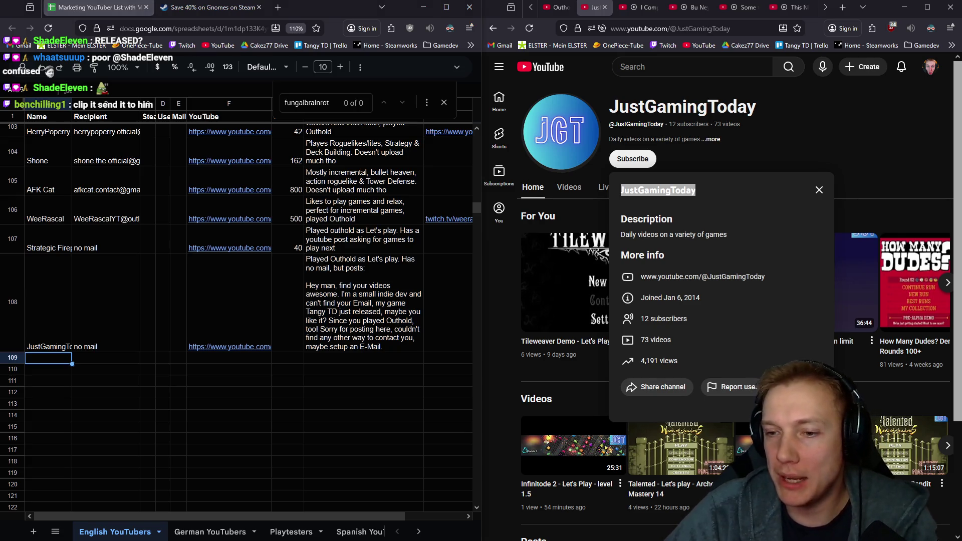
- Browse JustGamingToday's video list for Outhold episodes, then switch to Quinnjamin's skill tree video
left_click(818, 192)
mouse_move(449, 219)
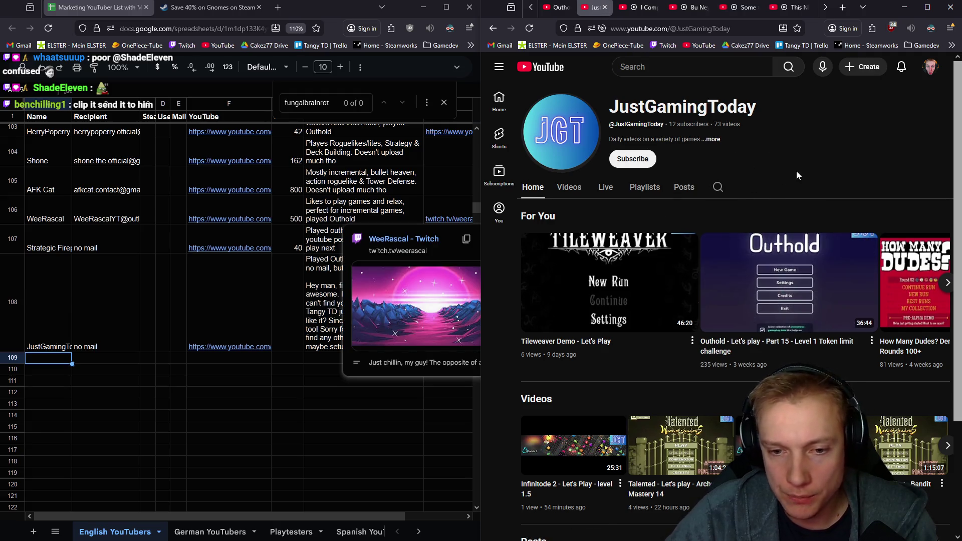
left_click(569, 186)
scroll(770, 266, "down", 3)
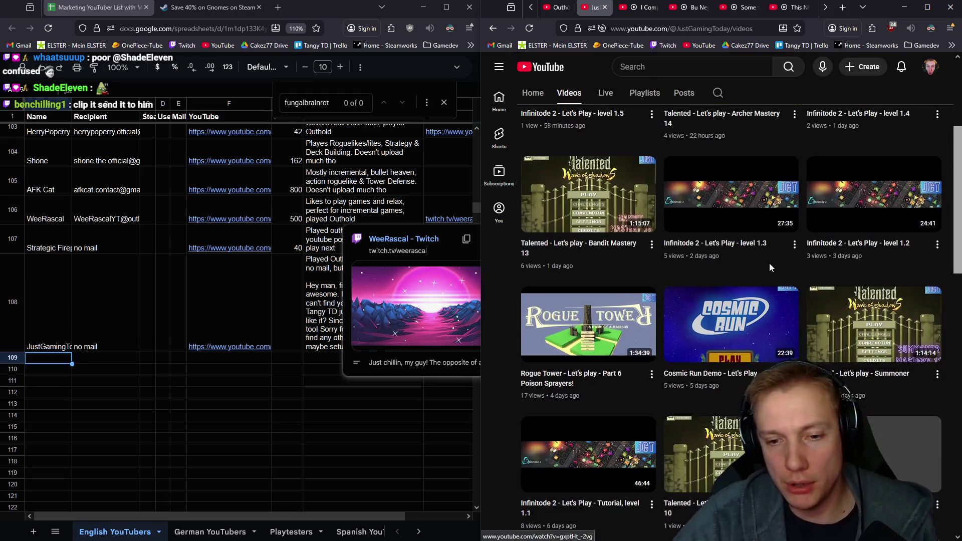
scroll(769, 263, "down", 5)
scroll(769, 264, "down", 5)
scroll(768, 263, "down", 3)
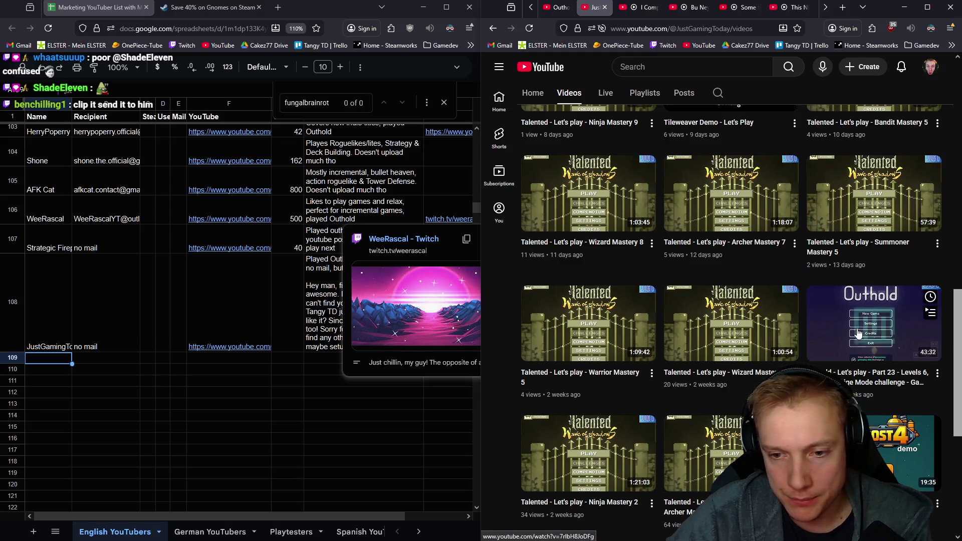
scroll(859, 333, "down", 2)
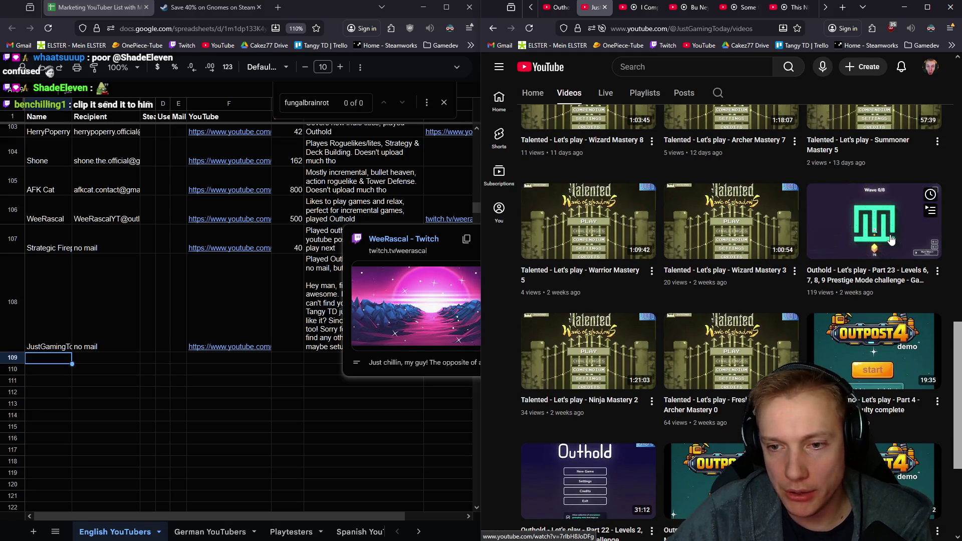
scroll(827, 248, "down", 3)
scroll(713, 263, "down", 3)
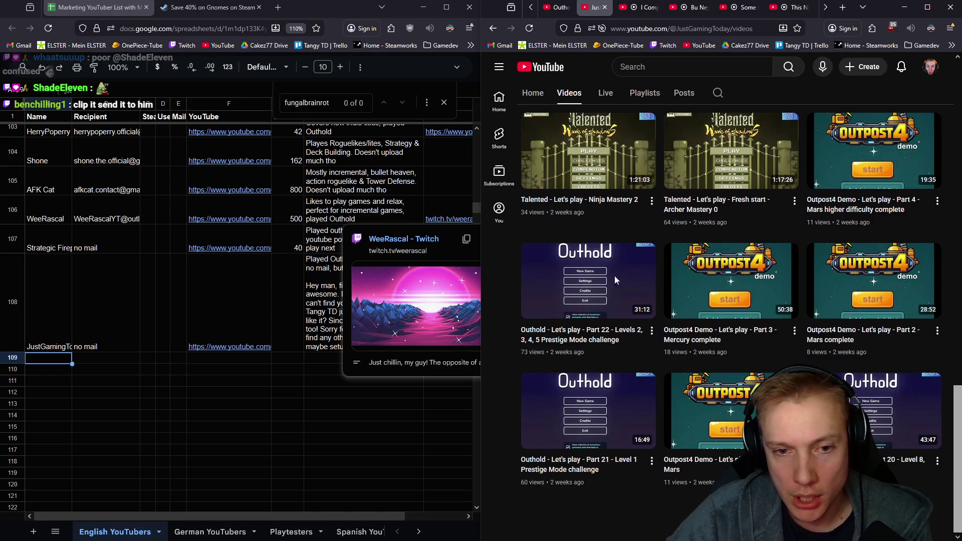
scroll(617, 293, "down", 3)
scroll(616, 294, "down", 3)
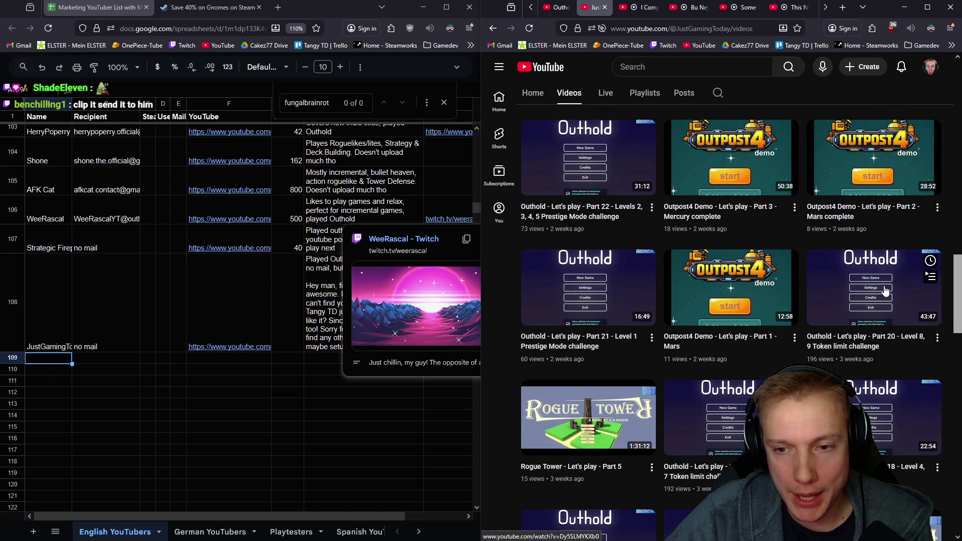
scroll(862, 310, "down", 3)
scroll(862, 310, "down", 3)
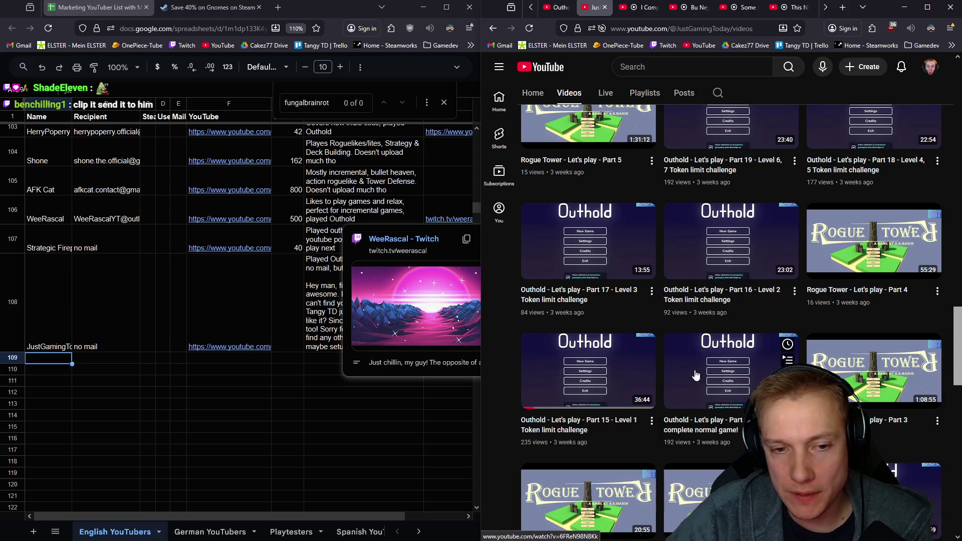
scroll(675, 225, "down", 3)
scroll(675, 205, "down", 3)
scroll(675, 205, "down", 3)
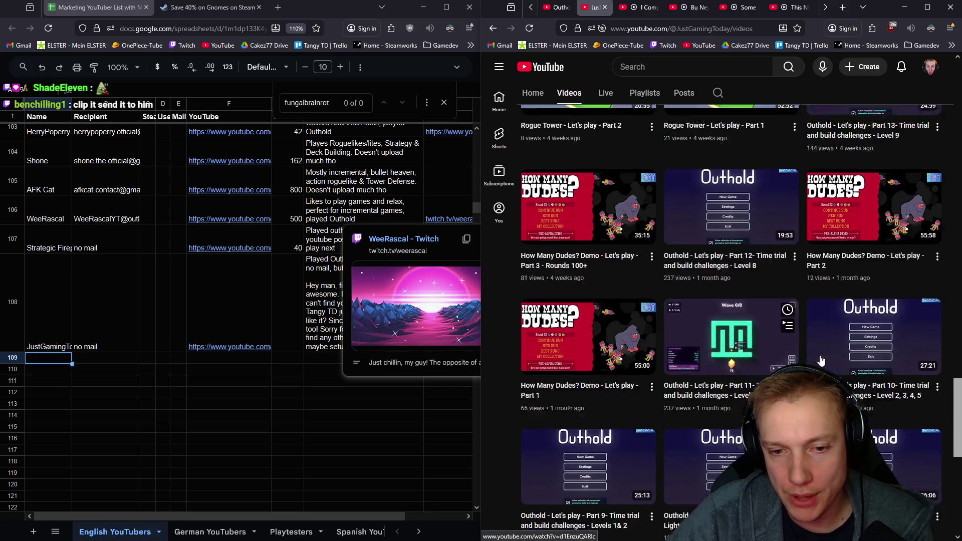
scroll(674, 205, "down", 2)
scroll(851, 399, "up", 5)
scroll(852, 398, "up", 5)
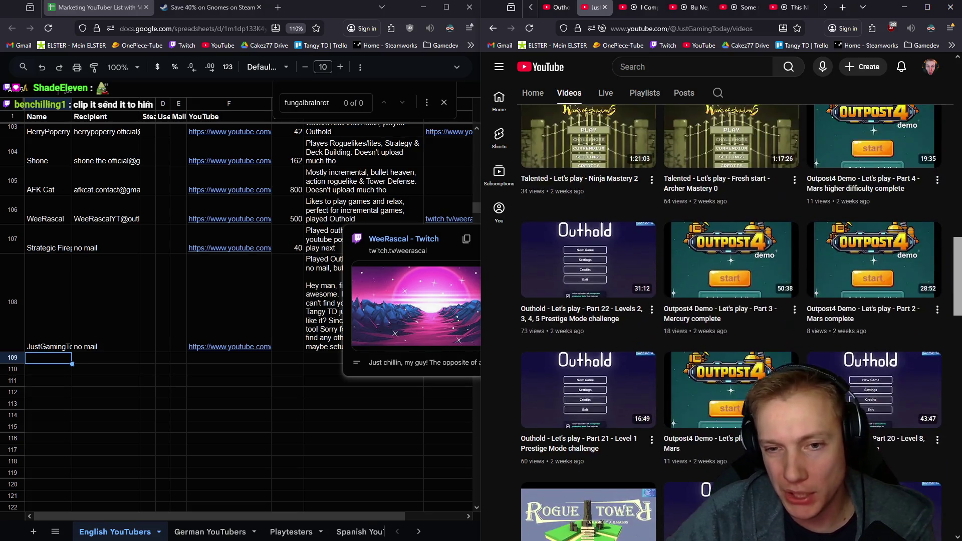
scroll(851, 399, "up", 5)
scroll(851, 395, "up", 5)
scroll(852, 394, "up", 5)
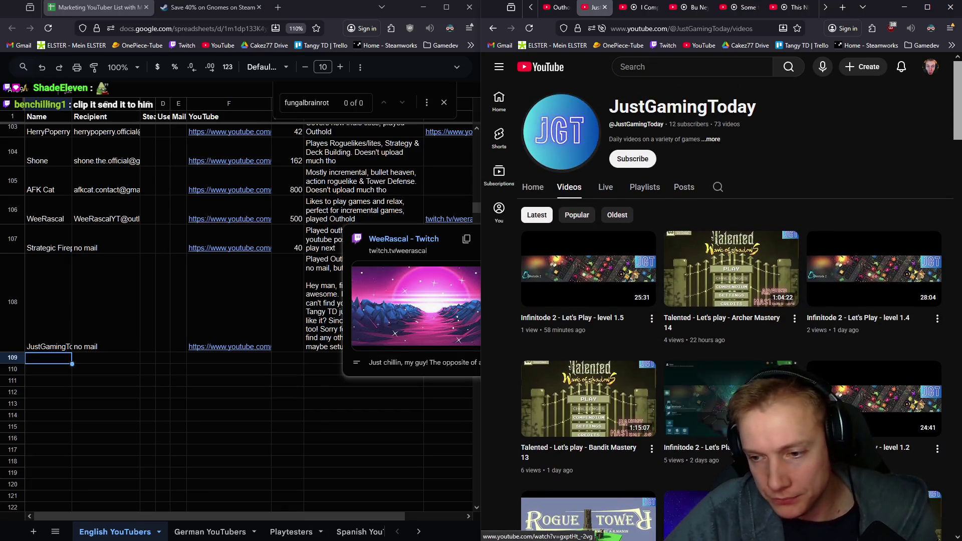
left_click(560, 8)
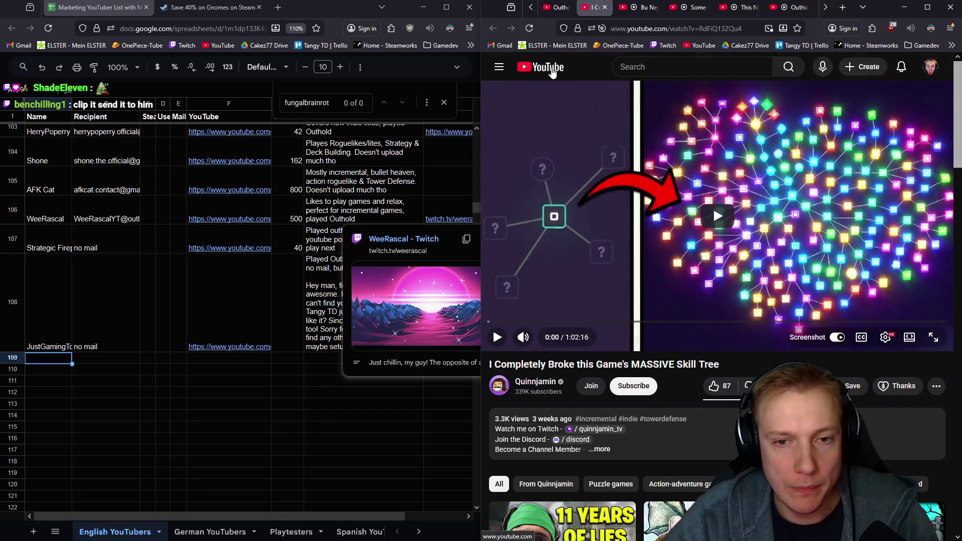
scroll(662, 225, "down", 1)
left_click(535, 330)
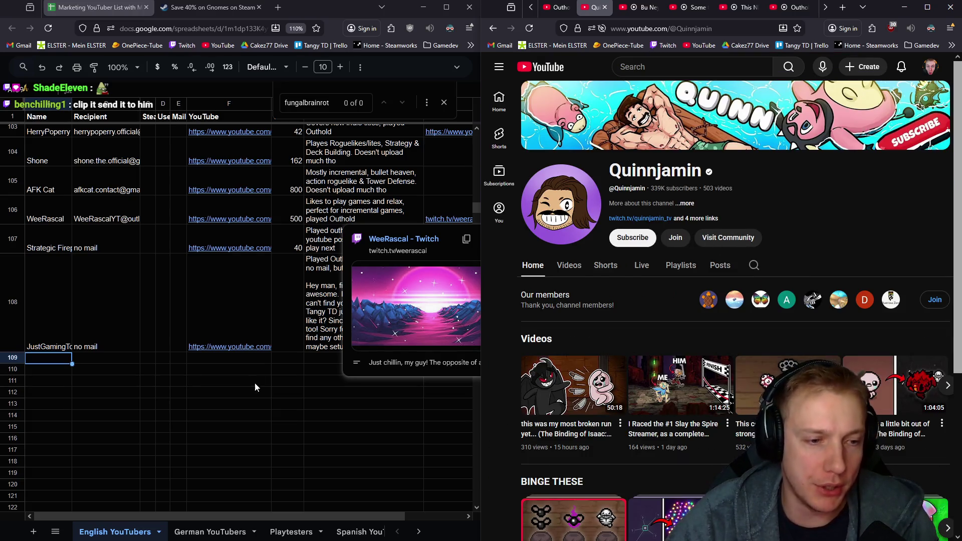
left_click(229, 369)
left_click(287, 300)
type("12")
key("Return")
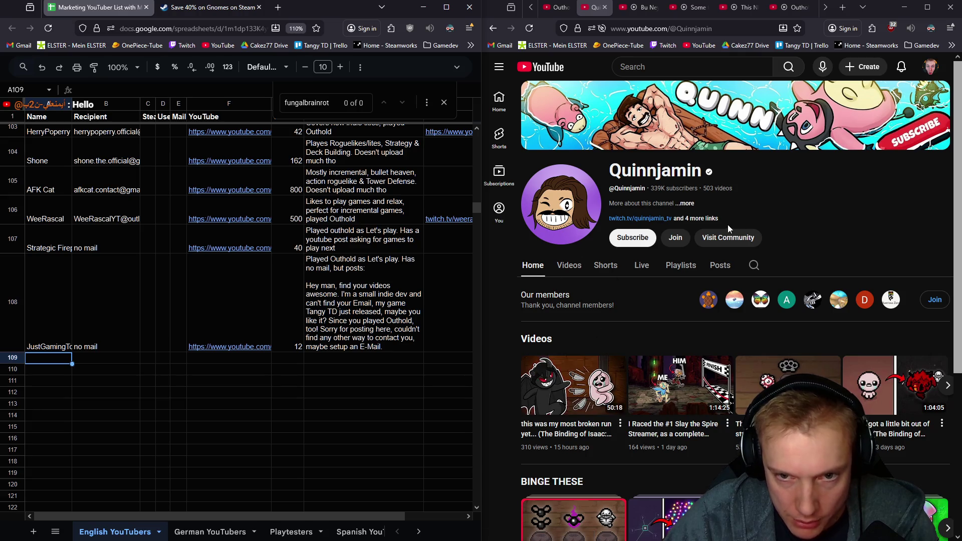
left_click(688, 203)
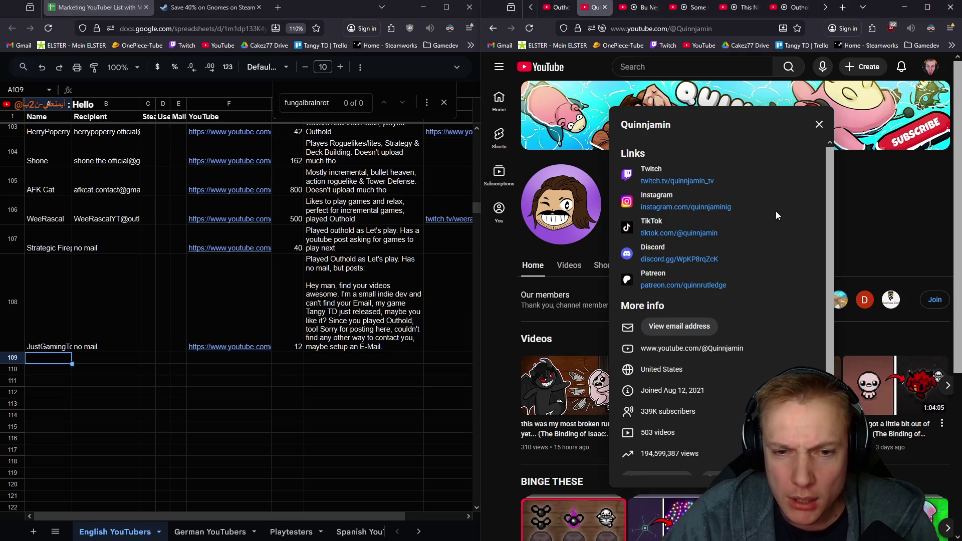
scroll(776, 212, "down", 1)
- Pass the reCAPTCHA, copy Quinnjamin's revealed email into row 109's recipient cell
left_click(660, 310)
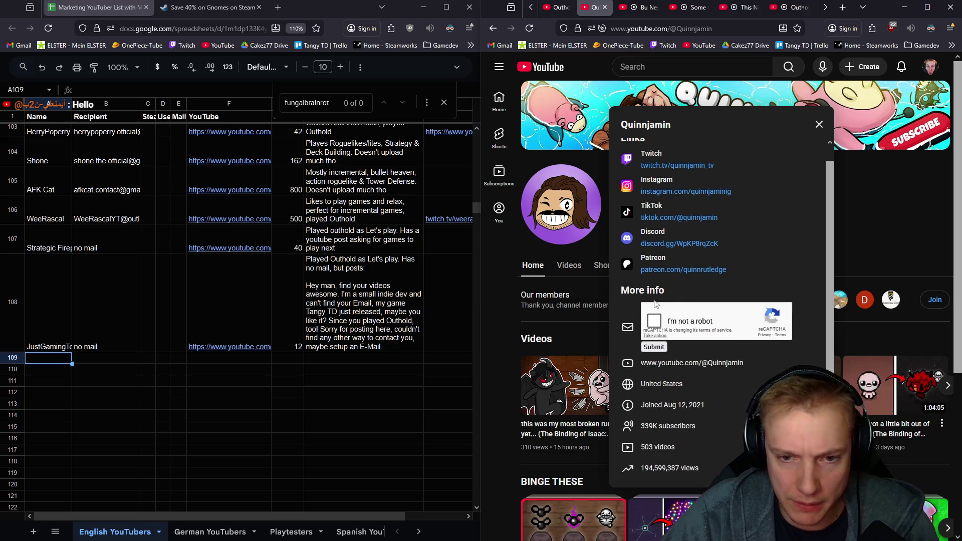
left_click(654, 346)
right_click(685, 311)
left_click(744, 319)
key("ctrl+v")
double_click(644, 125)
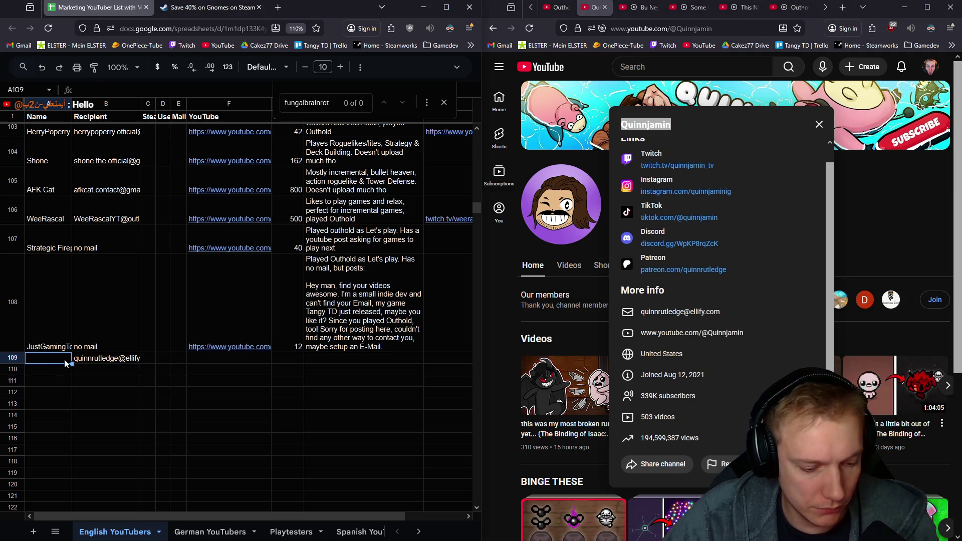
left_click(238, 361)
left_click(710, 29)
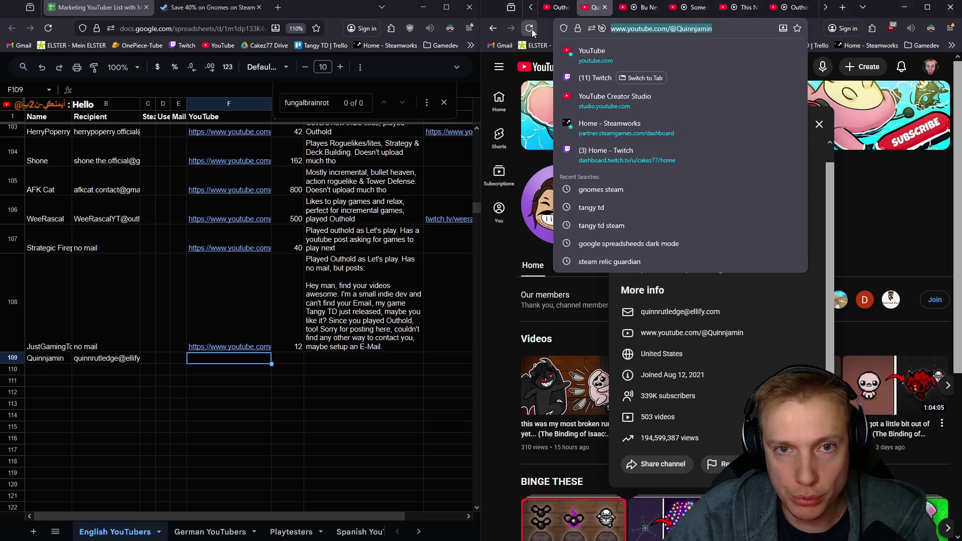
key("ctrl+c")
left_click(229, 359)
key("ctrl+v")
key("Tab")
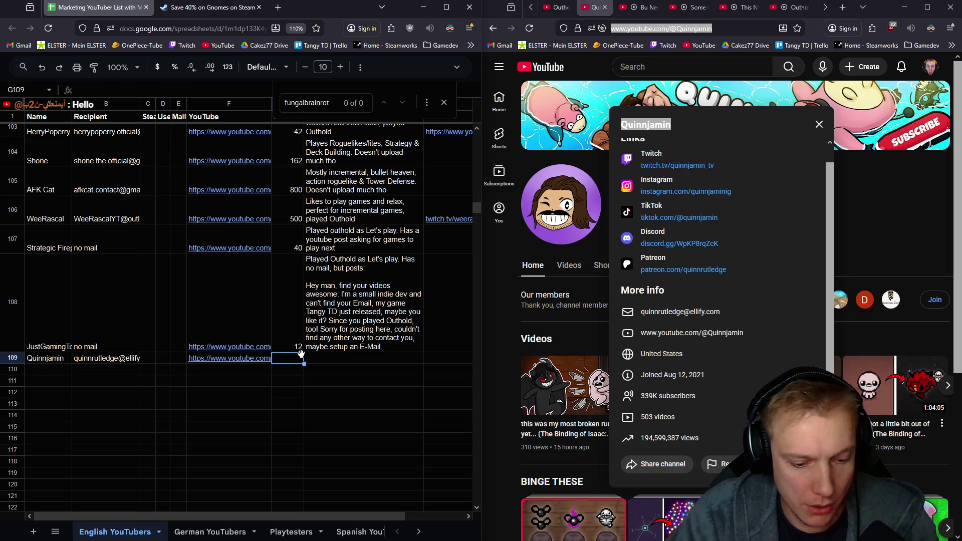
type("340k")
key("Tab")
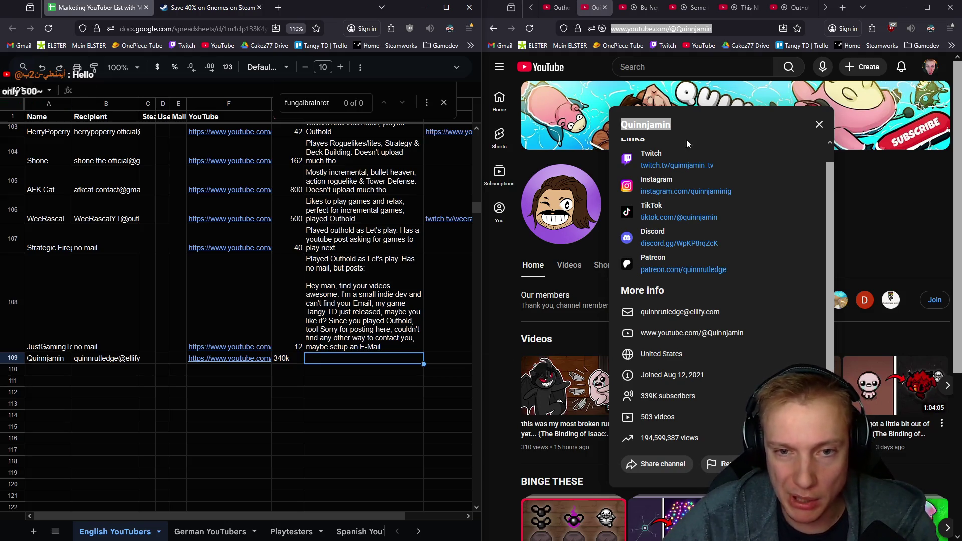
- Copy his Twitch link into row 109's extra links cell and show his videos list
right_click(676, 167)
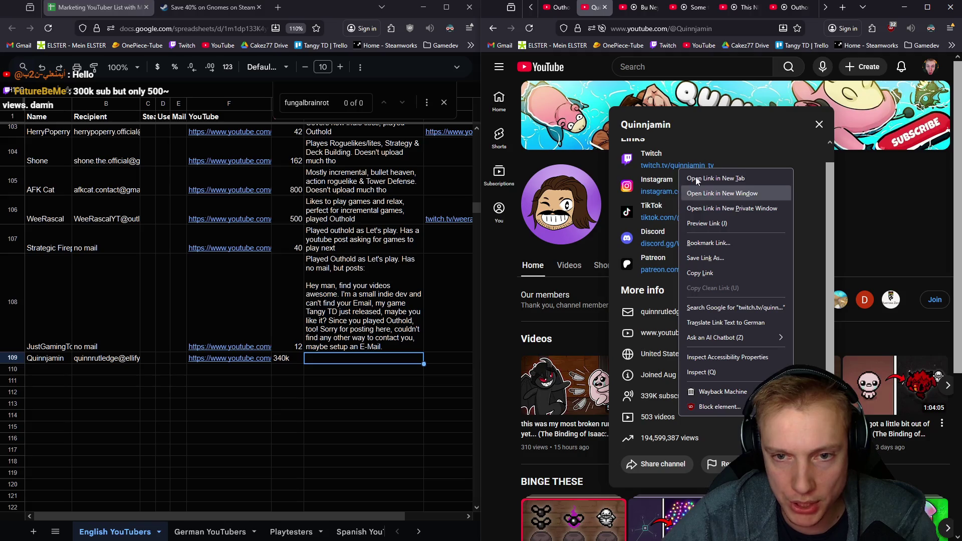
left_click(701, 274)
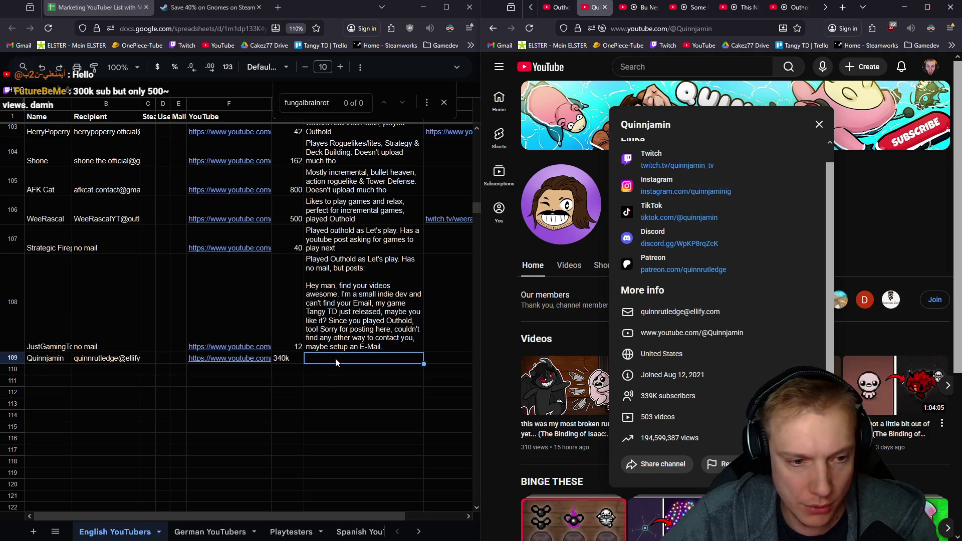
left_click(448, 359)
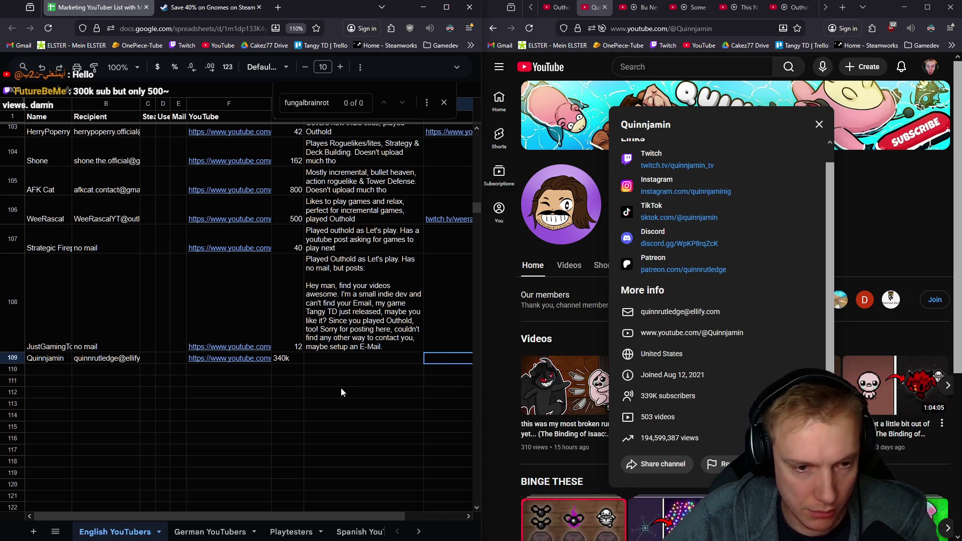
key("ctrl+v")
left_click(356, 358)
left_click(818, 124)
left_click(569, 265)
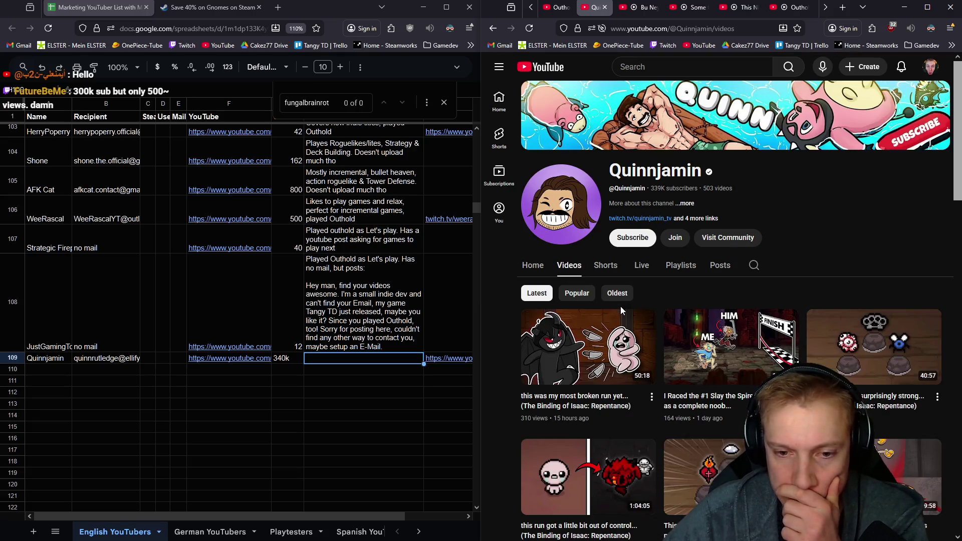
scroll(677, 338, "down", 3)
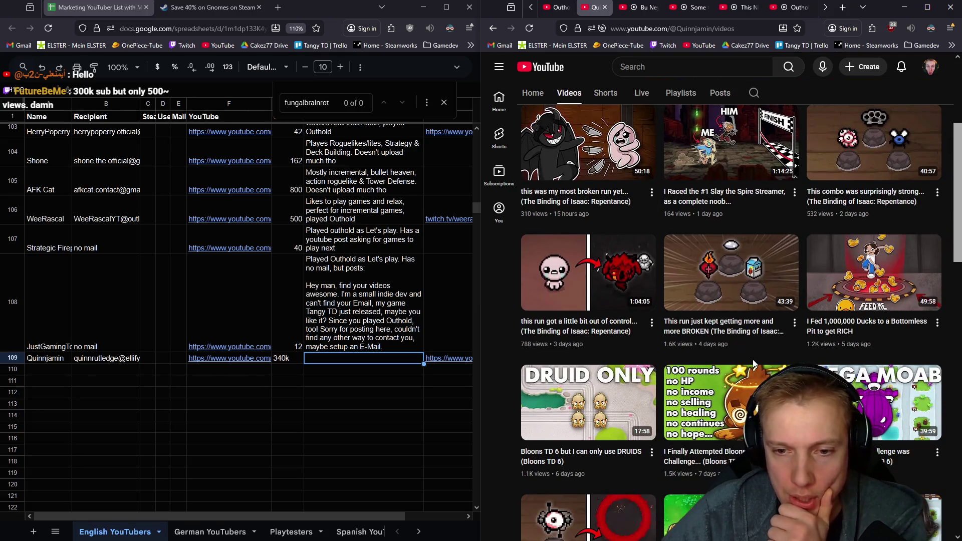
scroll(754, 365, "down", 3)
scroll(753, 365, "down", 2)
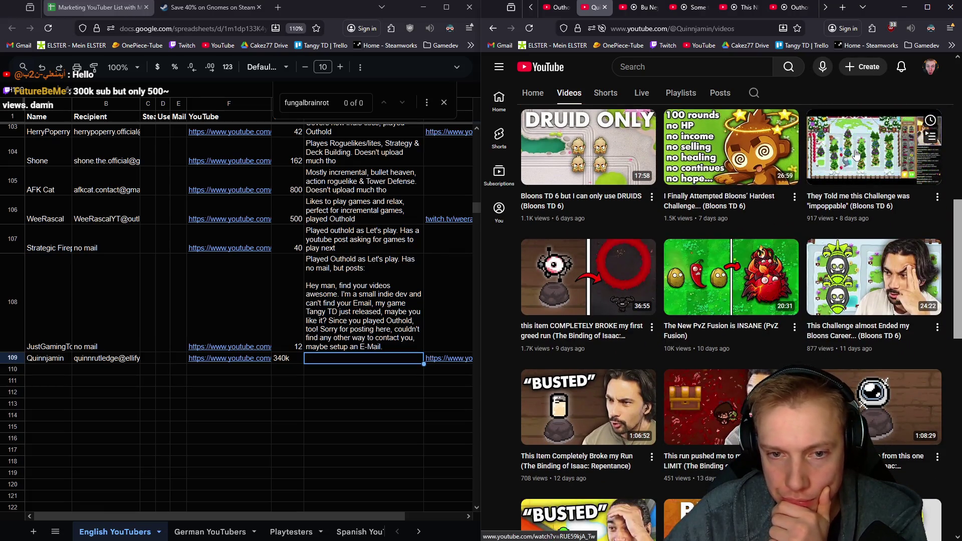
scroll(857, 151, "down", 3)
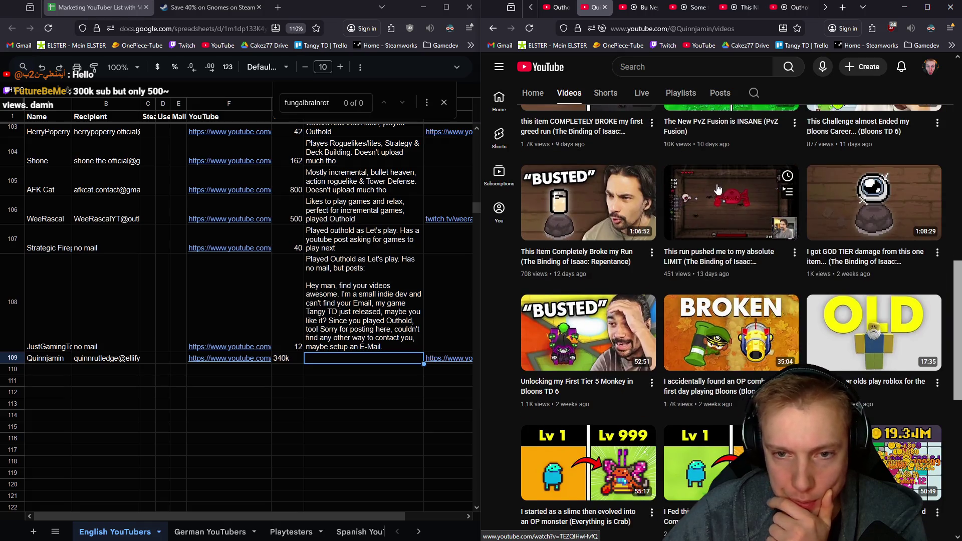
scroll(718, 189, "down", 3)
scroll(717, 190, "down", 3)
scroll(721, 195, "down", 2)
scroll(725, 197, "down", 1)
scroll(724, 198, "down", 2)
scroll(740, 159, "down", 2)
scroll(741, 160, "down", 3)
scroll(741, 159, "down", 3)
scroll(736, 165, "up", 8)
scroll(735, 171, "up", 5)
scroll(735, 171, "up", 5)
scroll(735, 172, "up", 2)
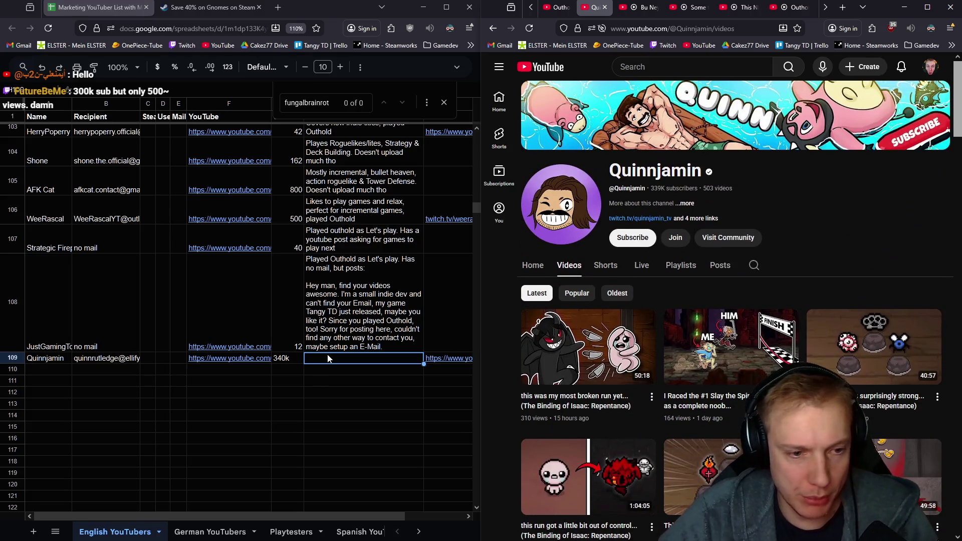
type("Plays Bloons, Outhold, Binding of Isaac")
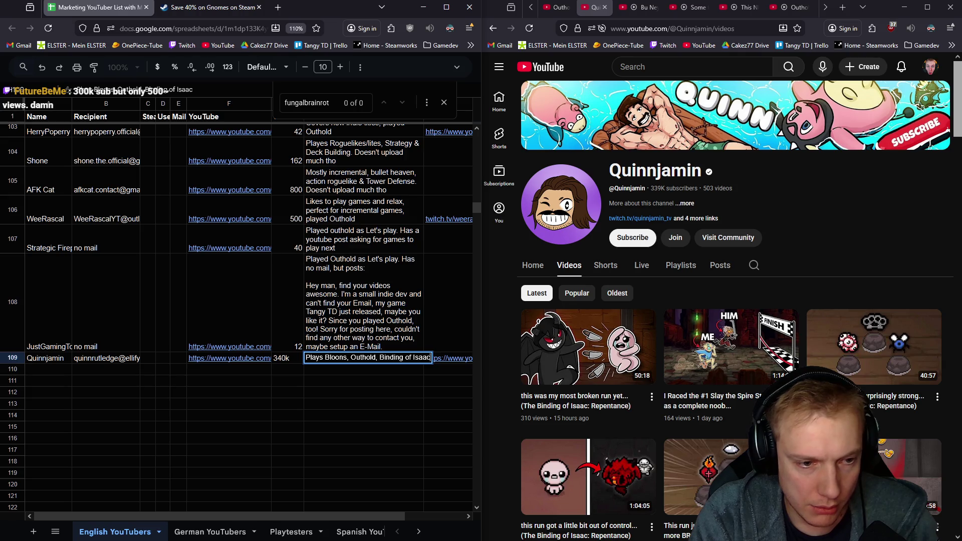
- Commit the 'Plays Bloons, Outhold, Binding of Isaac' note and switch to the Bu Neymiş..? OUTHOLD video
key("Return")
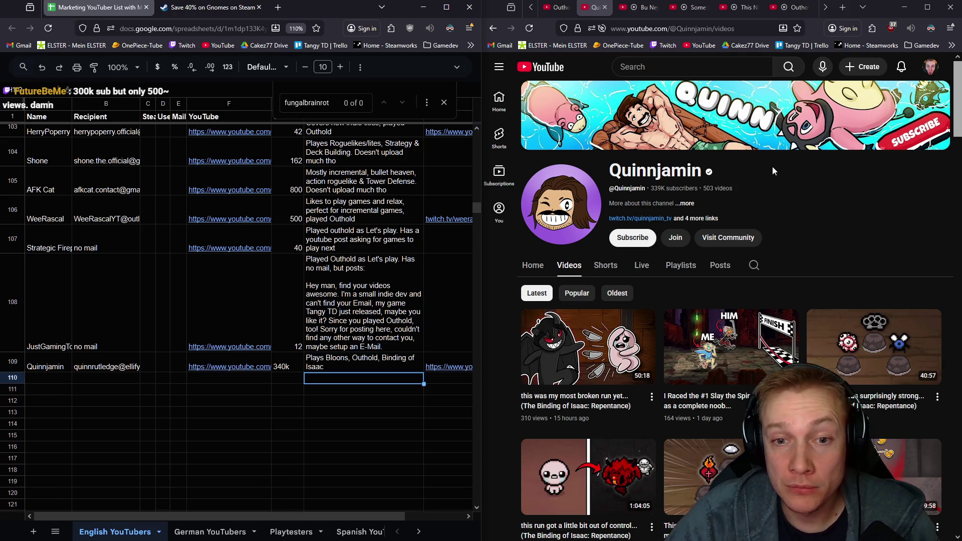
left_click(594, 6)
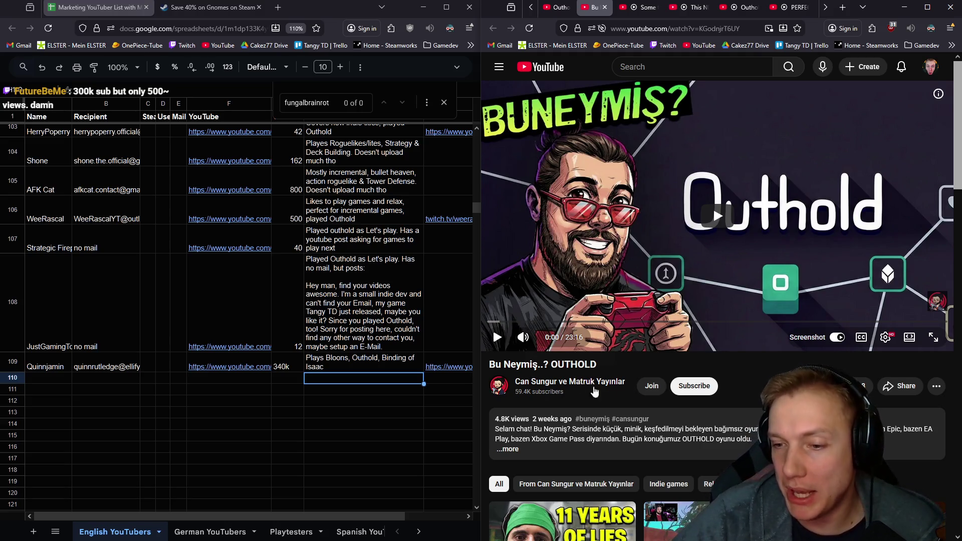
mouse_move(645, 432)
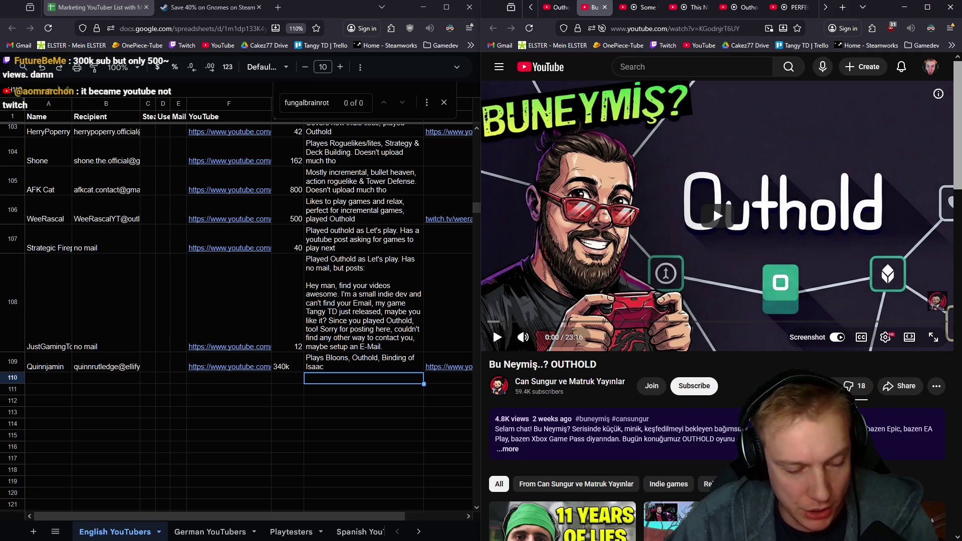
- Search Google for 'dansgaming youtube' and open the DansGaming channel result
left_click(212, 9)
left_click(203, 29)
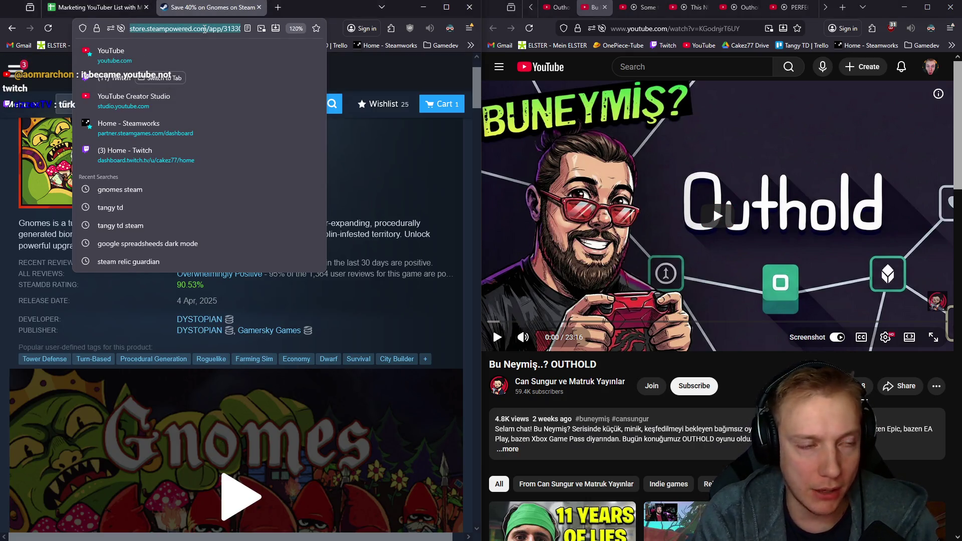
type("dansgaming")
key("Return")
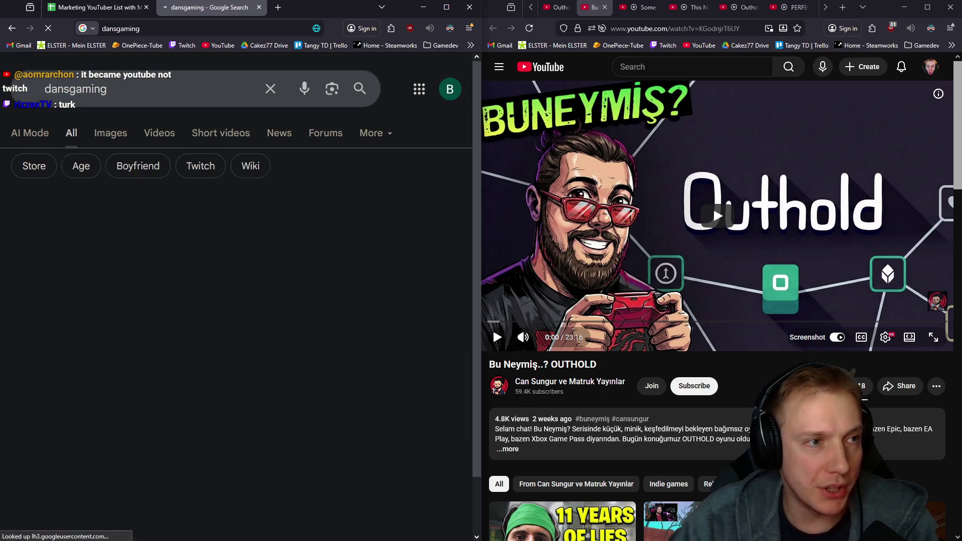
left_click(160, 93)
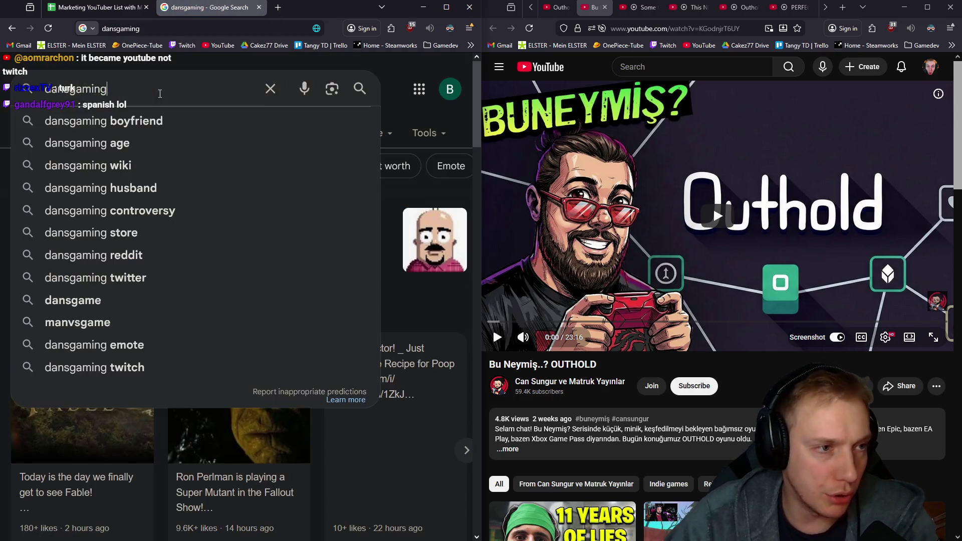
type("youtube")
key("Return")
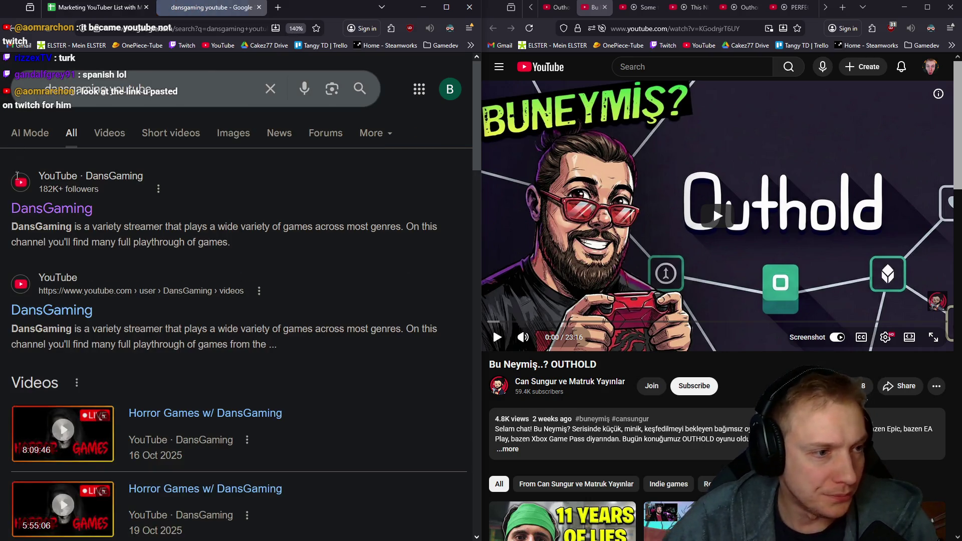
left_click(49, 208)
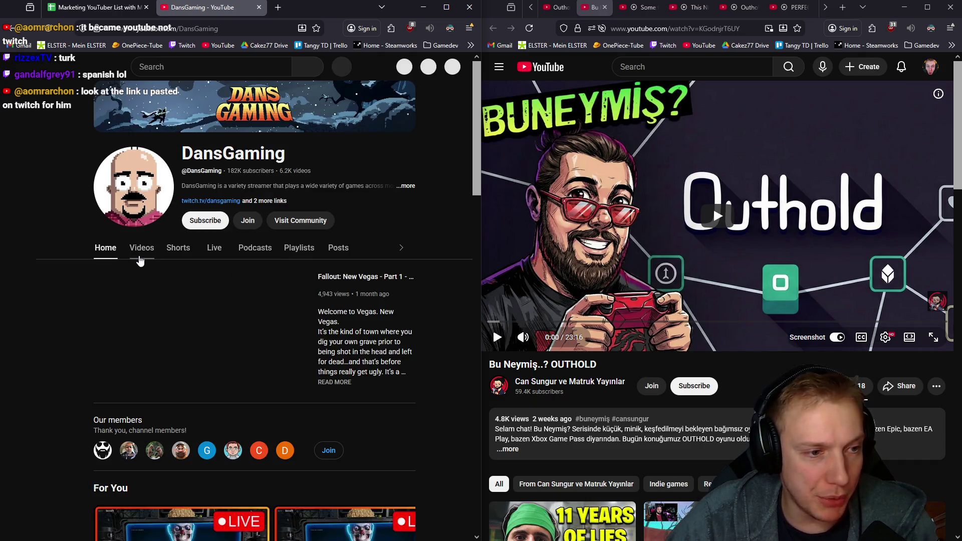
- Show DansGaming's uploaded videos list
left_click(142, 247)
scroll(208, 279, "down", 1)
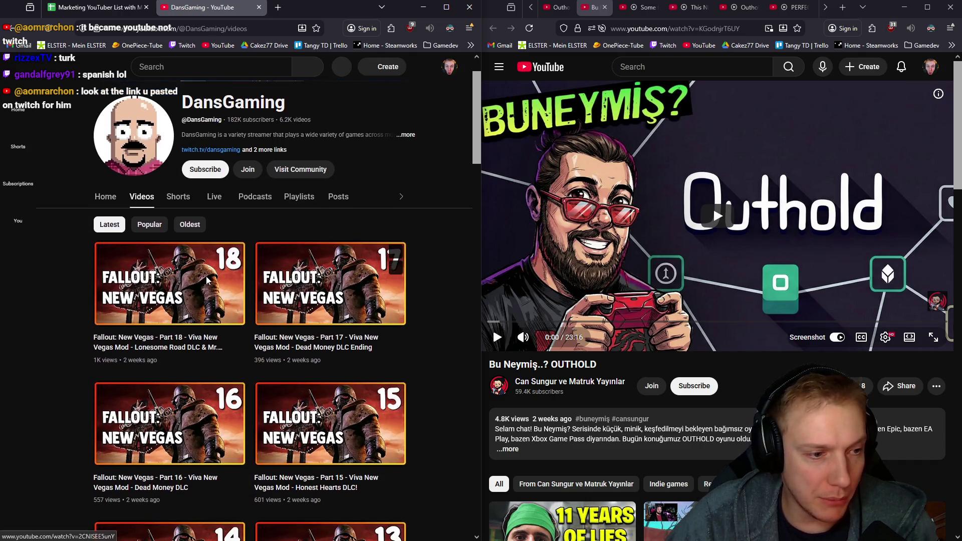
scroll(208, 280, "down", 3)
scroll(151, 293, "down", 2)
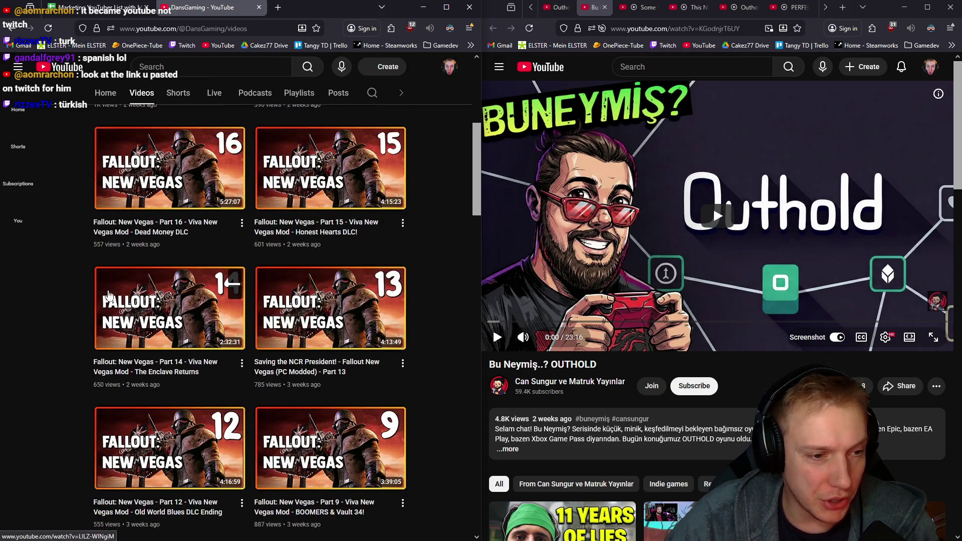
scroll(150, 293, "down", 2)
scroll(187, 300, "down", 3)
scroll(225, 308, "down", 3)
scroll(254, 320, "down", 2)
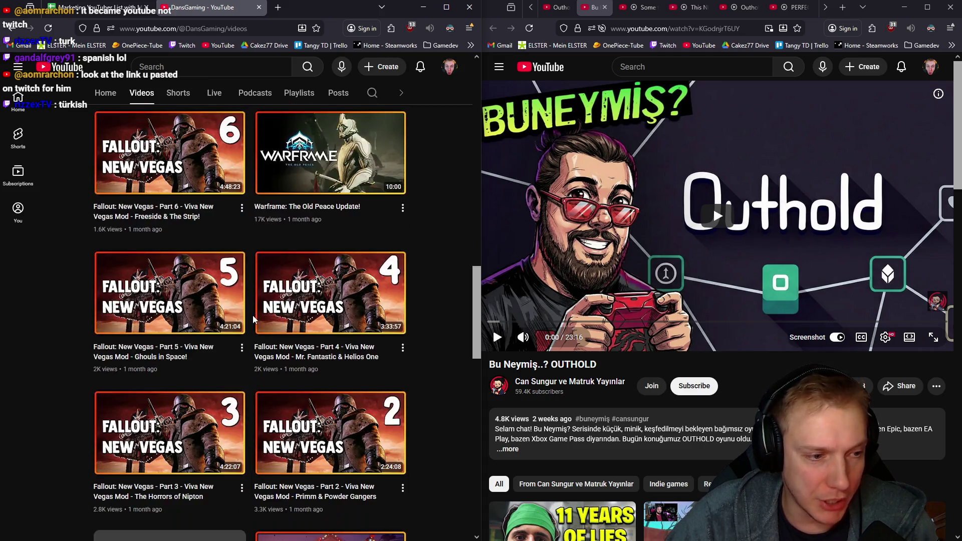
scroll(254, 319, "down", 3)
scroll(286, 301, "down", 3)
scroll(312, 274, "down", 2)
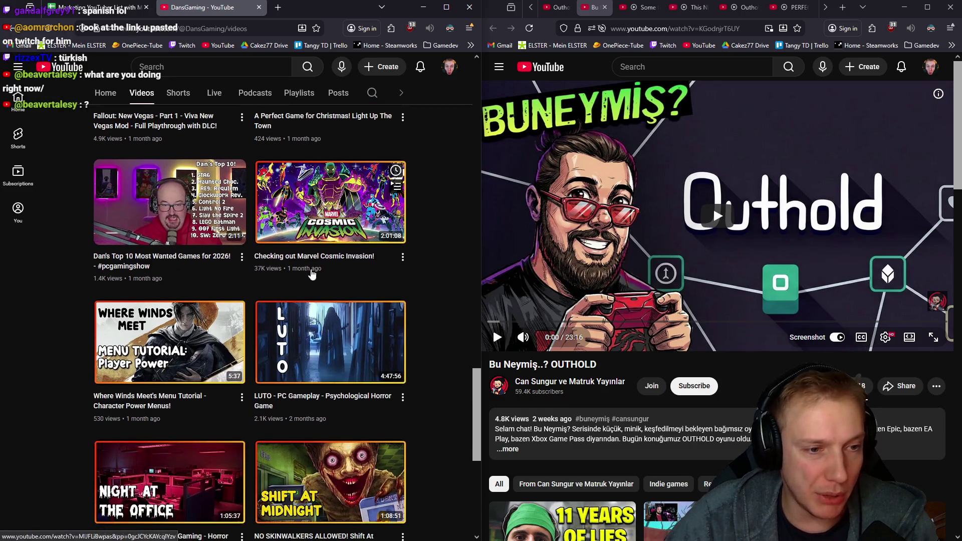
scroll(312, 274, "down", 1)
scroll(226, 263, "down", 4)
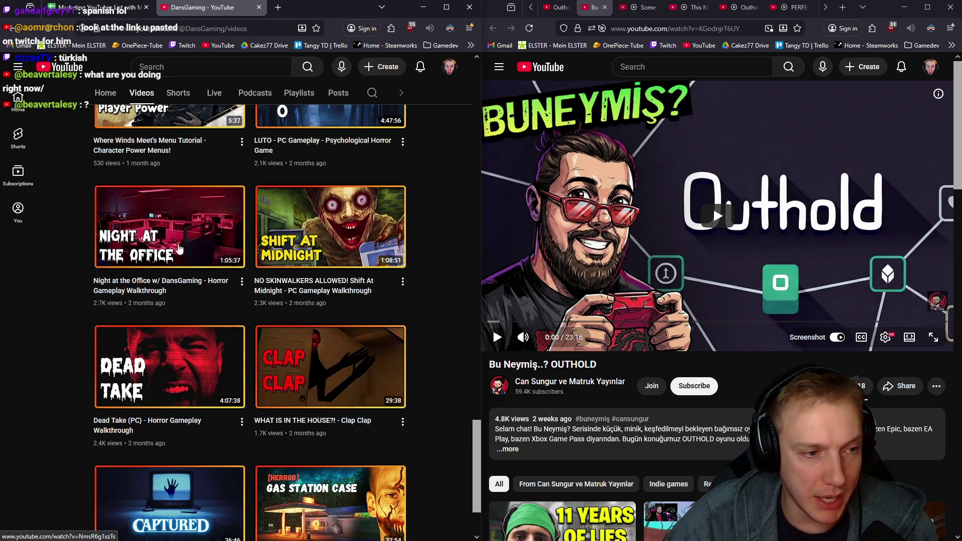
scroll(179, 248, "down", 2)
scroll(226, 375, "up", 1)
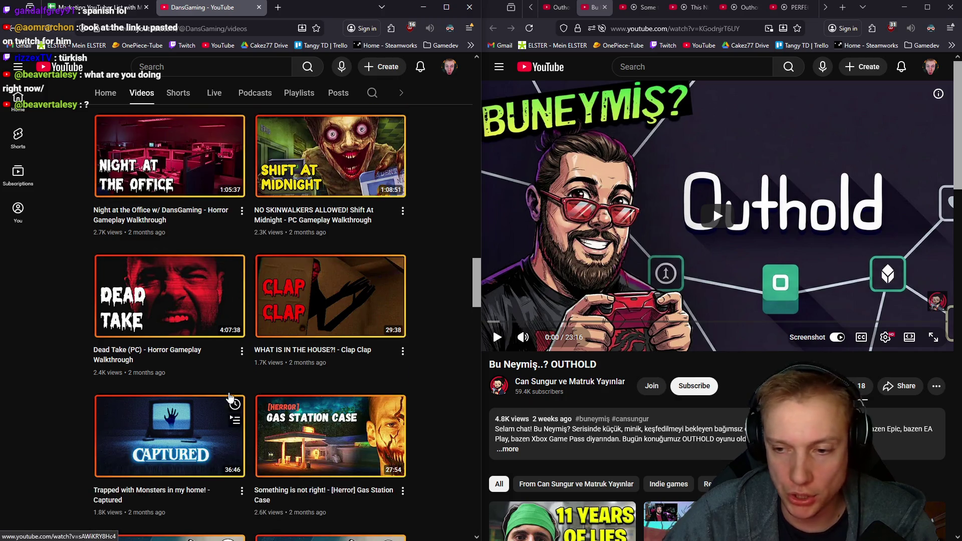
scroll(231, 338, "up", 6)
scroll(231, 301, "up", 8)
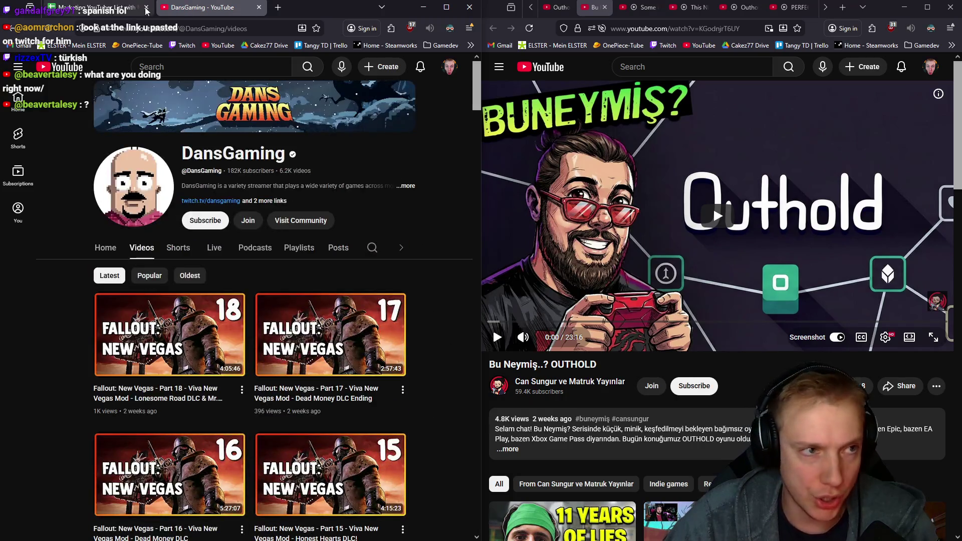
- Bring up the Can Sungur ve Matruk Yayınlar channel's About details and select its URL
left_click(258, 8)
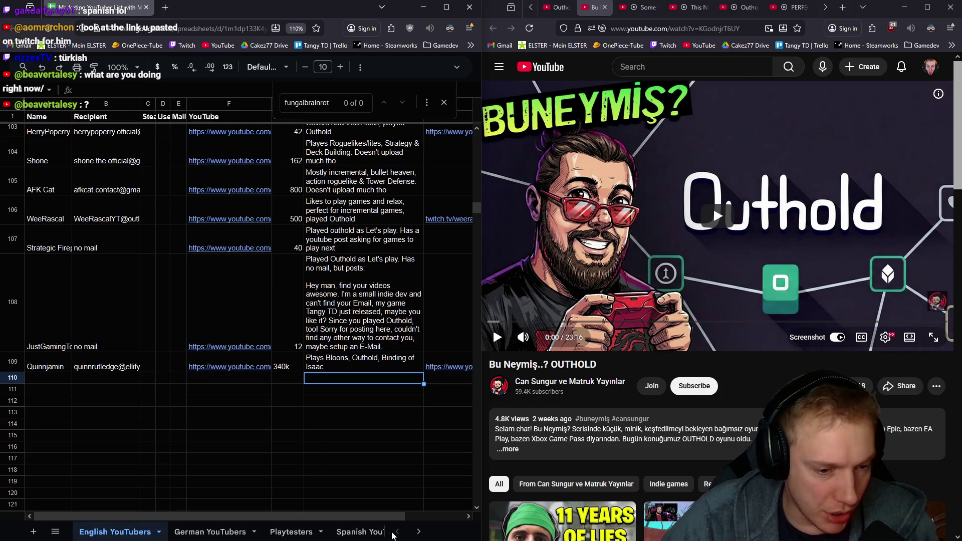
left_click(416, 532)
left_click(396, 532)
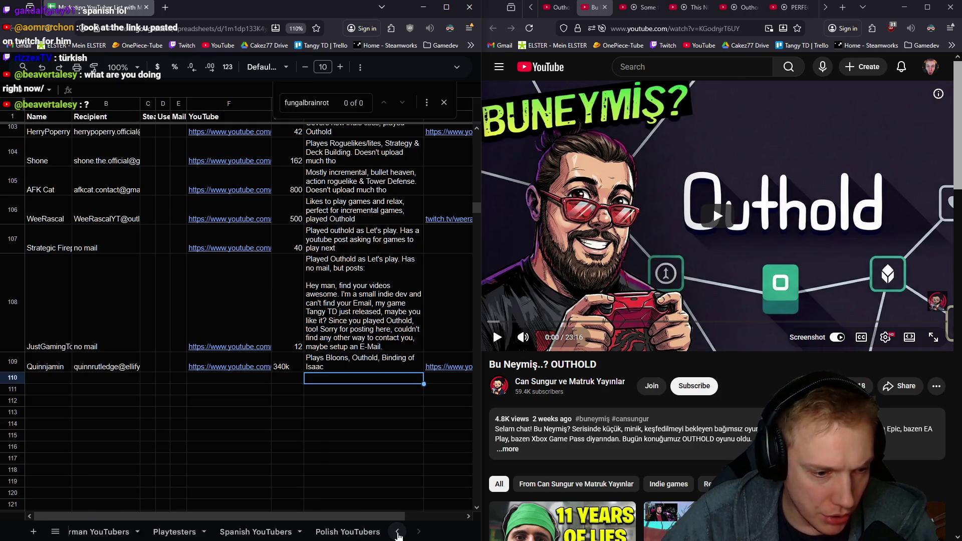
left_click(48, 381)
left_click(585, 382)
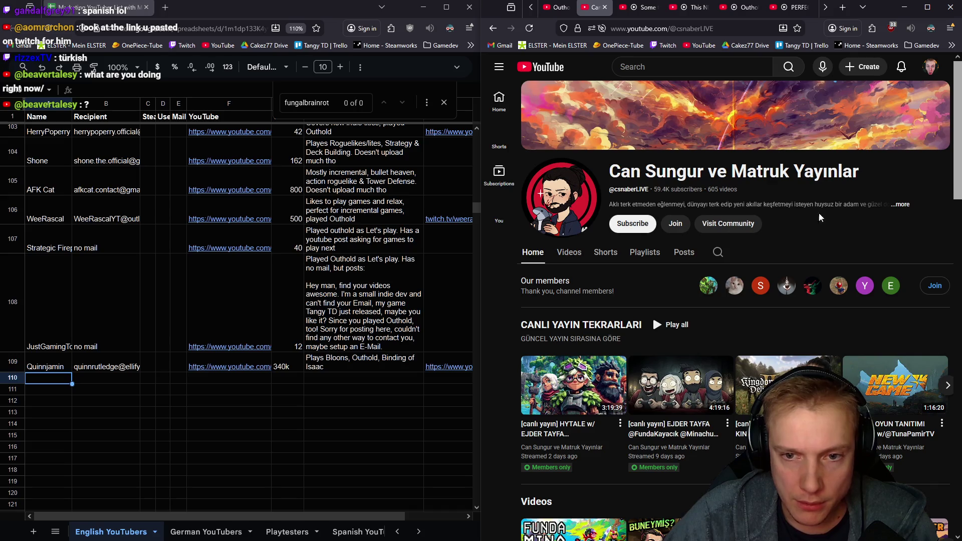
left_click(902, 204)
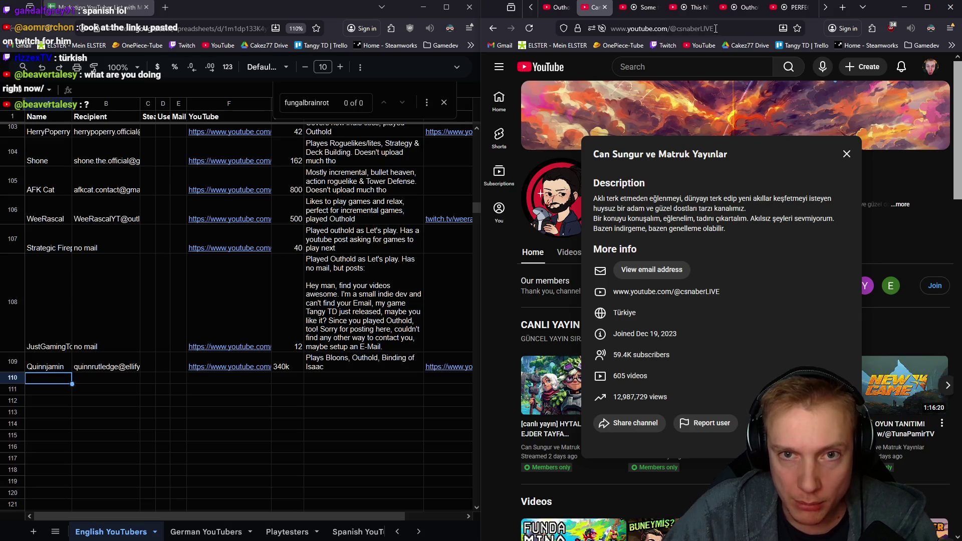
left_click(661, 28)
- Fill row 110 with the channel link in F110 and the note 'TURKISH: Played Outhold'
left_click(223, 380)
key("ctrl+v")
left_click(334, 379)
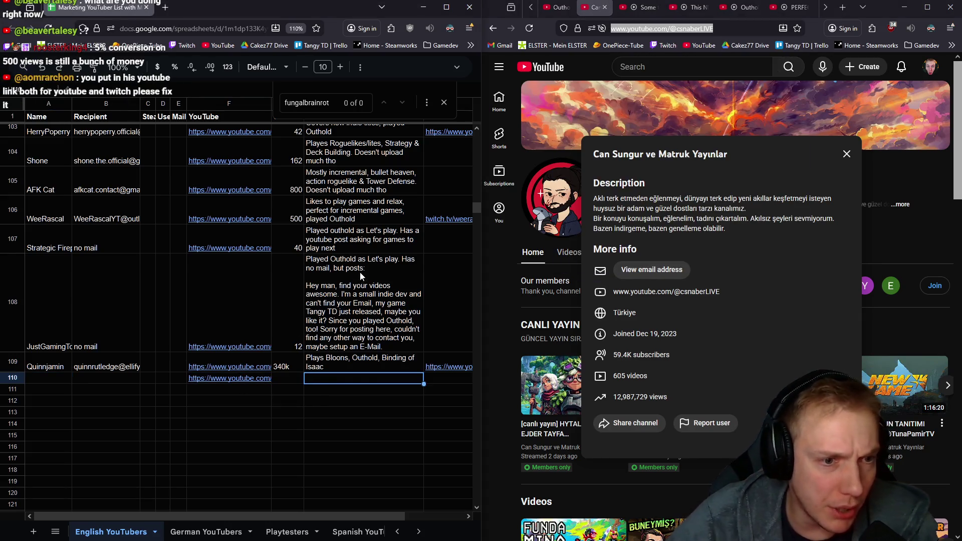
scroll(360, 272, "up", 3)
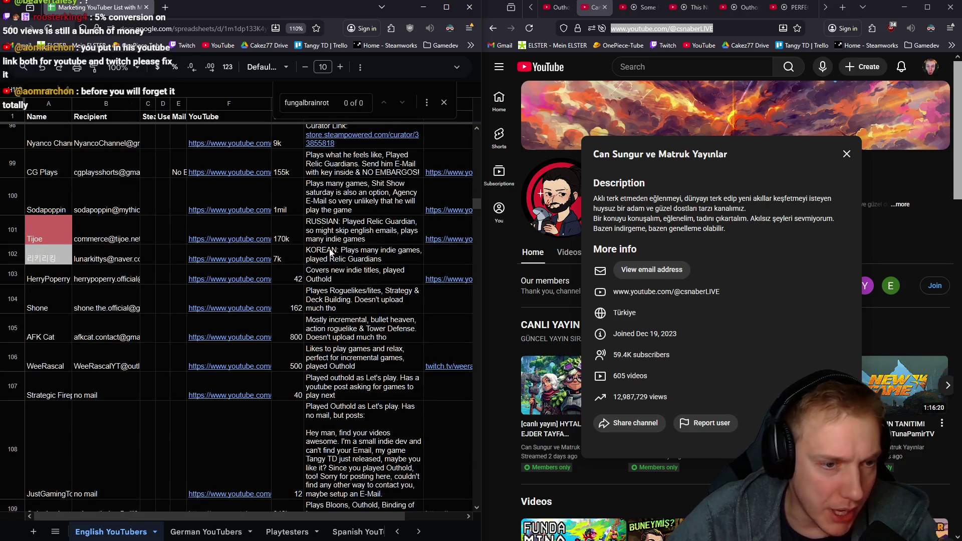
scroll(331, 256, "down", 5)
scroll(336, 260, "down", 2)
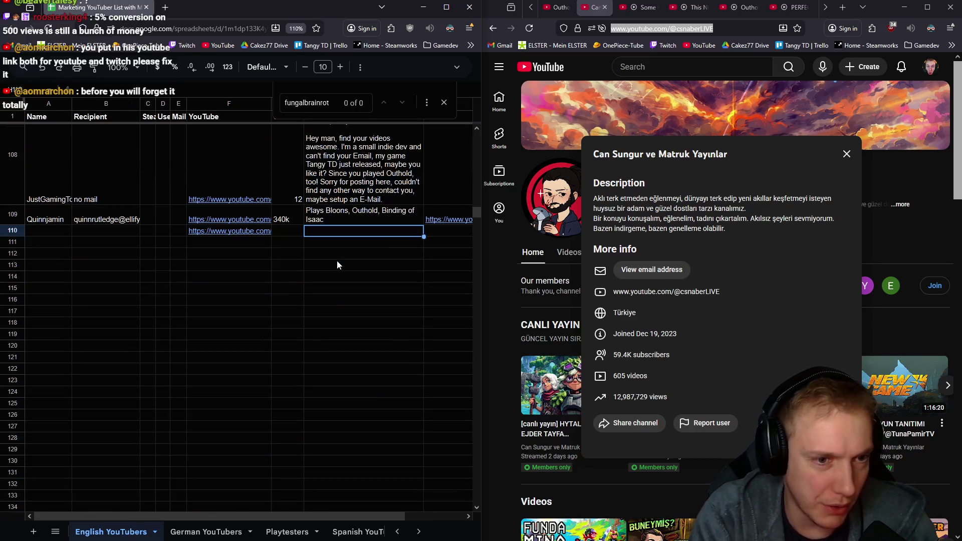
type("TURKISH:")
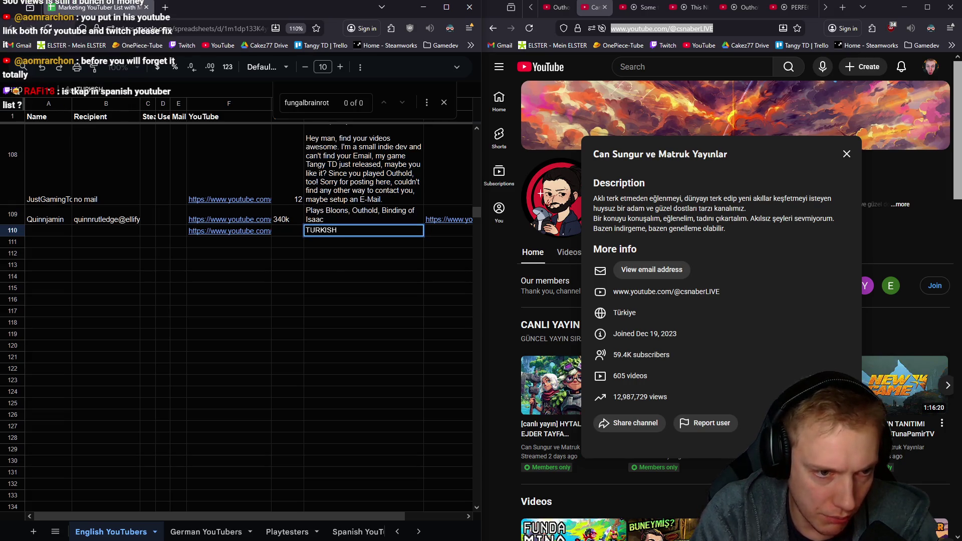
type(" Played")
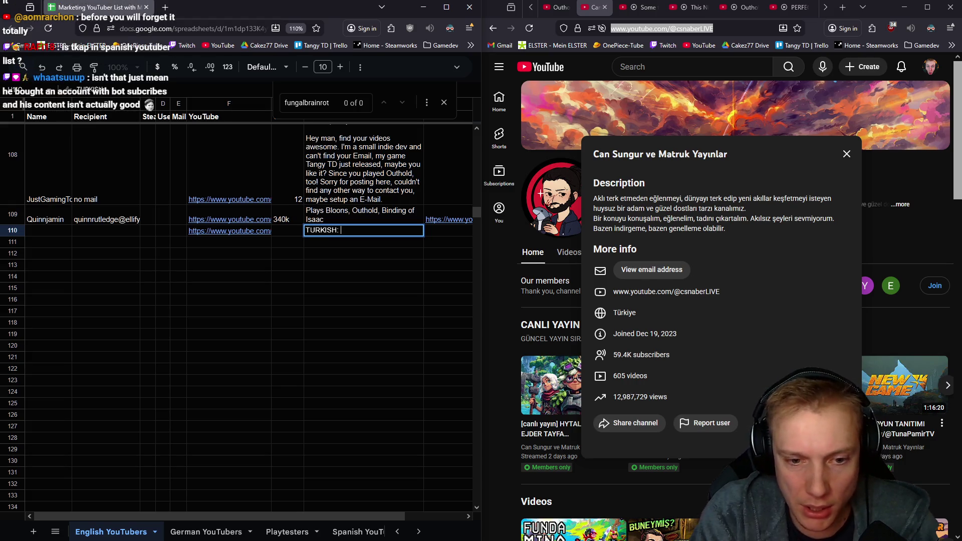
type(" Outh")
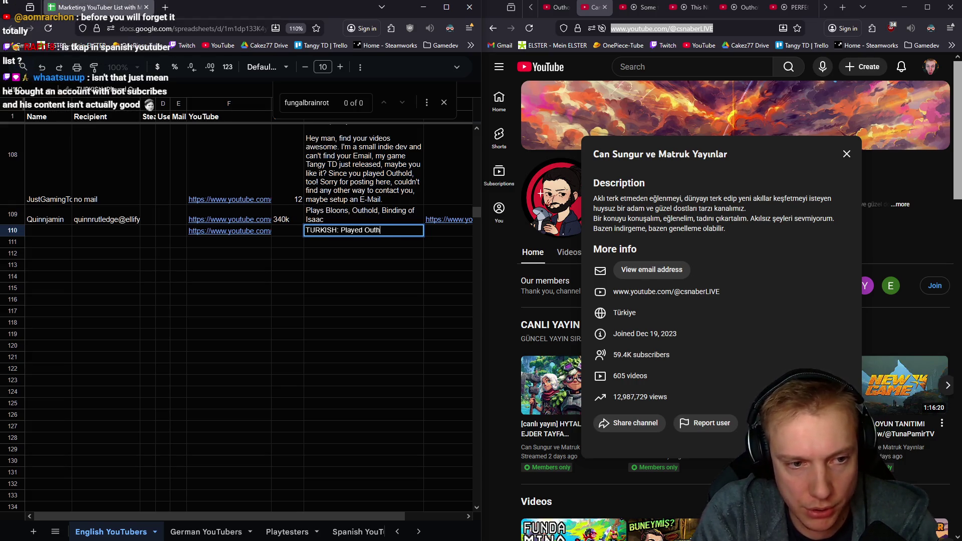
key("Return")
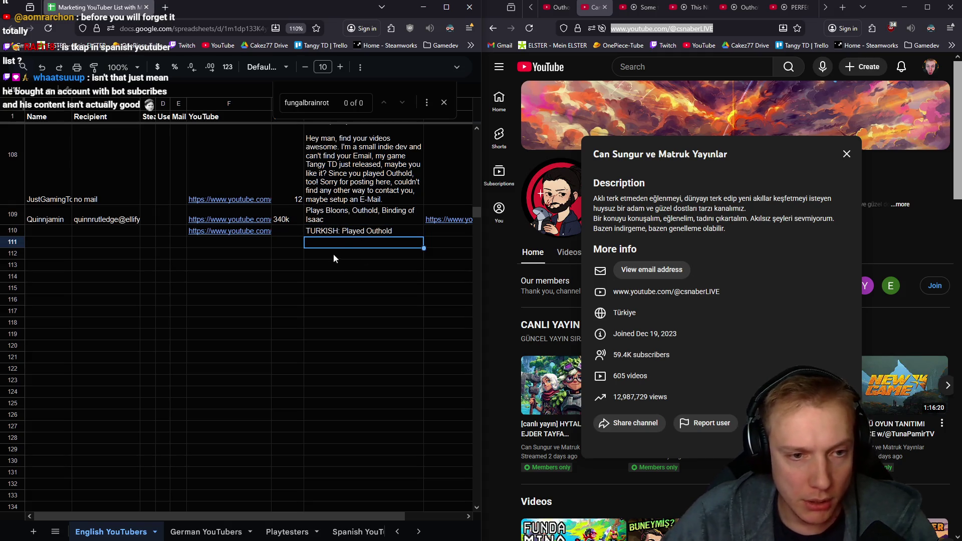
- Reveal and copy the channel's email address, then paste it into the recipient cell of row 111
left_click(652, 269)
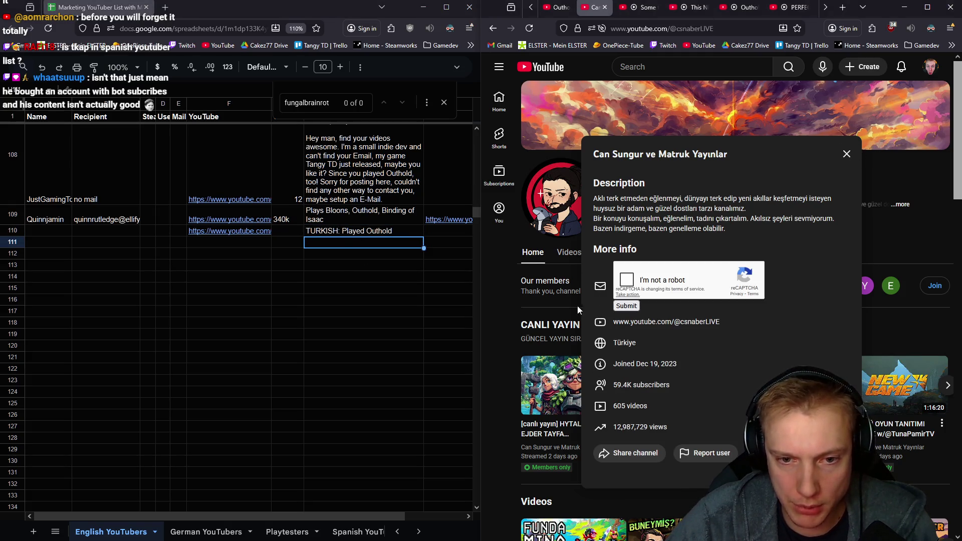
left_click(626, 306)
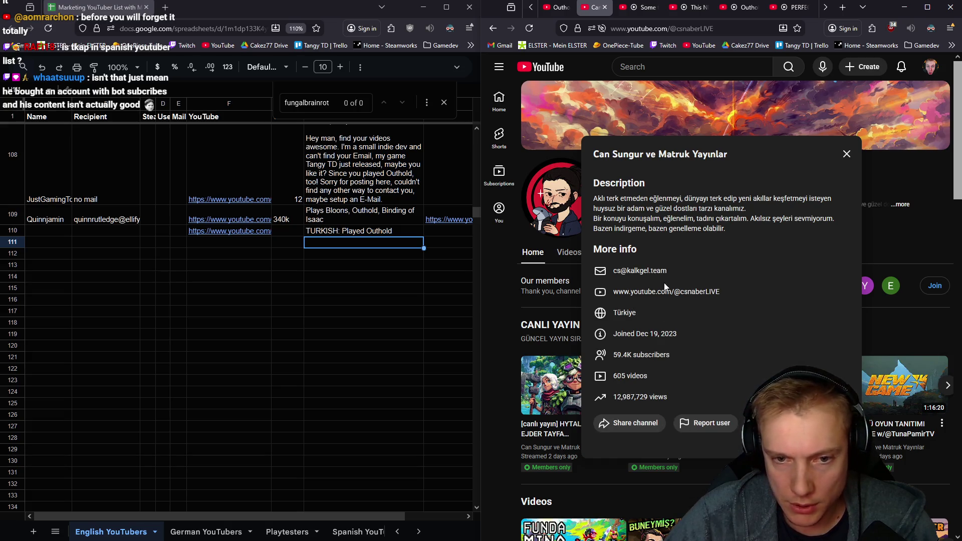
left_click_drag(668, 271, 621, 272)
right_click(639, 271)
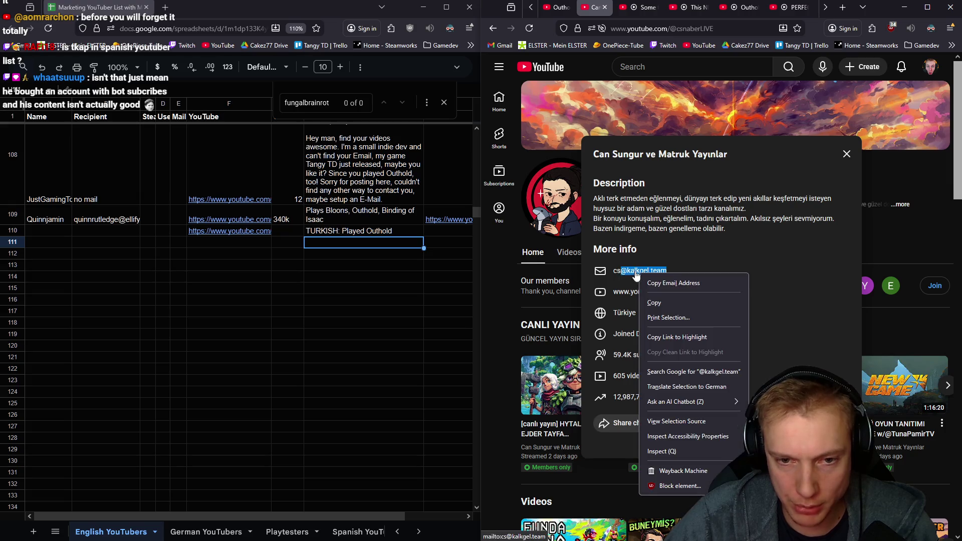
left_click(673, 284)
left_click(91, 241)
key("ctrl+v")
left_click(34, 242)
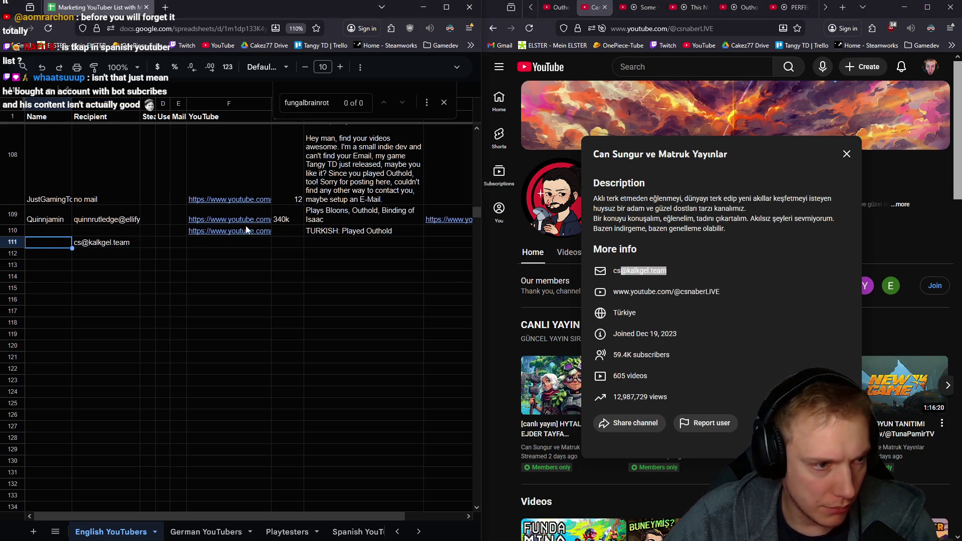
- Select just the owner's personal name within the Turkish channel title, ready to copy
double_click(652, 153)
left_click_drag(728, 153, 597, 156)
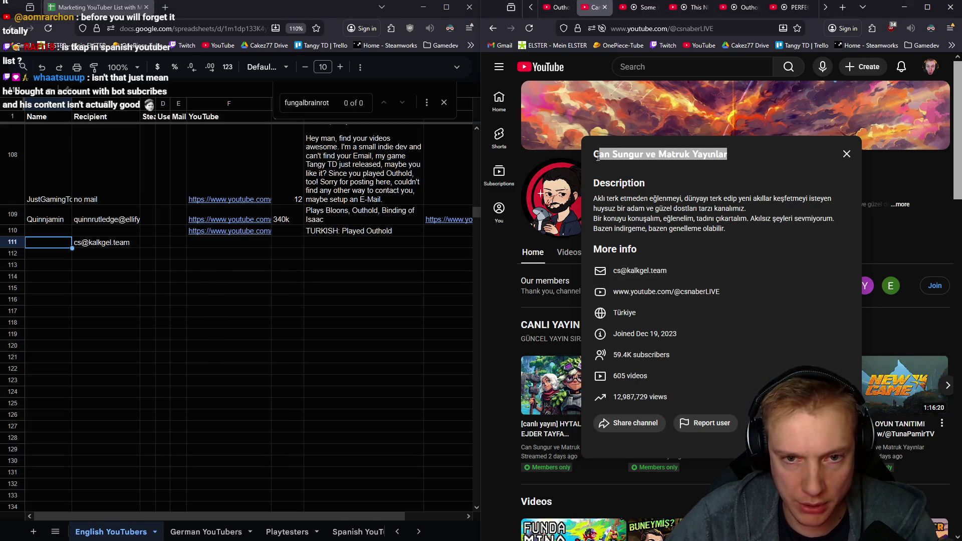
left_click(648, 157)
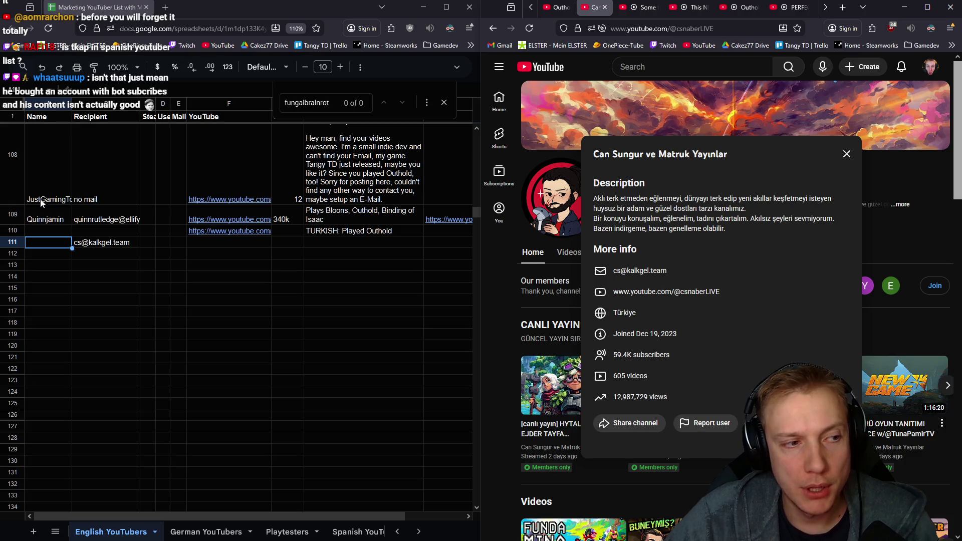
mouse_move(229, 231)
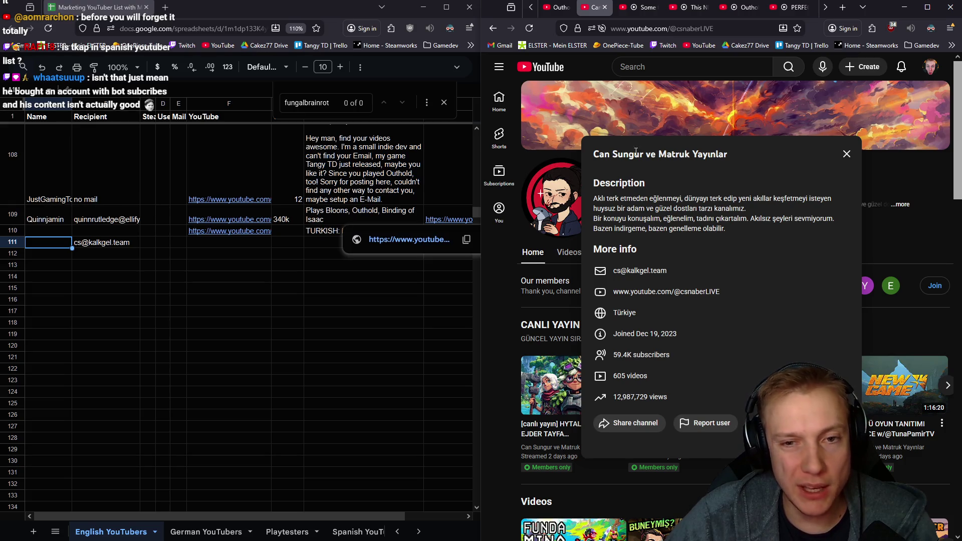
left_click_drag(643, 155, 587, 155)
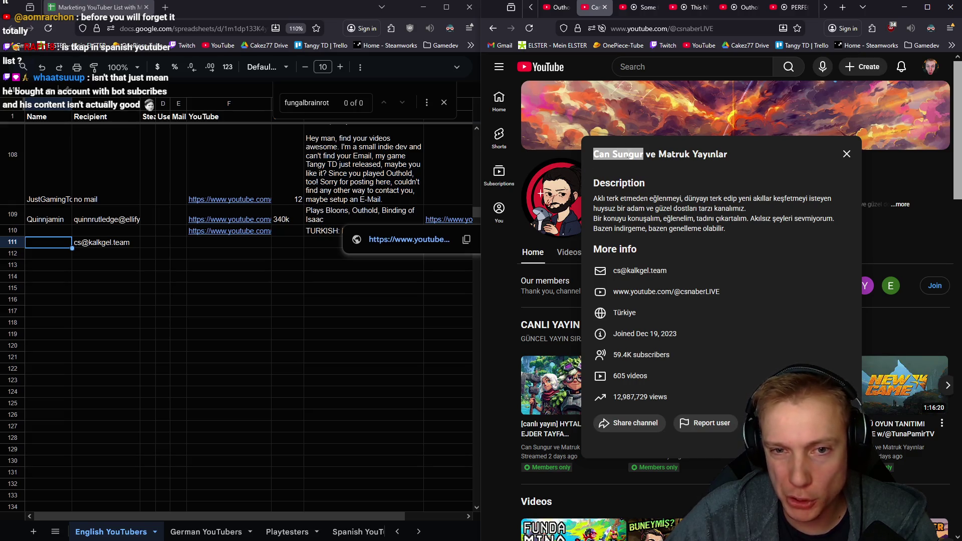
double_click(649, 154)
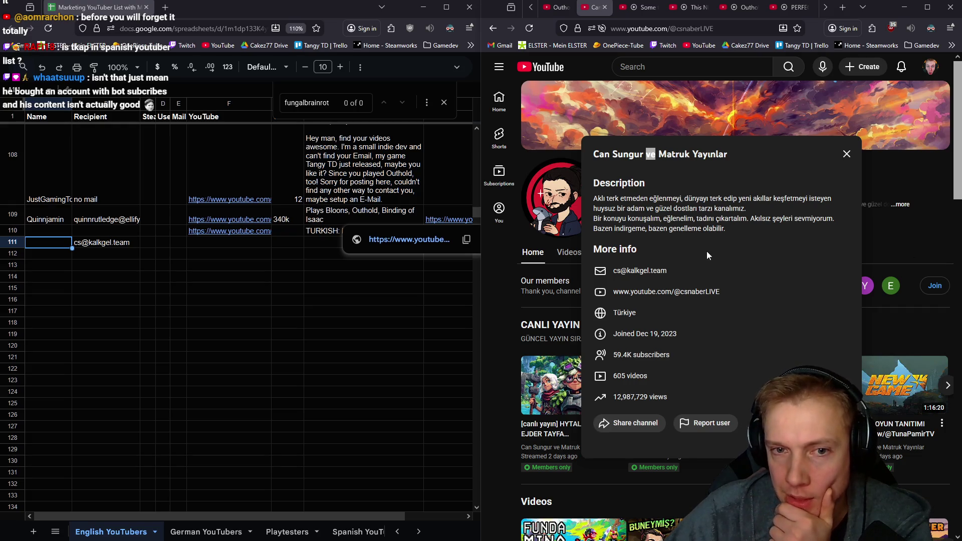
left_click_drag(594, 154, 644, 156)
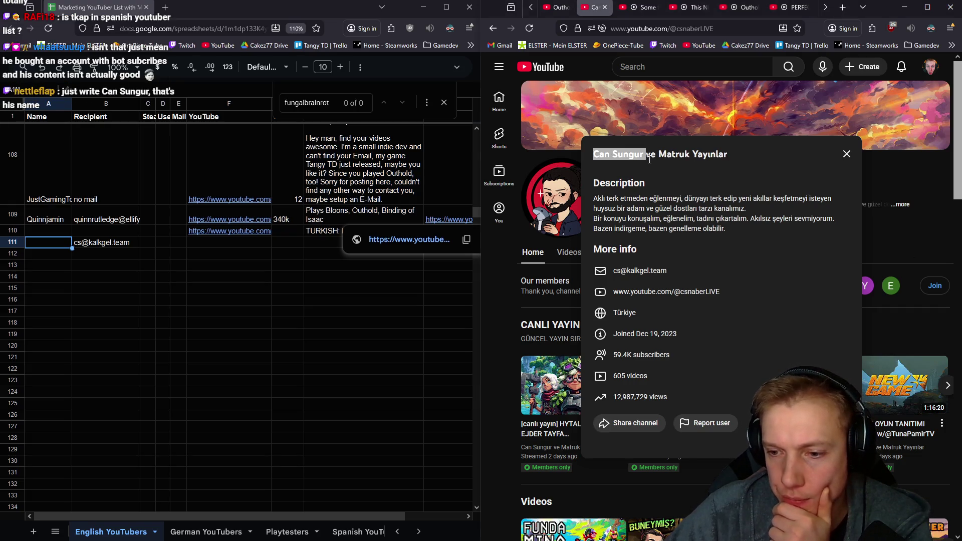
left_click(644, 154)
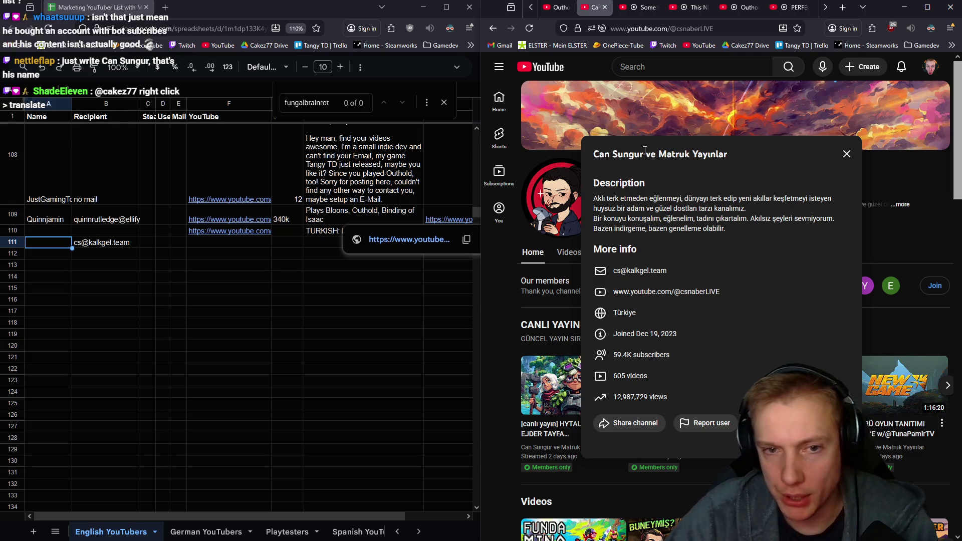
left_click_drag(594, 154, 642, 155)
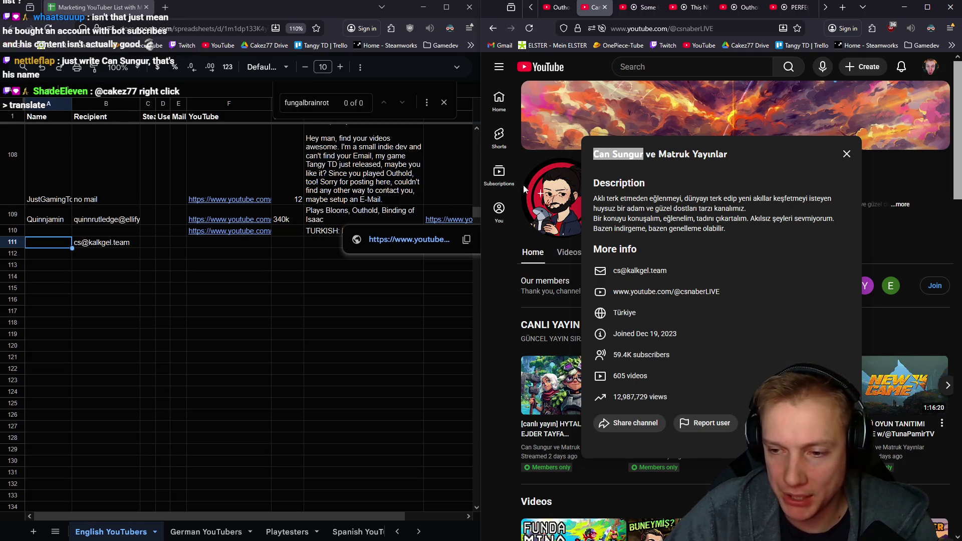
- Put the owner's name in A110 and move the email from B111 up to B110
left_click(42, 231)
key("ctrl+v")
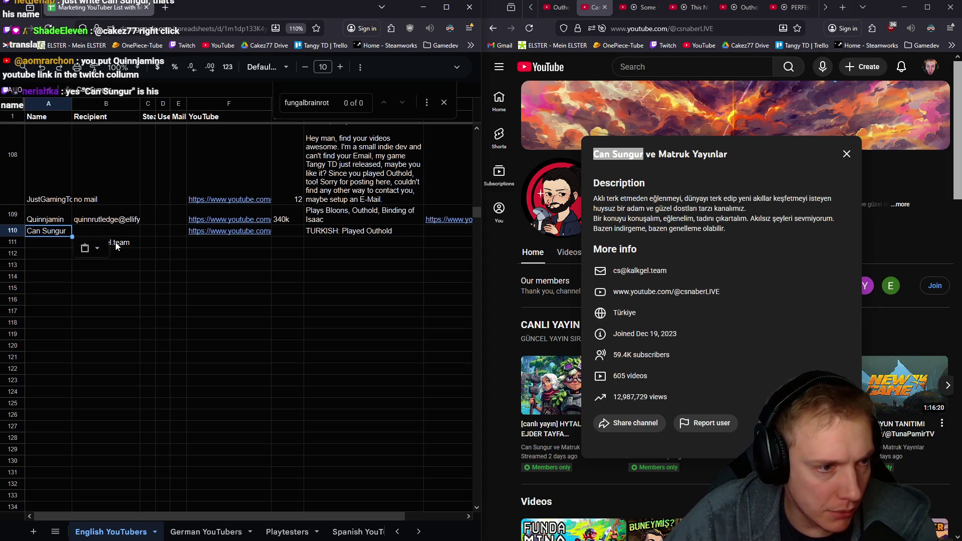
left_click(121, 245)
key("ctrl+x")
left_click(97, 233)
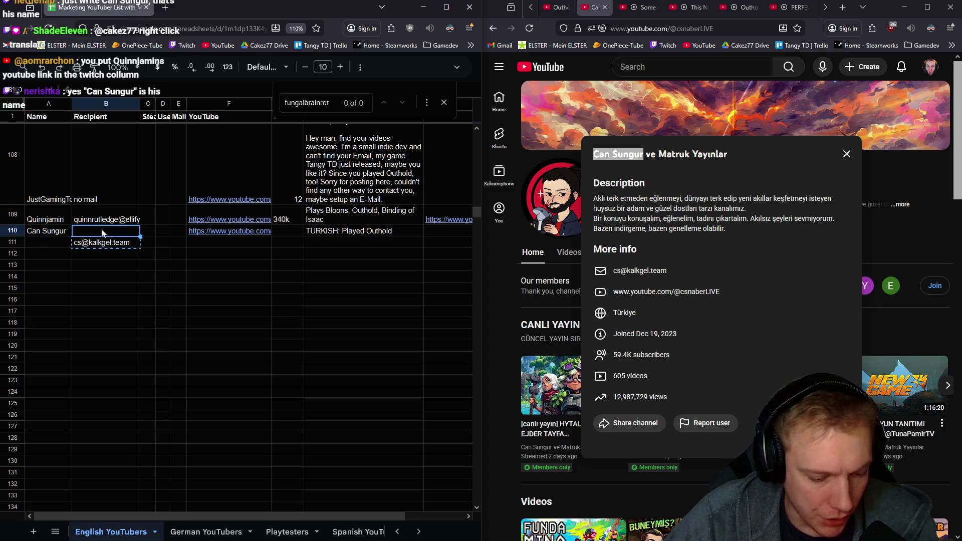
key("ctrl+v")
left_click(230, 242)
- Enter 60k subscribers in G110 and close the finished channel's page
left_click(287, 231)
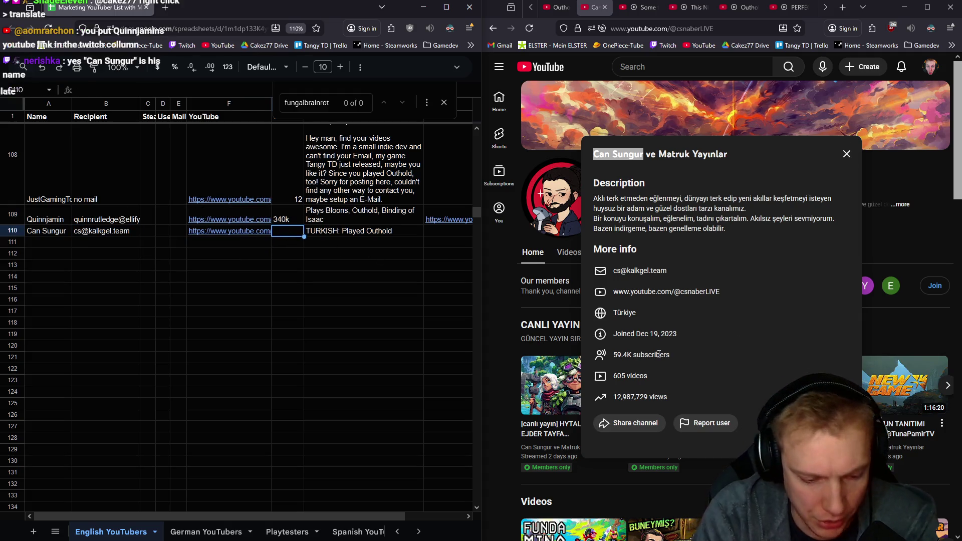
type("60k")
key("Tab")
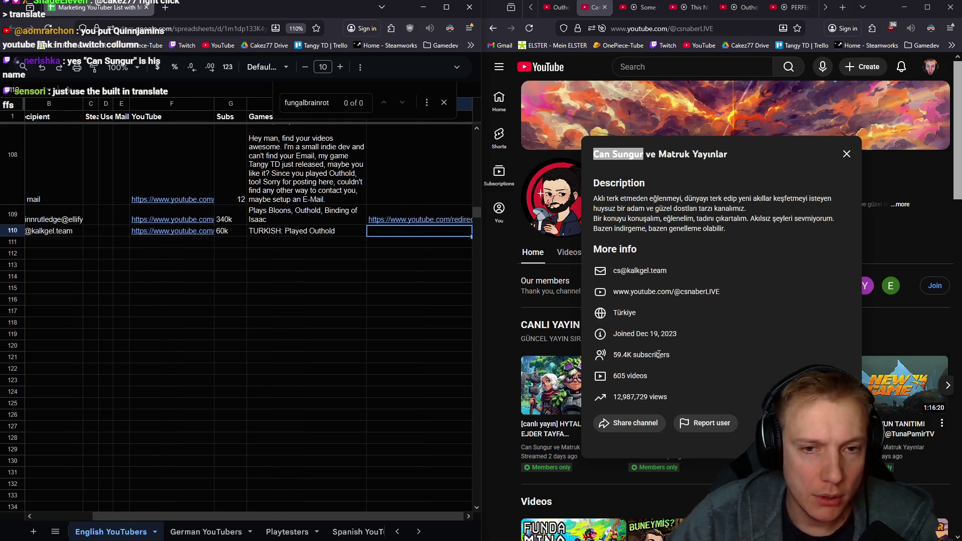
left_click(847, 155)
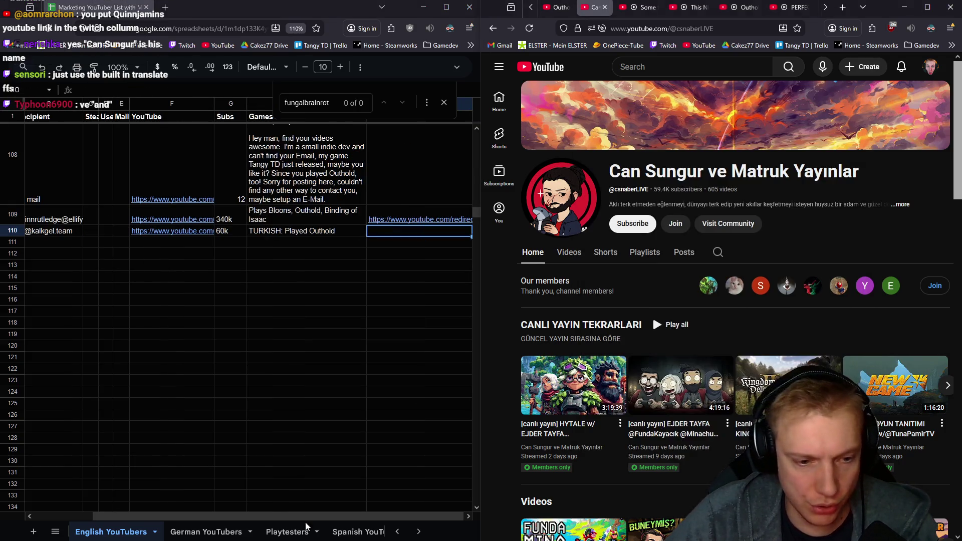
scroll(245, 308, "left", 3)
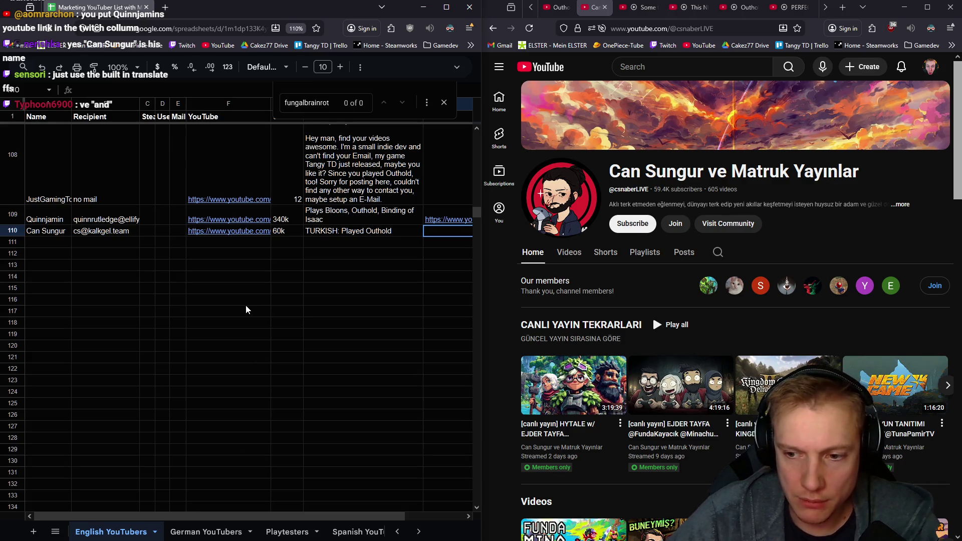
double_click(717, 171)
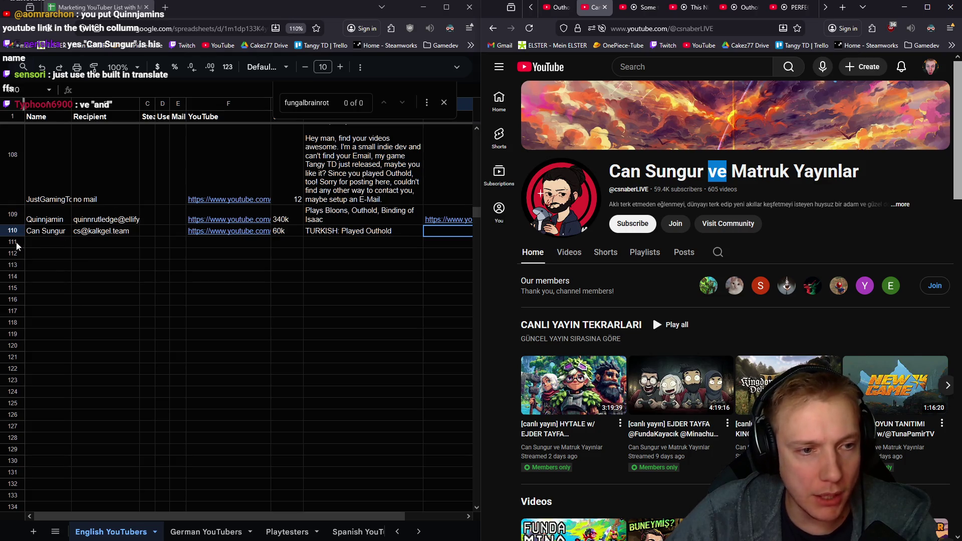
left_click(49, 241)
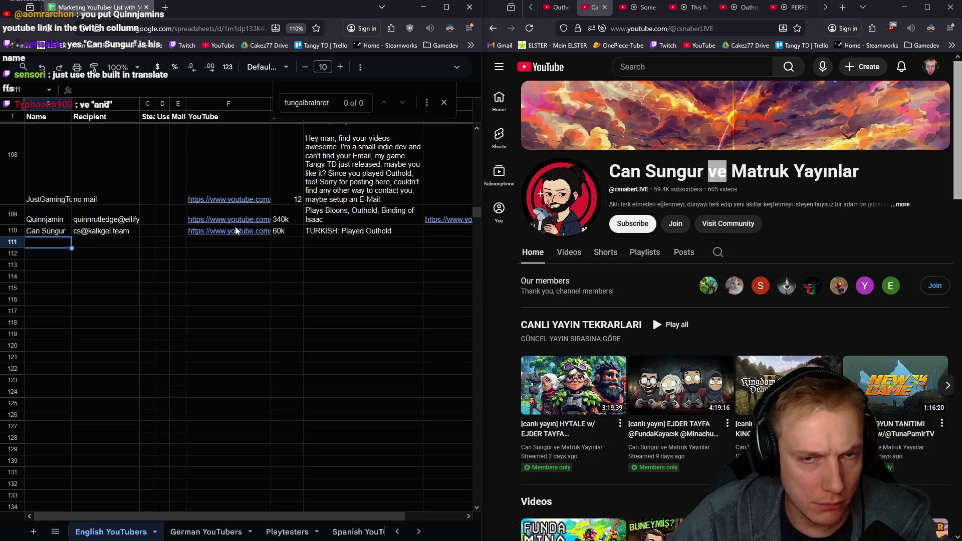
left_click(604, 7)
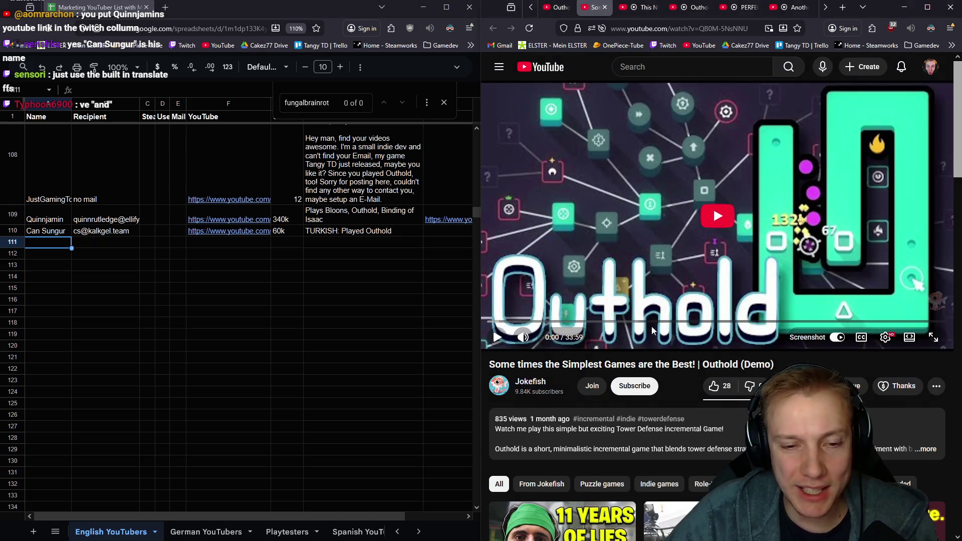
scroll(661, 225, "down", 2)
- Enter 10k subscribers for row 111 and begin the note 'Plays blind, no research,' from the channel description
left_click(538, 284)
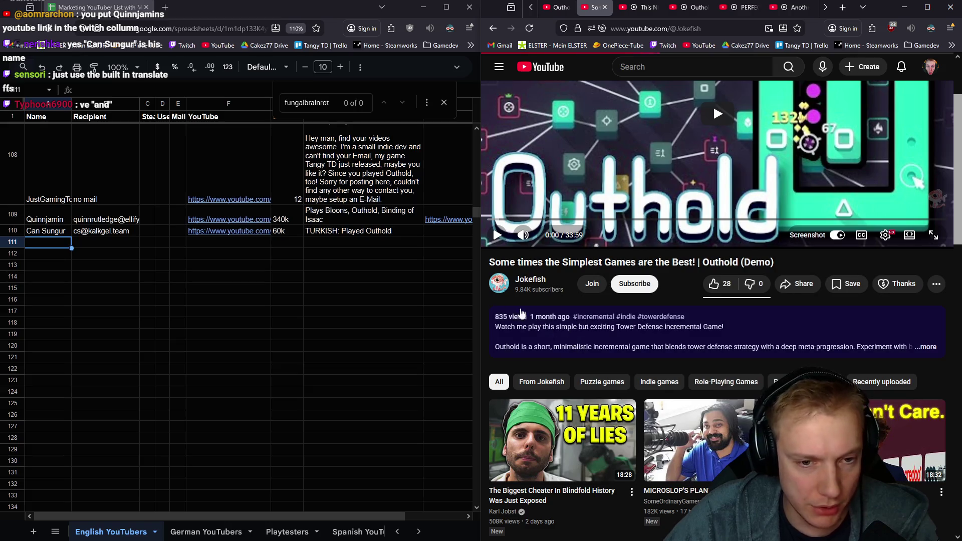
left_click(286, 243)
type("10k")
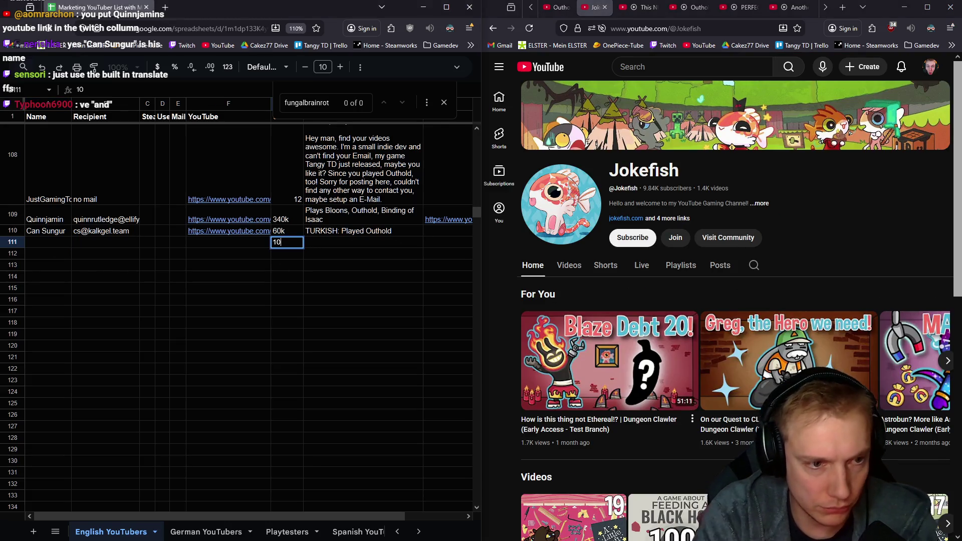
key("shift+Tab")
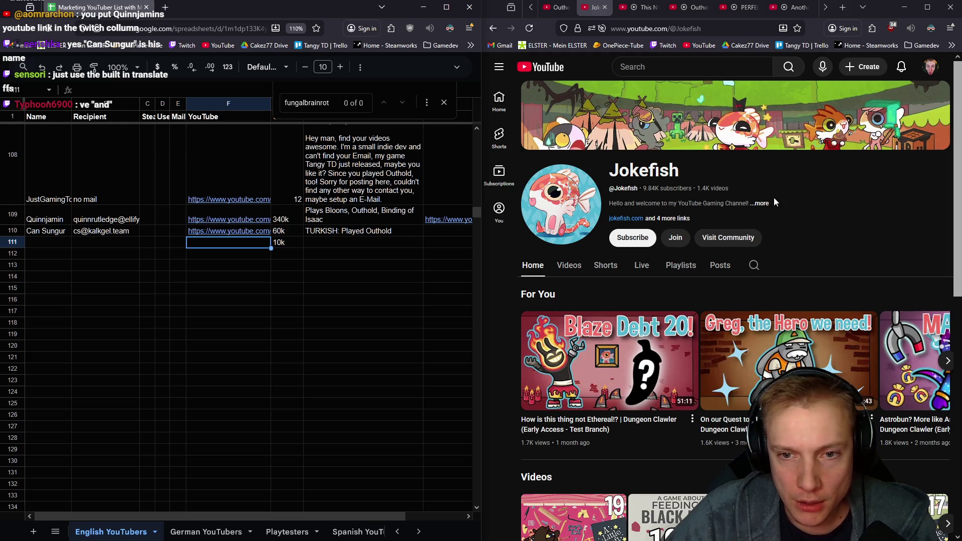
left_click(762, 204)
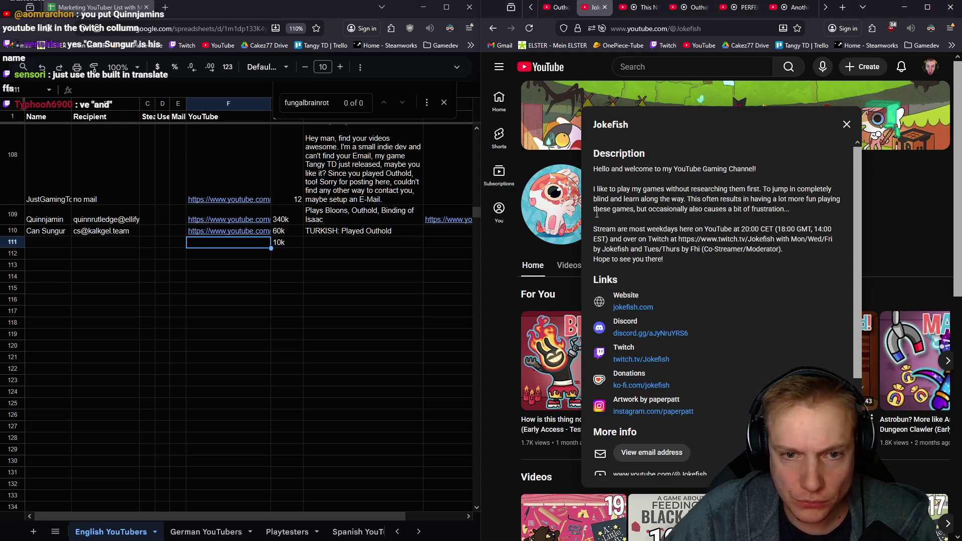
mouse_move(604, 188)
left_mouse_down()
mouse_move(757, 199)
mouse_move(685, 200)
left_mouse_up()
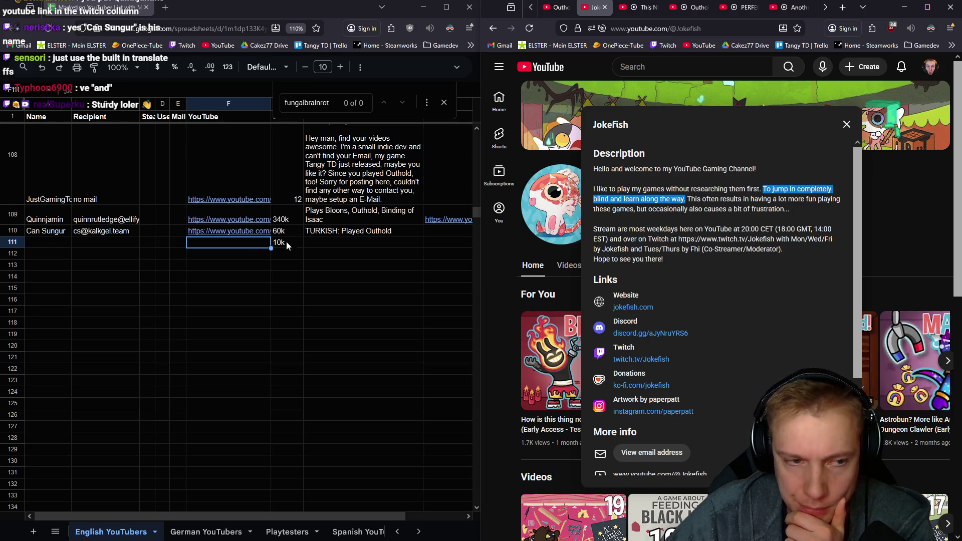
left_click(333, 241)
type("Plays")
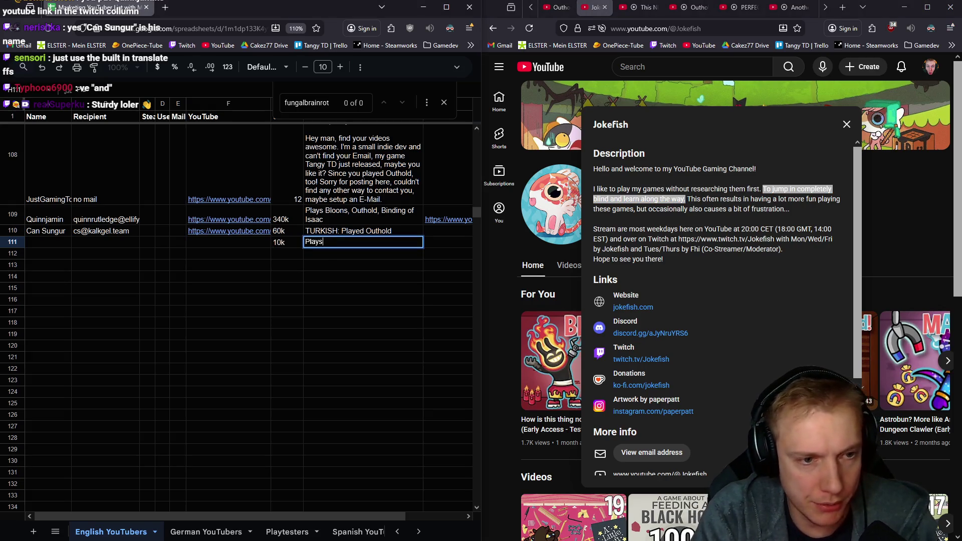
type(" blind, no resea")
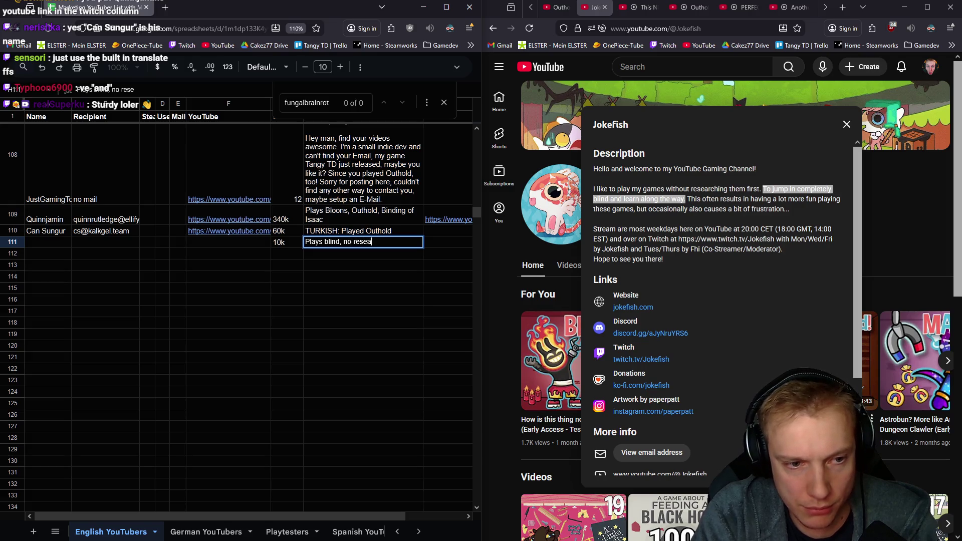
type(", played Outhold")
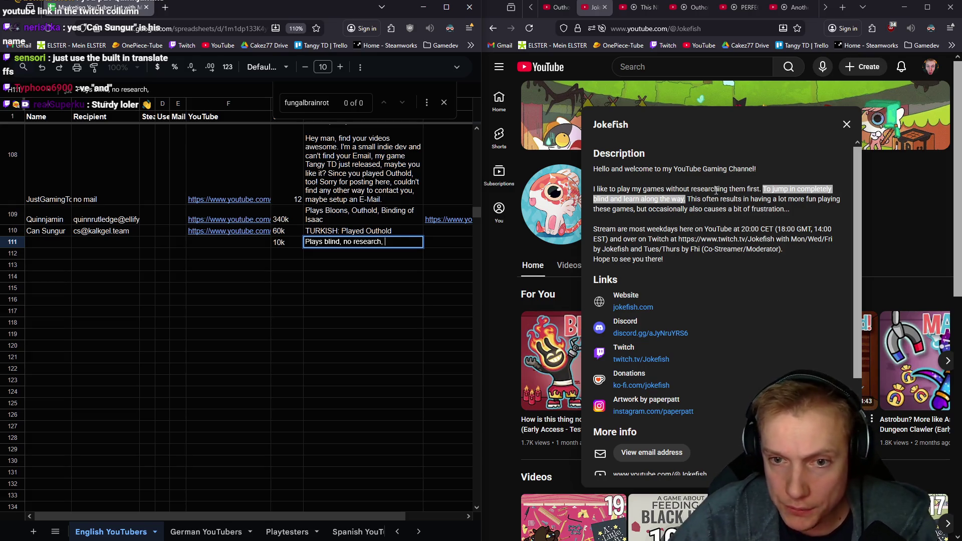
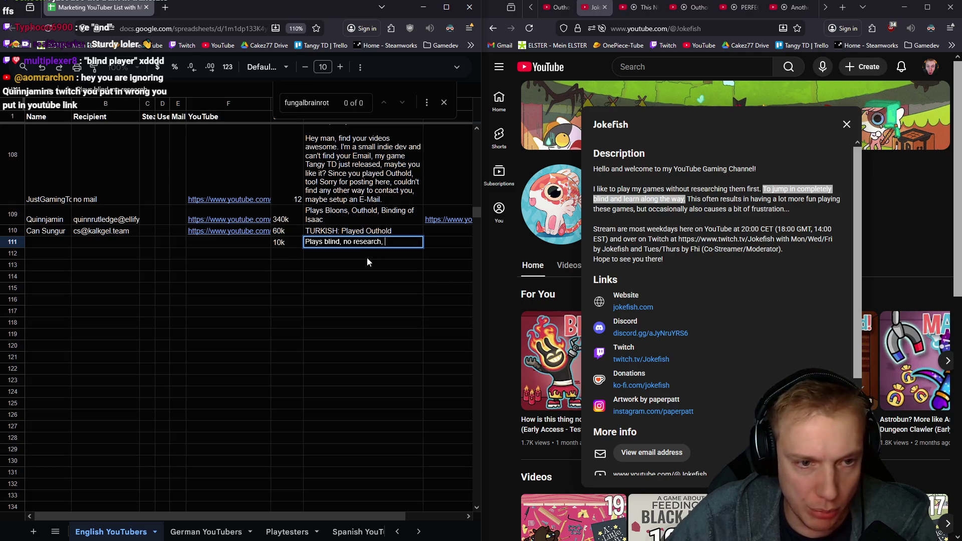
type("played ")
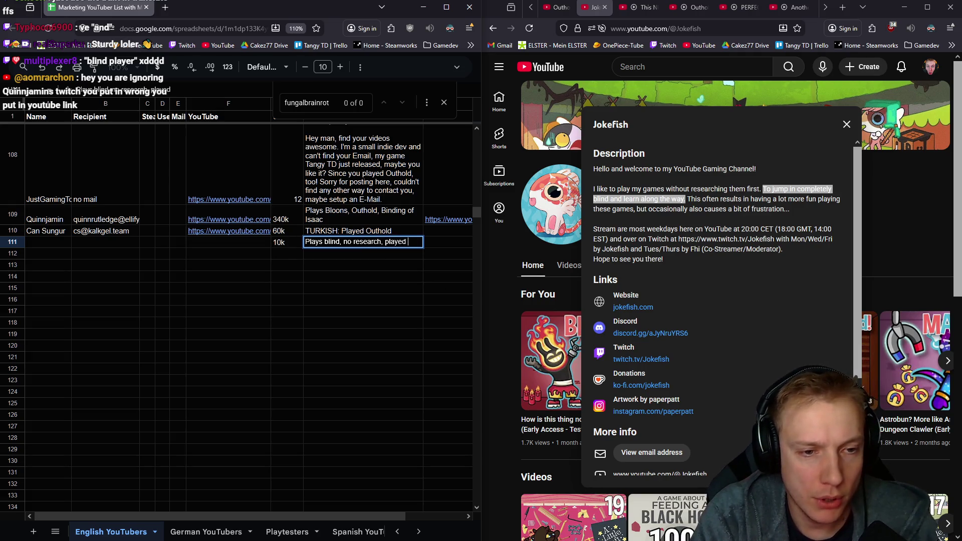
type("Outho")
- Commit the Outhold note and paste the channel's YouTube address into row 111's link cell
key("Return")
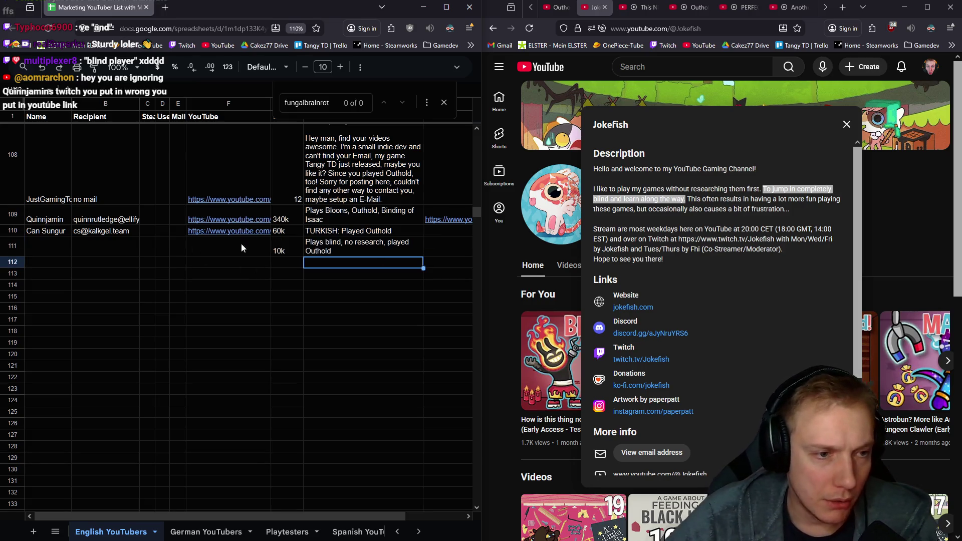
left_click(242, 243)
left_click(719, 28)
key("ctrl+c")
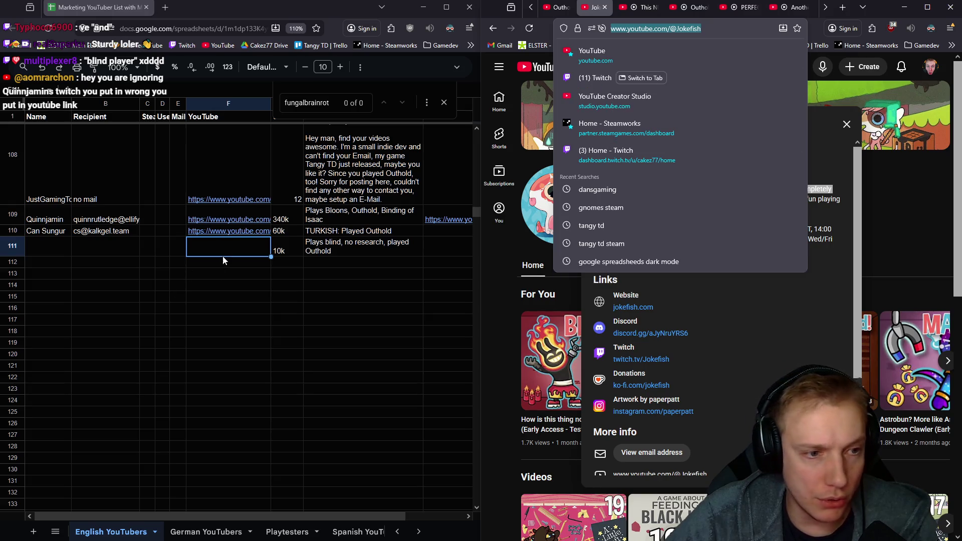
left_click(227, 250)
key("ctrl+v")
left_click(93, 245)
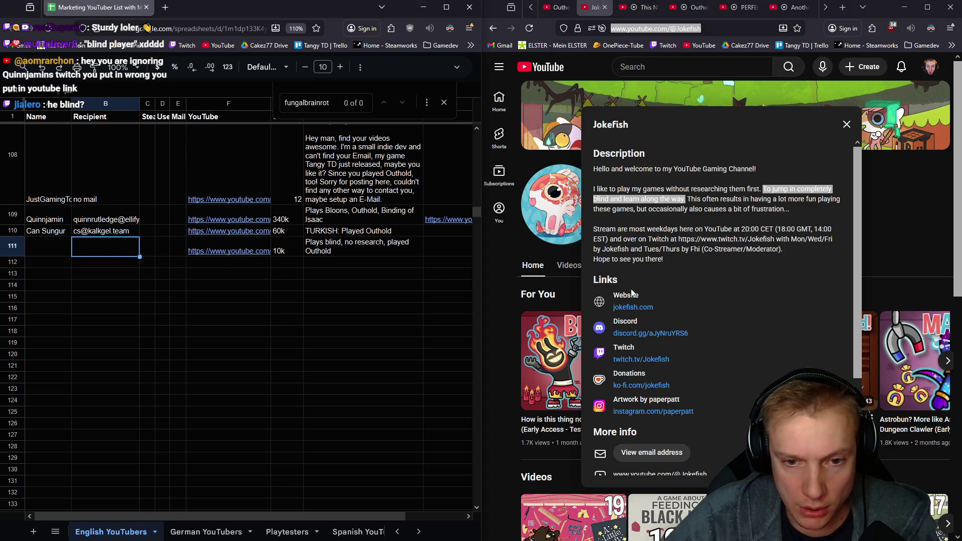
scroll(659, 312, "down", 3)
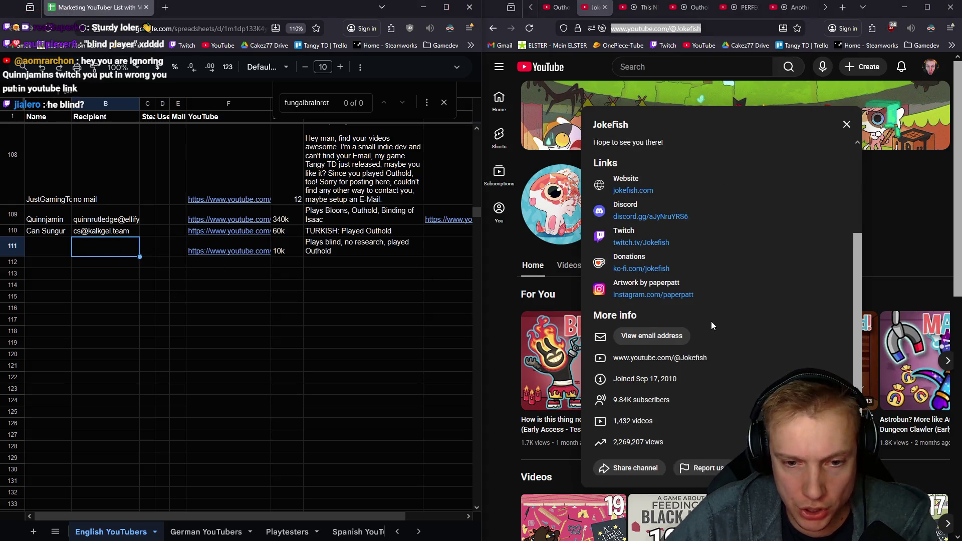
- Open the channel's website and Twitch page in new tabs and switch to one
middle_click(630, 187)
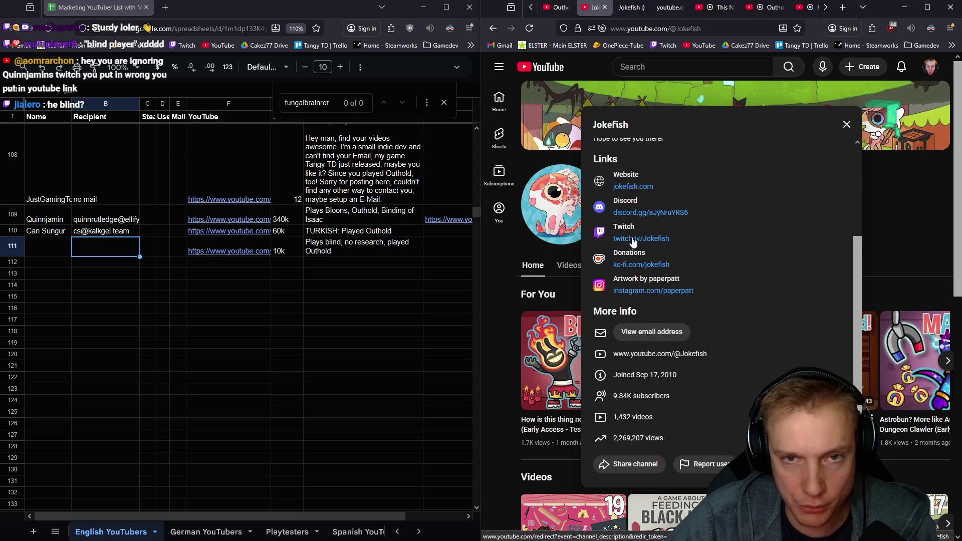
middle_click(635, 233)
key("ctrl+Tab")
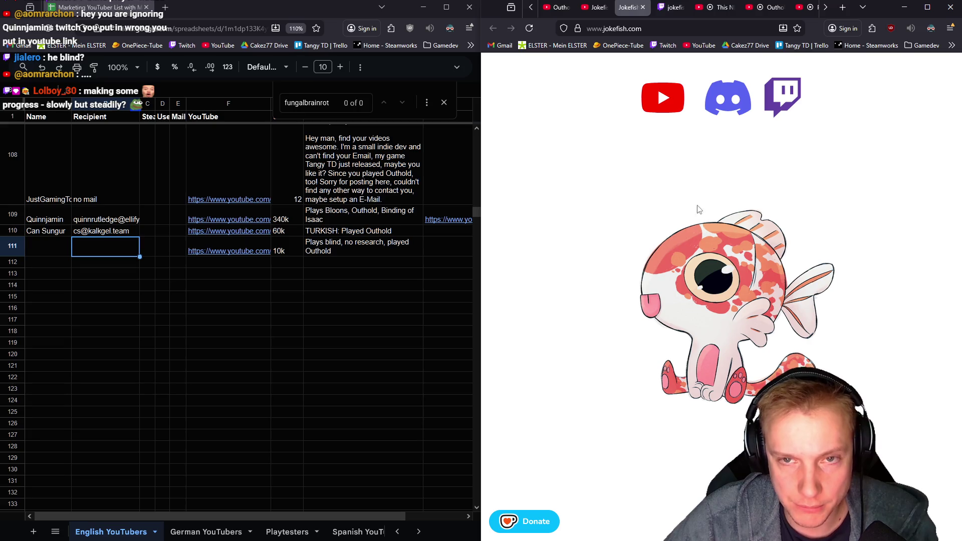
- Close the jokefish.com tab and view the Twitch channel's live stream page
left_click(643, 7)
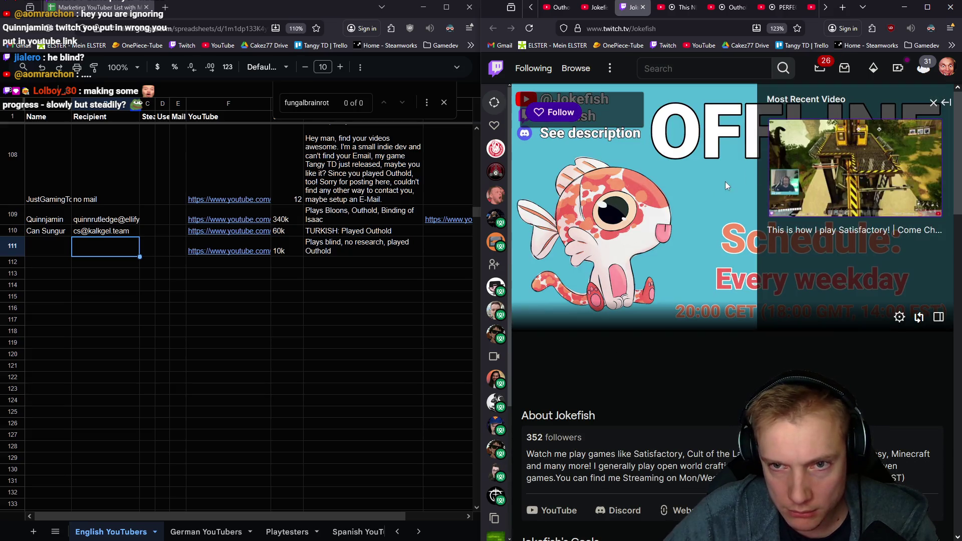
scroll(665, 326, "down", 3)
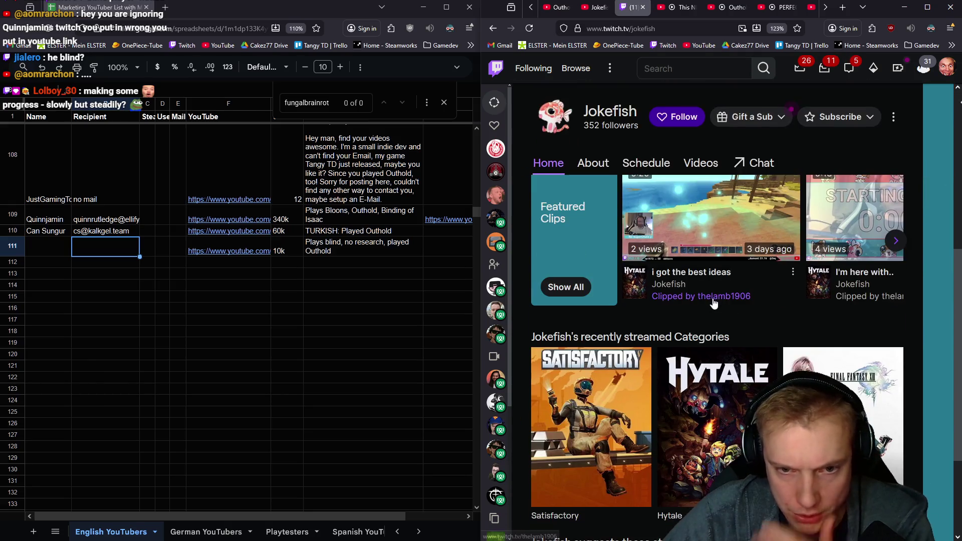
left_click(606, 117)
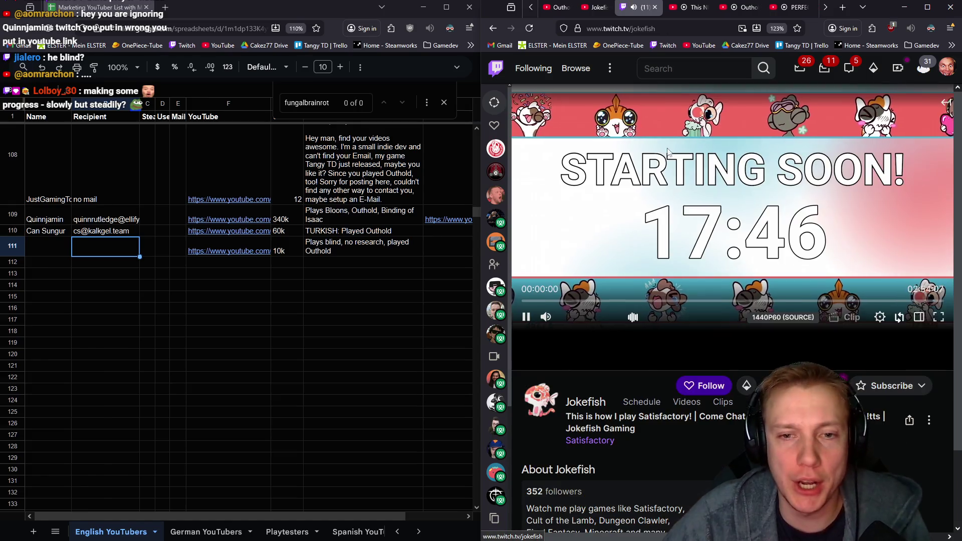
scroll(689, 267, "down", 3)
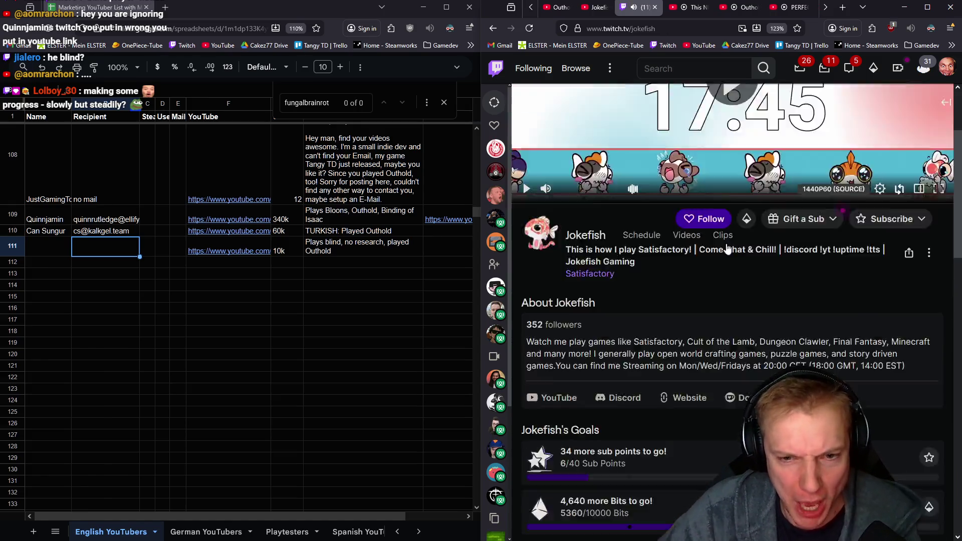
scroll(721, 281, "down", 3)
scroll(741, 257, "down", 3)
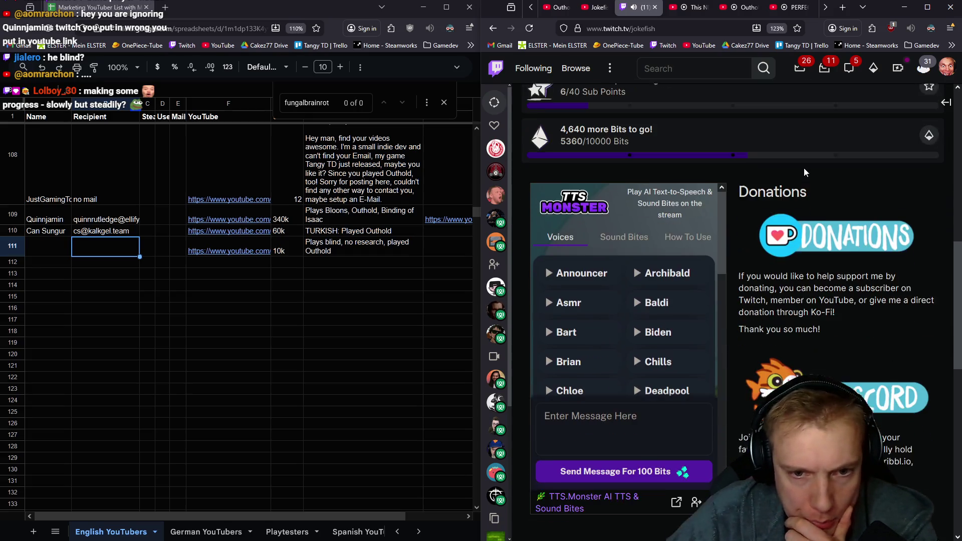
scroll(807, 184, "down", 2)
scroll(807, 184, "down", 2)
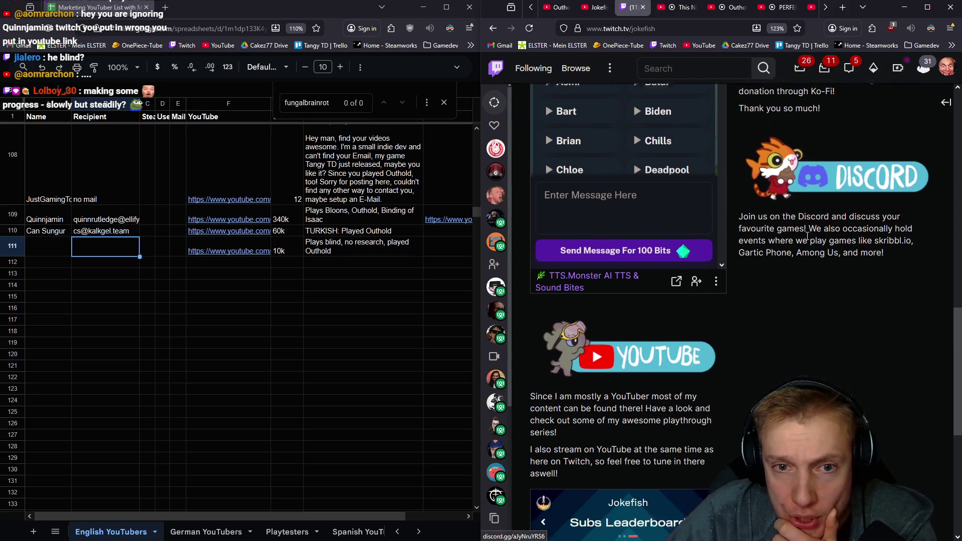
scroll(805, 238, "down", 3)
scroll(805, 238, "down", 3)
scroll(749, 243, "up", 5)
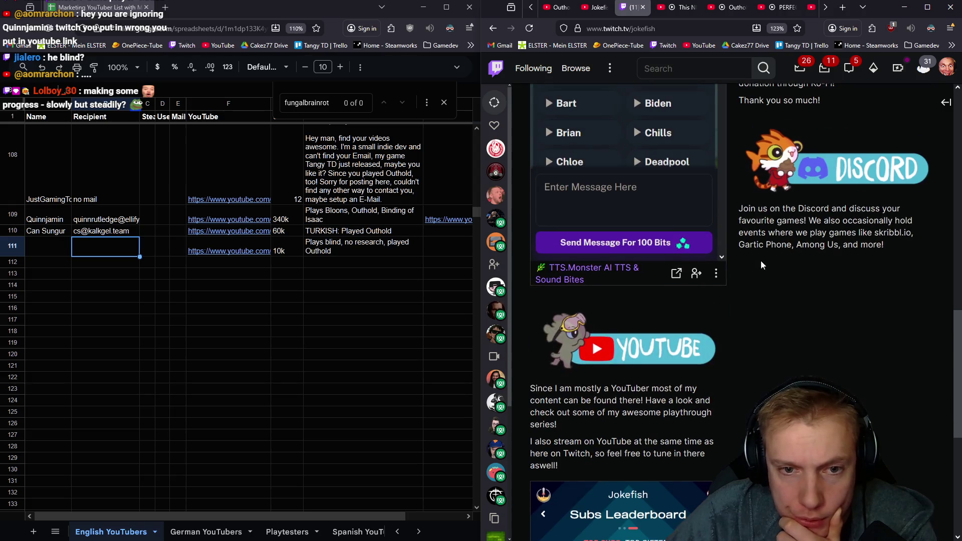
scroll(675, 350, "up", 3)
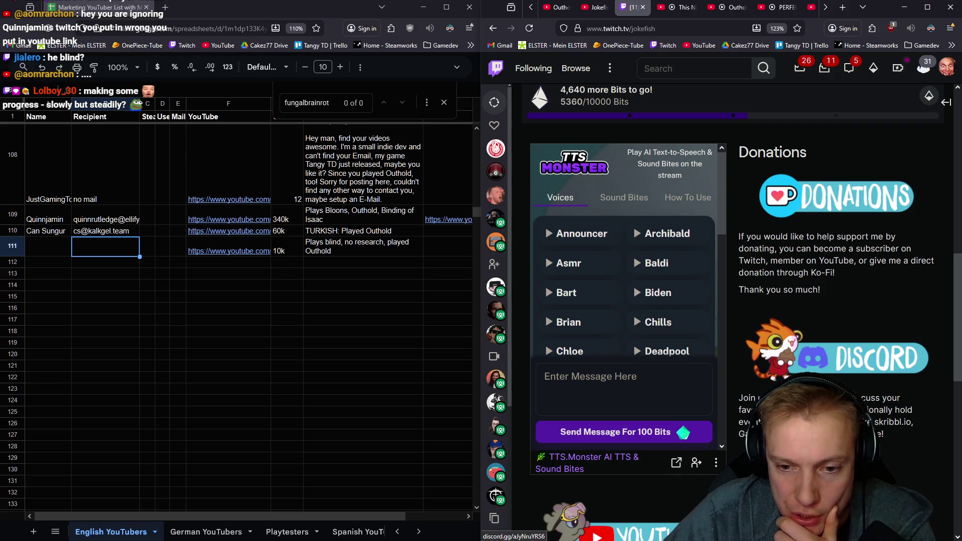
scroll(661, 368, "up", 5)
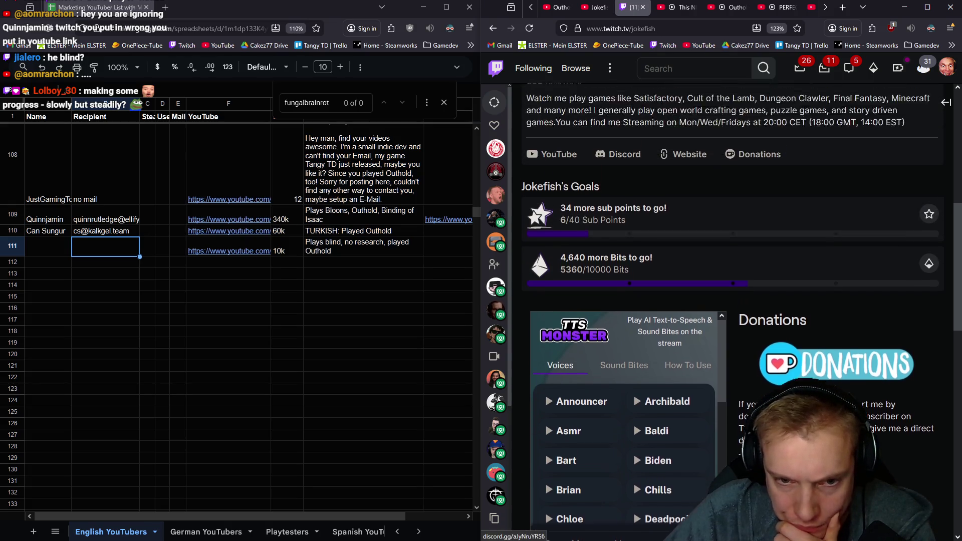
scroll(661, 368, "up", 5)
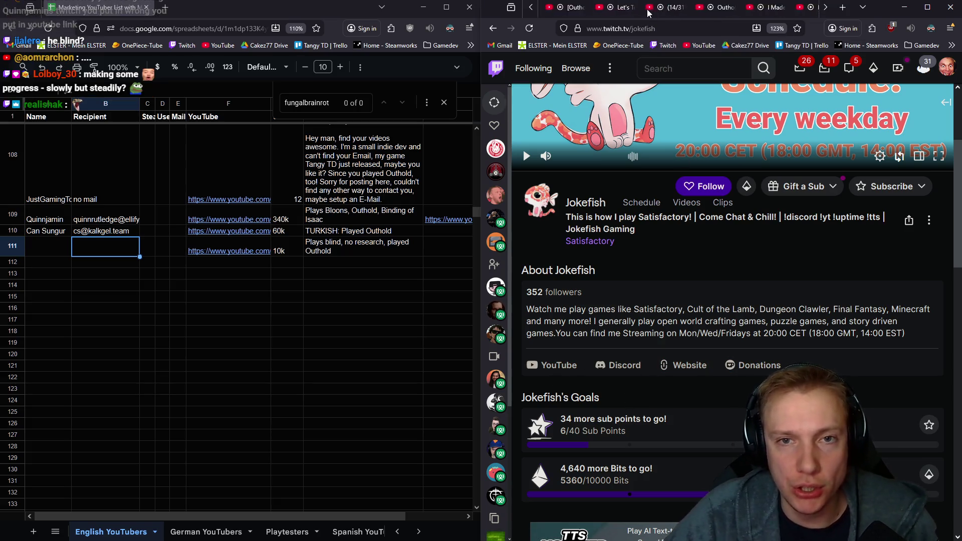
scroll(676, 7, "up", 3)
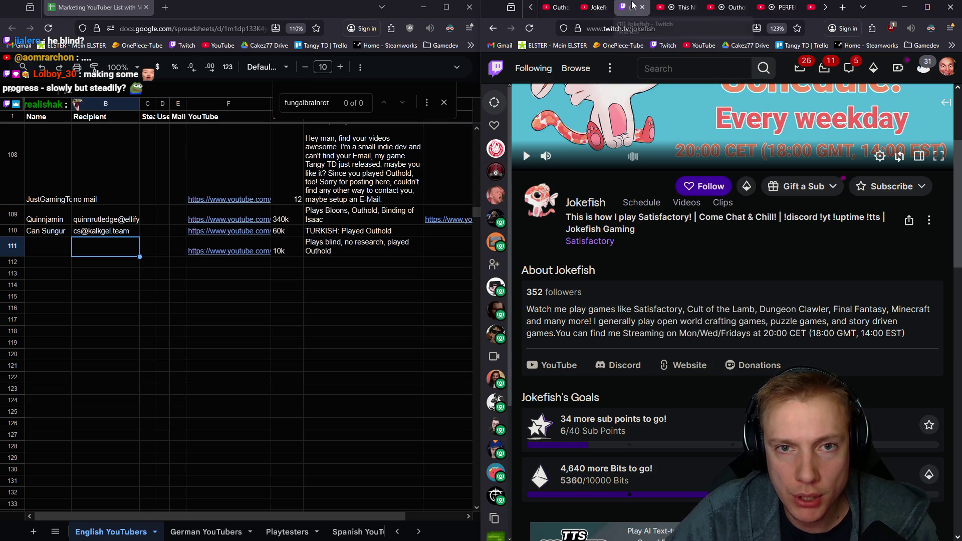
- Reveal the channel's contact email via the reCAPTCHA and paste it into B111
left_click(593, 7)
left_click(652, 331)
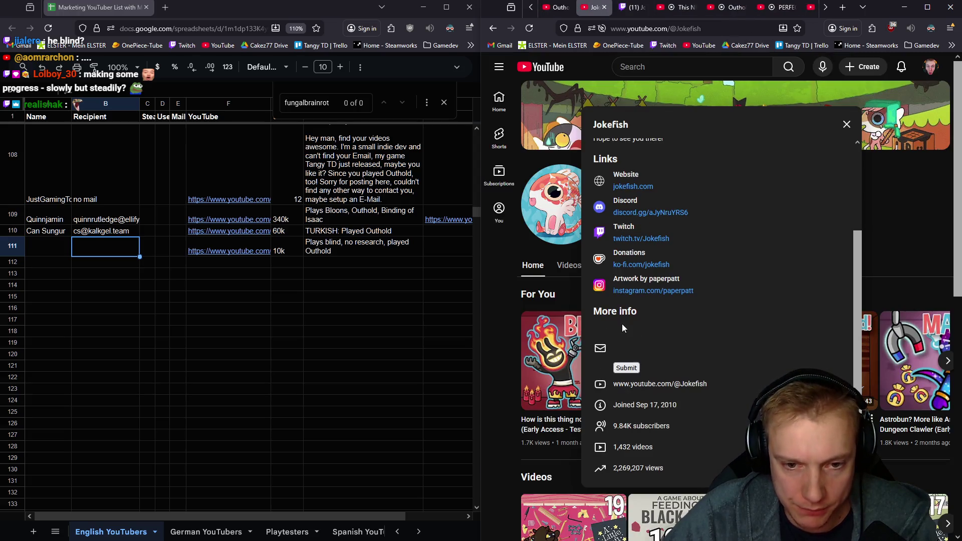
left_click(628, 344)
left_click(626, 367)
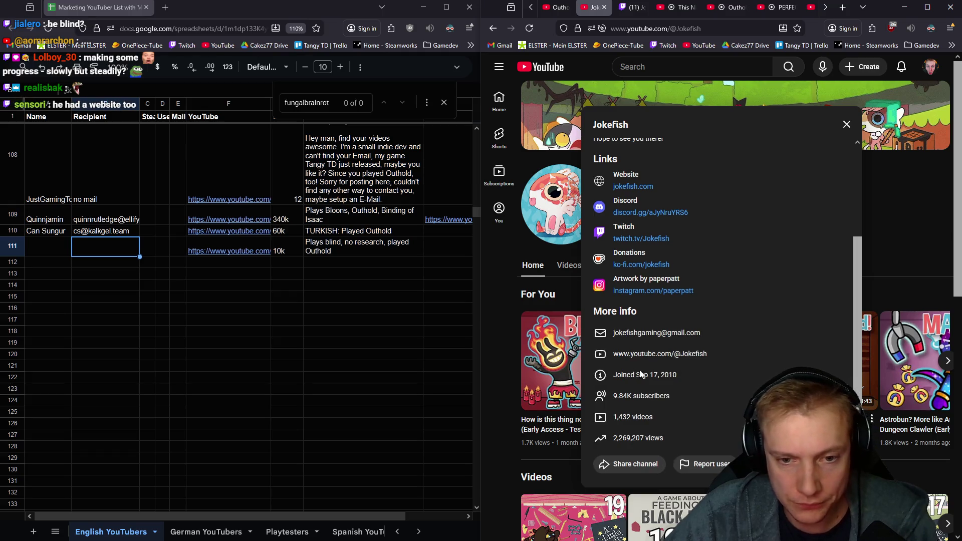
right_click(676, 334)
left_click(711, 344)
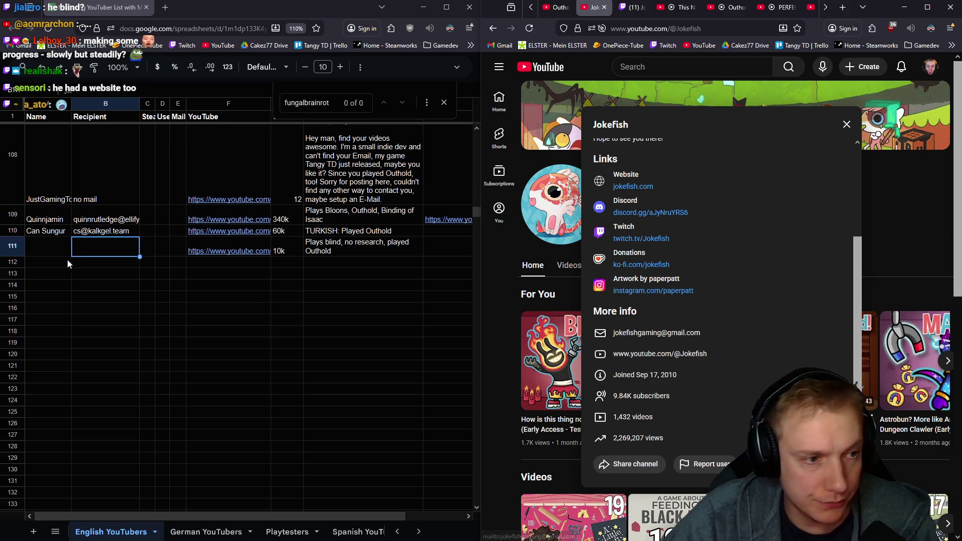
left_click(91, 246)
key("ctrl+v")
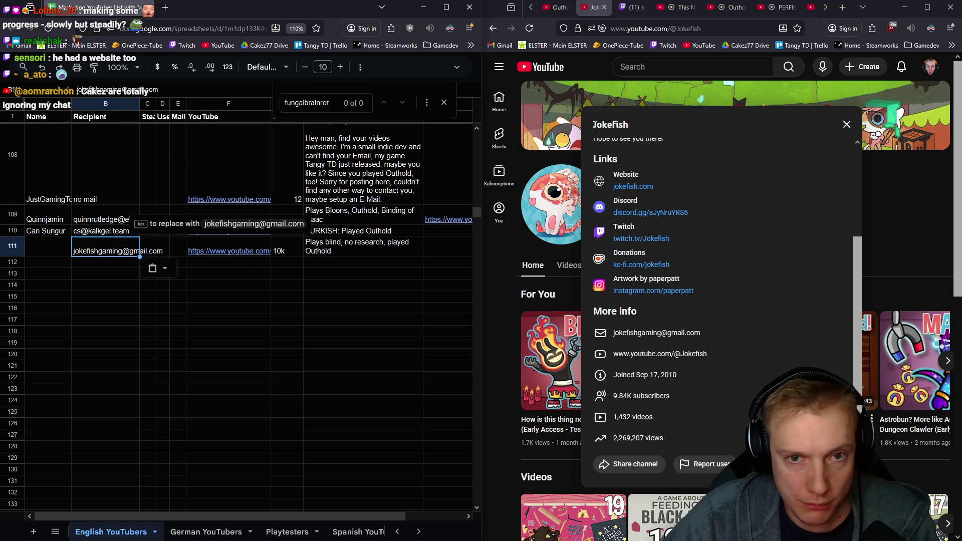
- Paste the channel name into A111, then undo the badly formatted paste
double_click(610, 124)
left_click(50, 249)
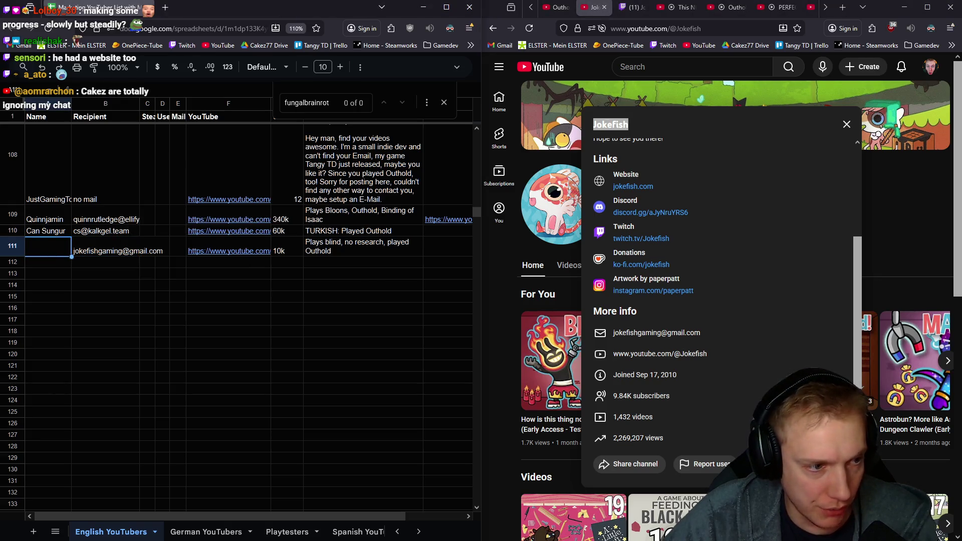
key("ctrl+v")
key("ctrl+z")
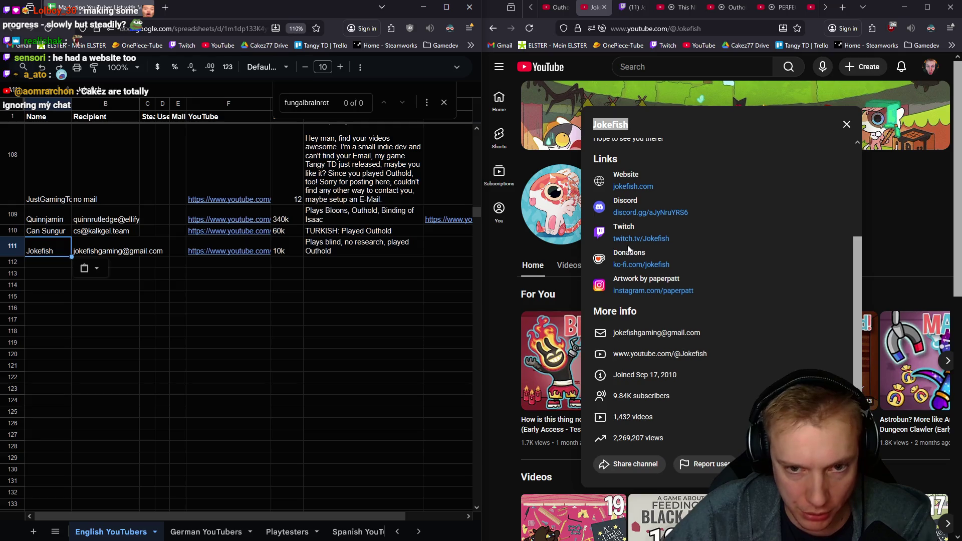
- Copy the Twitch link address into row 111's extra link cell and close the channel details
right_click(645, 238)
left_click(667, 339)
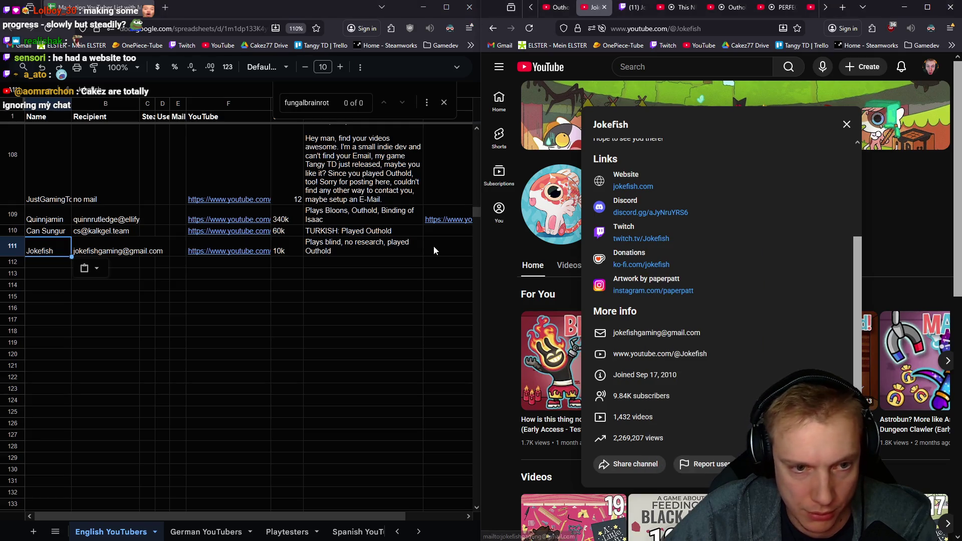
left_click(433, 246)
key("ctrl+v")
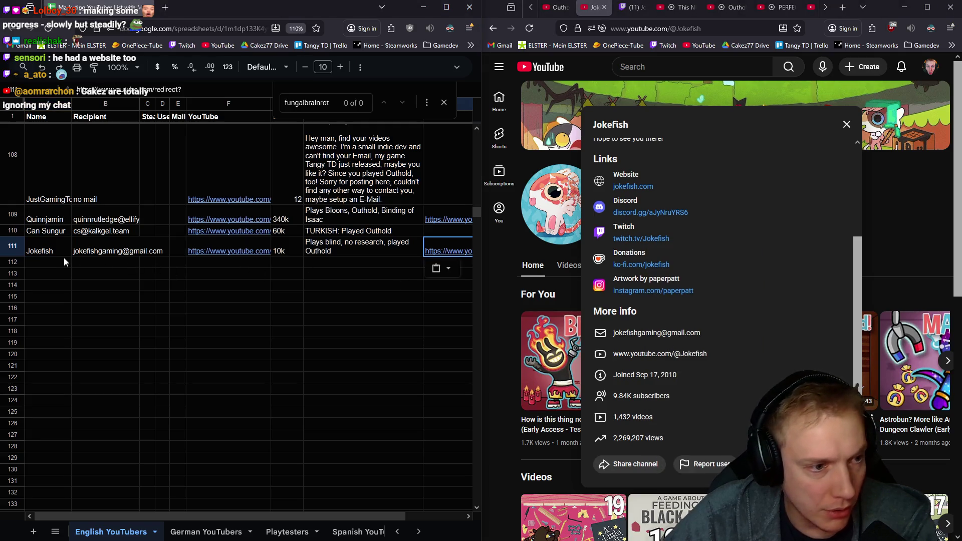
left_click(49, 261)
left_click(846, 123)
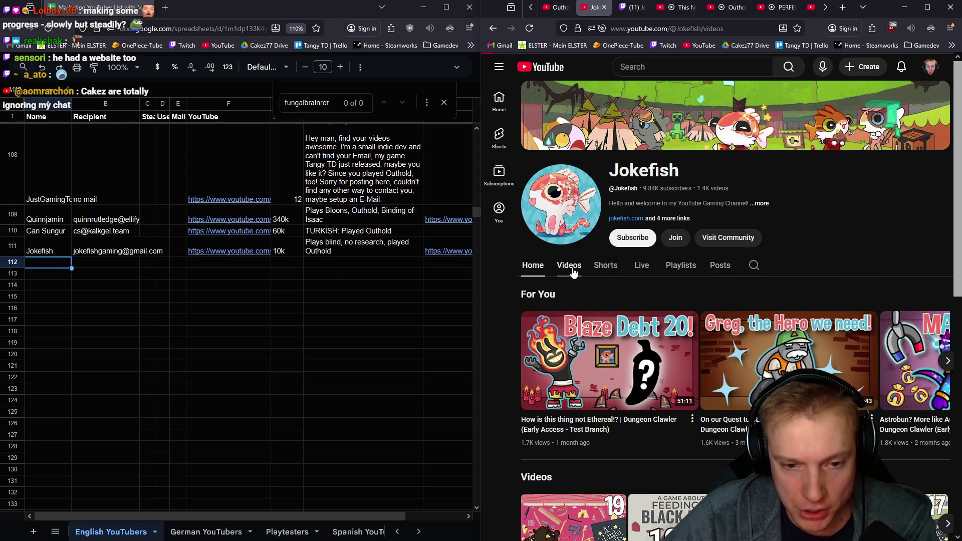
- Browse the Jokefish channel's Videos tab to see which games it covers
left_click(569, 266)
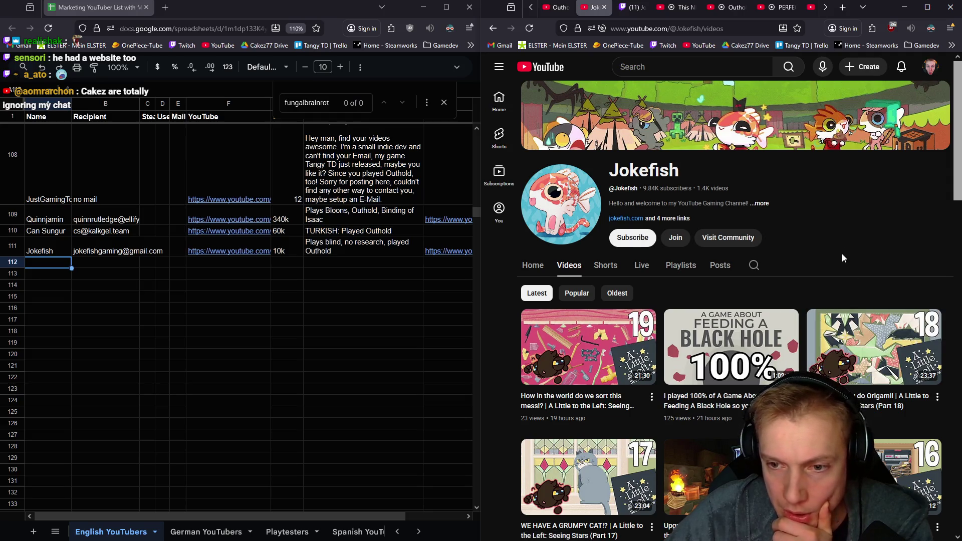
scroll(842, 253, "down", 4)
scroll(827, 222, "down", 5)
scroll(676, 263, "down", 3)
scroll(602, 301, "up", 2)
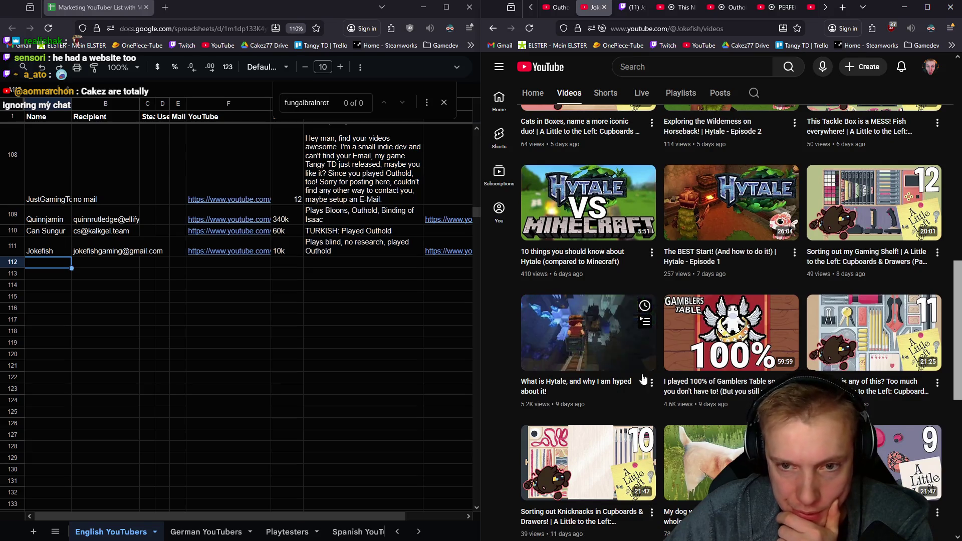
mouse_move(730, 218)
scroll(755, 260, "down", 2)
scroll(789, 285, "down", 3)
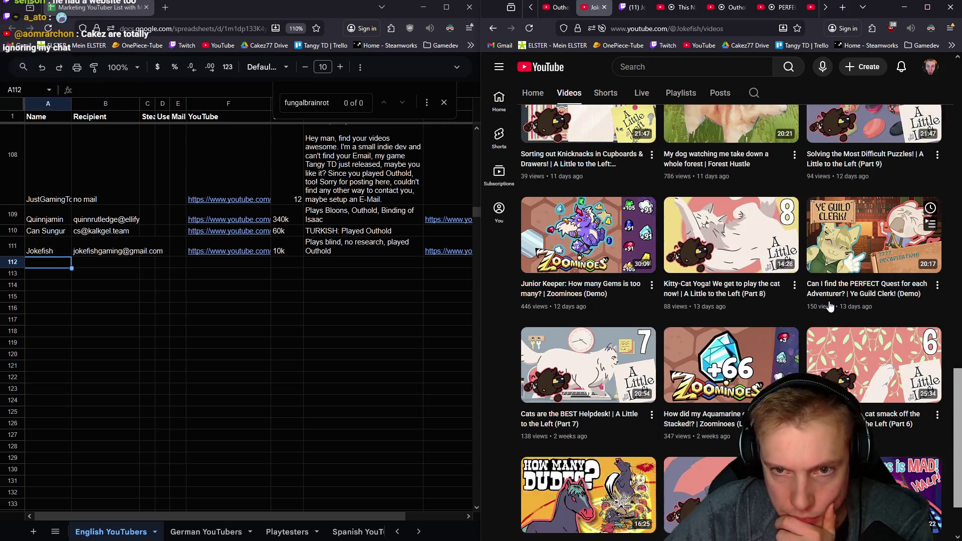
scroll(826, 301, "up", 2)
scroll(830, 306, "down", 4)
scroll(831, 307, "down", 3)
scroll(827, 316, "down", 3)
scroll(827, 316, "down", 3)
scroll(818, 315, "down", 3)
scroll(817, 316, "down", 3)
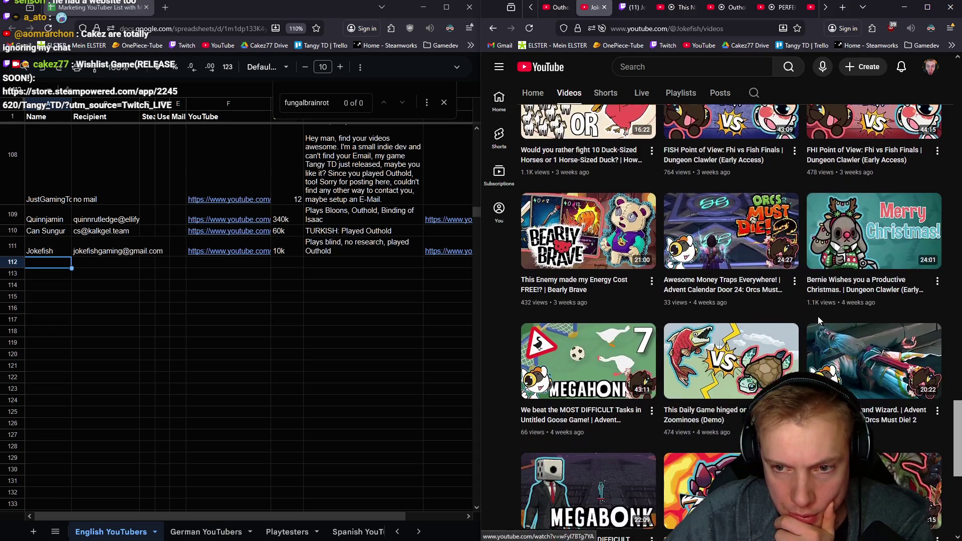
scroll(818, 317, "down", 3)
scroll(813, 325, "down", 3)
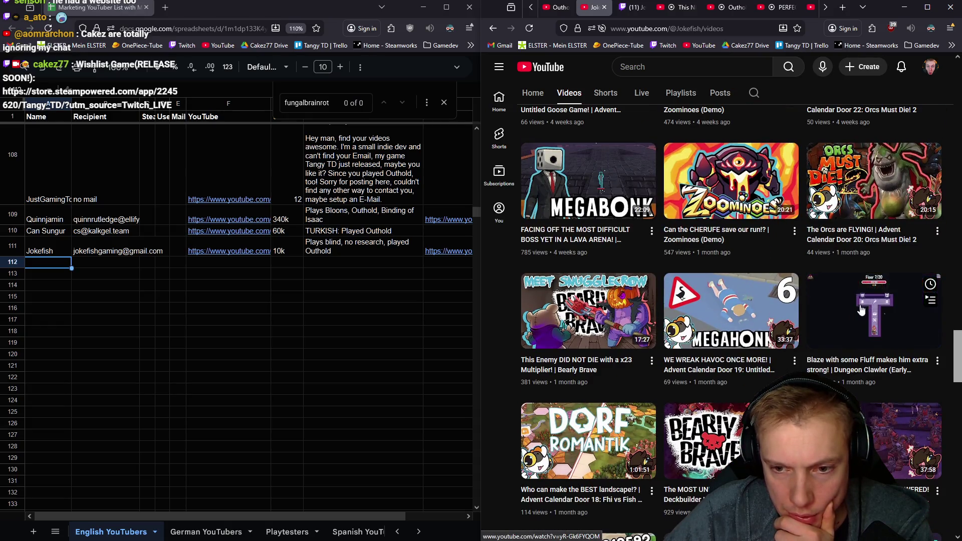
scroll(826, 320, "down", 3)
scroll(841, 313, "down", 1)
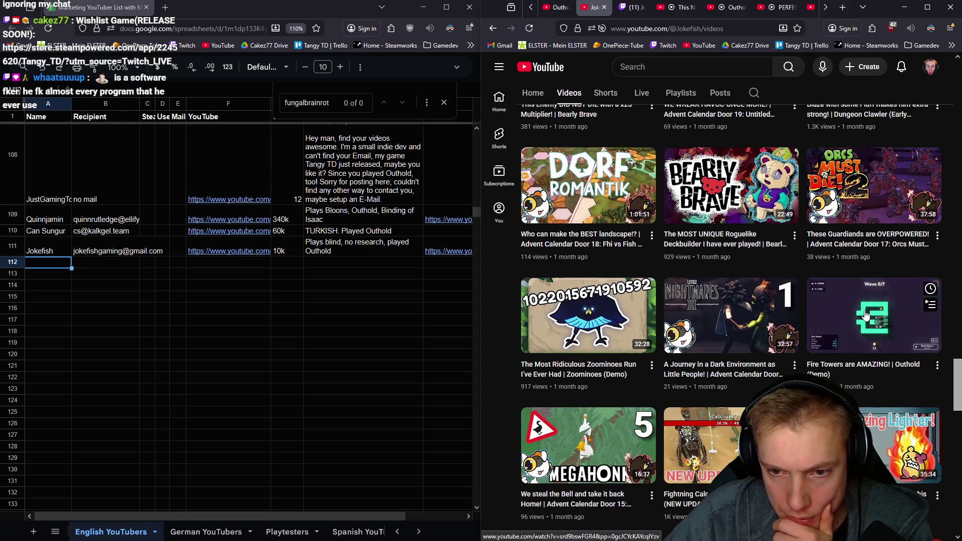
scroll(864, 316, "down", 3)
scroll(841, 308, "down", 3)
scroll(820, 304, "up", 2)
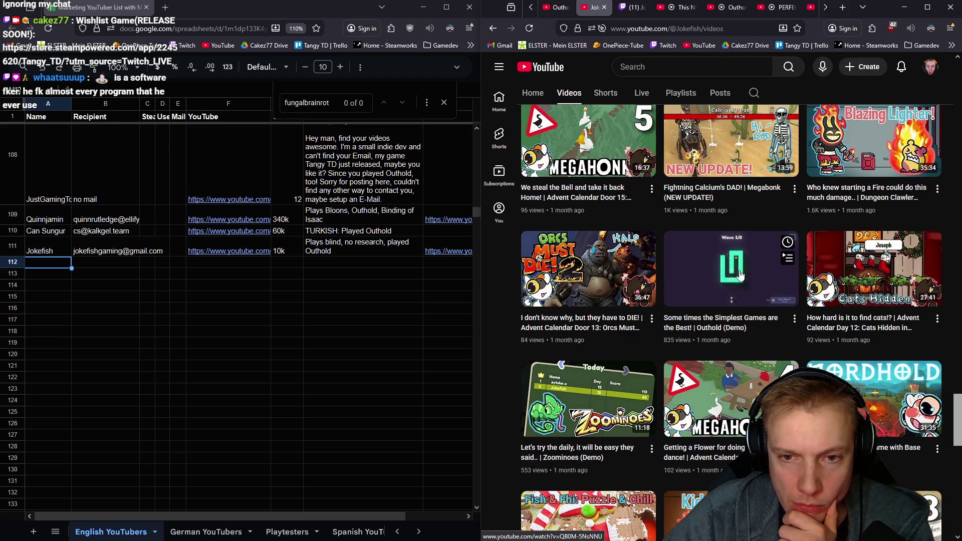
scroll(739, 276, "up", 3)
scroll(740, 277, "up", 3)
scroll(737, 274, "up", 3)
scroll(732, 271, "up", 2)
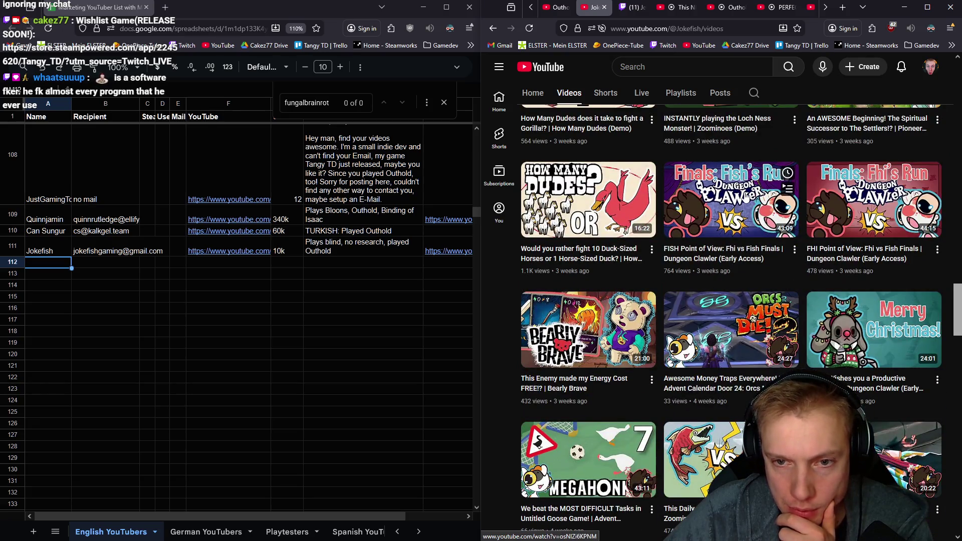
scroll(745, 192, "up", 5)
scroll(745, 192, "up", 5)
scroll(745, 192, "up", 5)
scroll(745, 191, "up", 4)
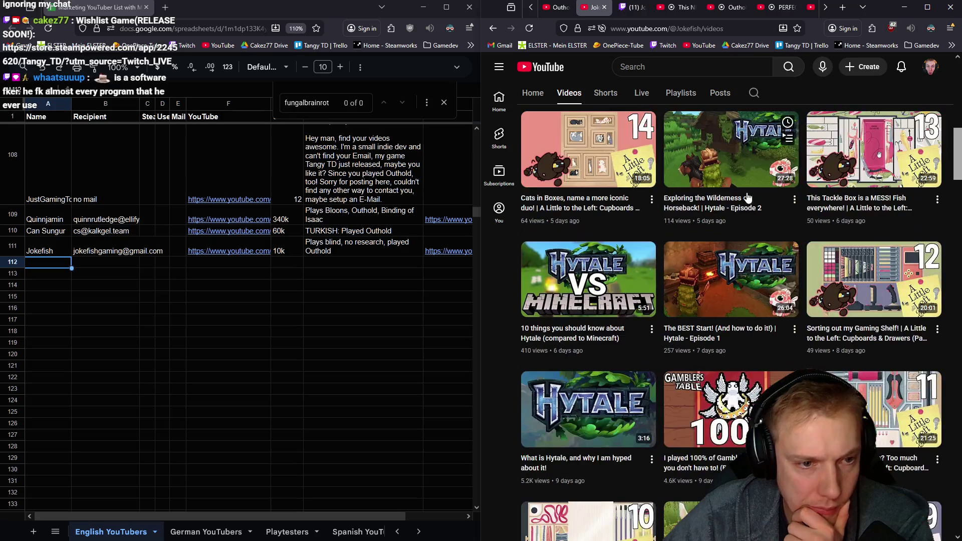
scroll(746, 197, "up", 5)
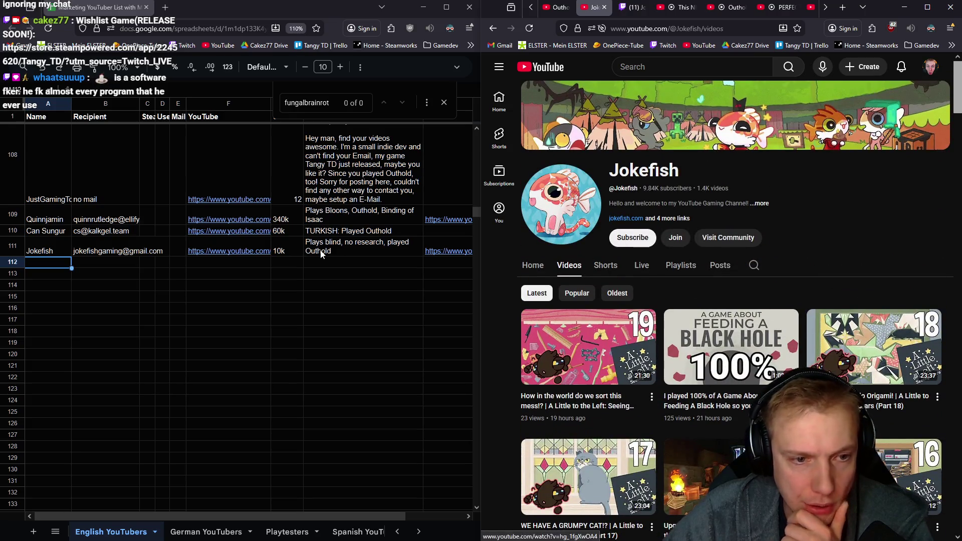
double_click(341, 250)
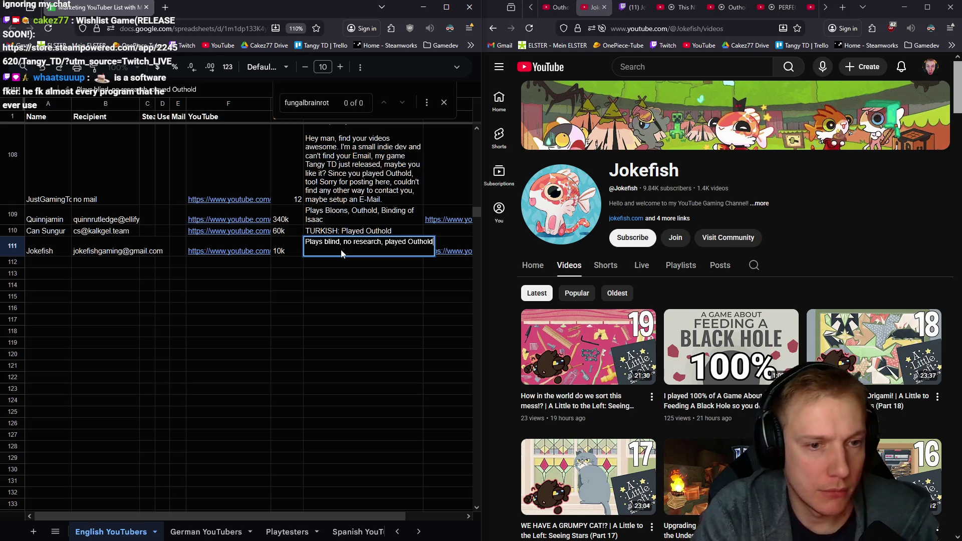
type(", indie games i")
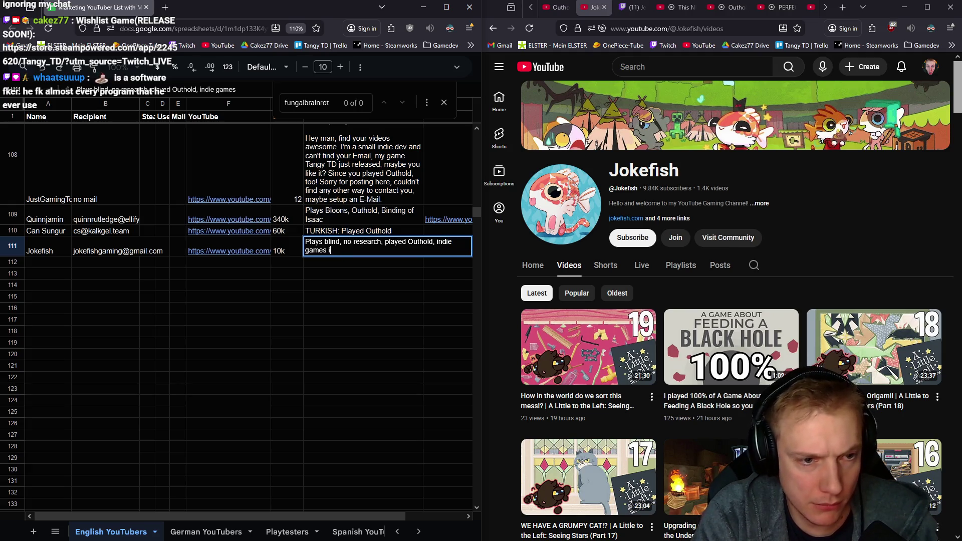
key("Return")
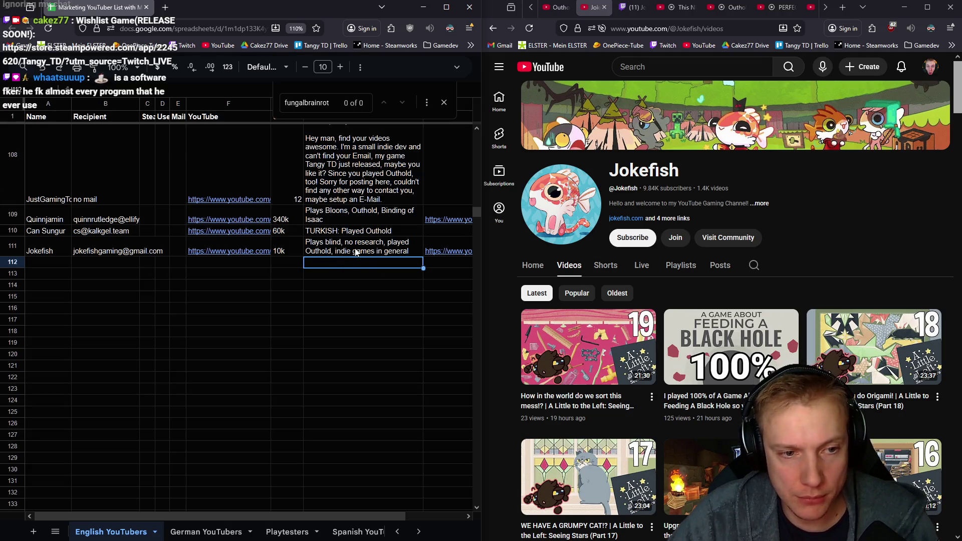
left_click(359, 250)
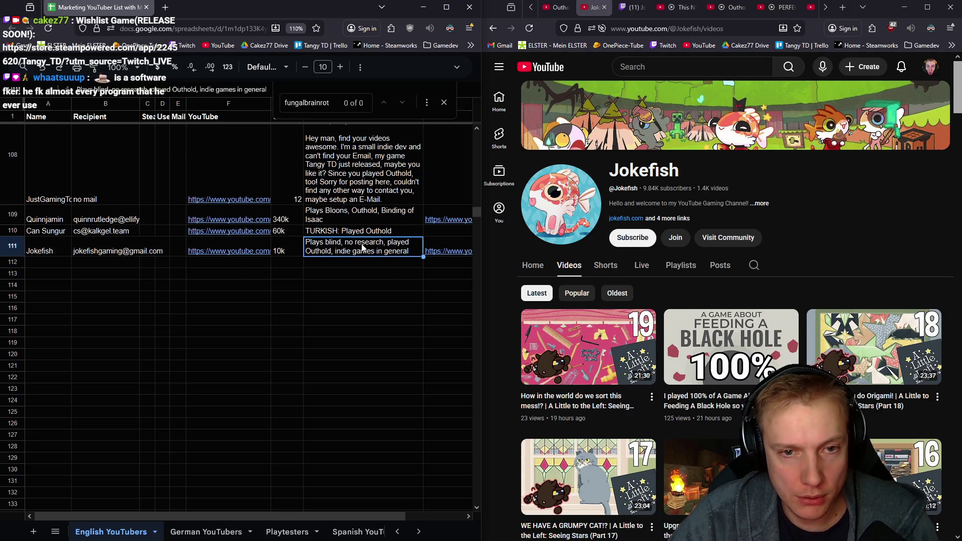
left_click(282, 250)
left_click(304, 244)
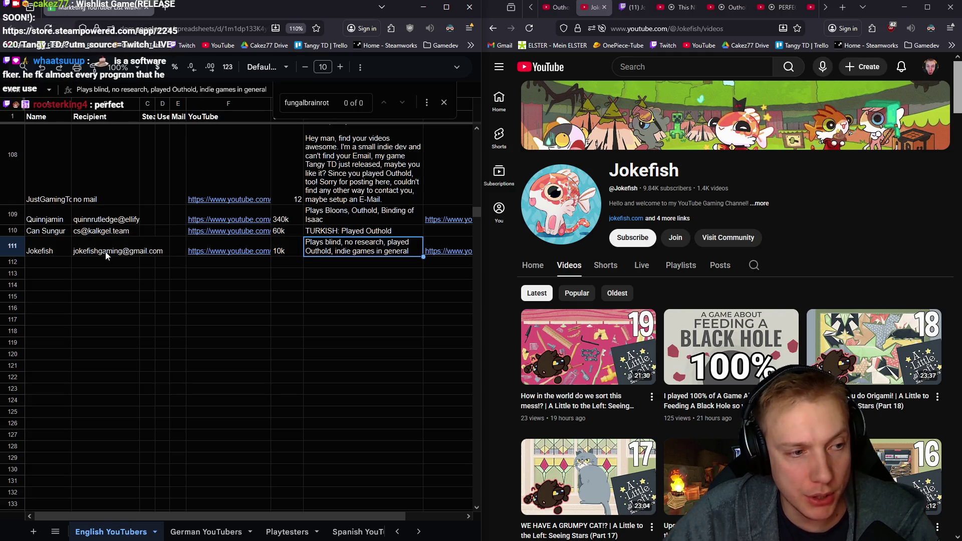
scroll(774, 354, "down", 3)
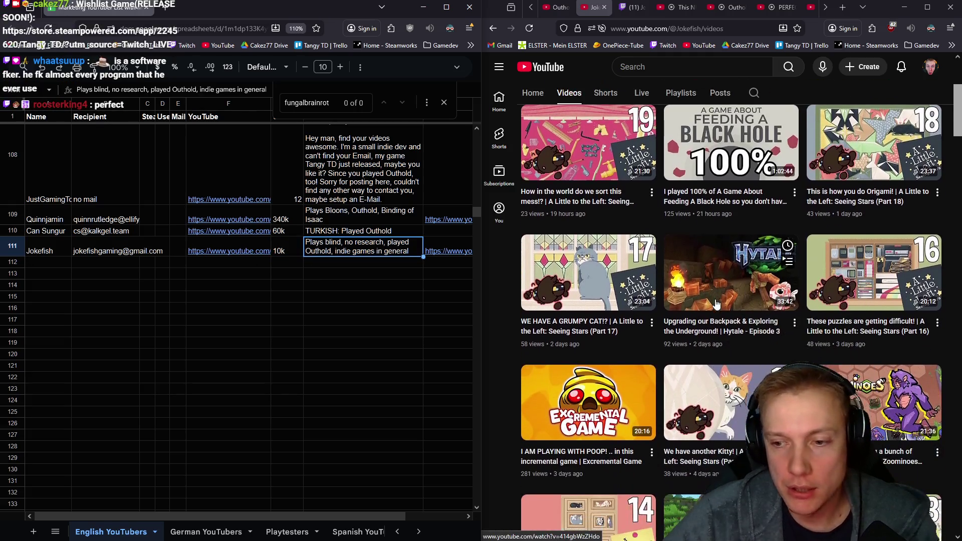
scroll(752, 338, "down", 2)
scroll(692, 337, "down", 2)
scroll(691, 336, "down", 3)
scroll(700, 306, "down", 2)
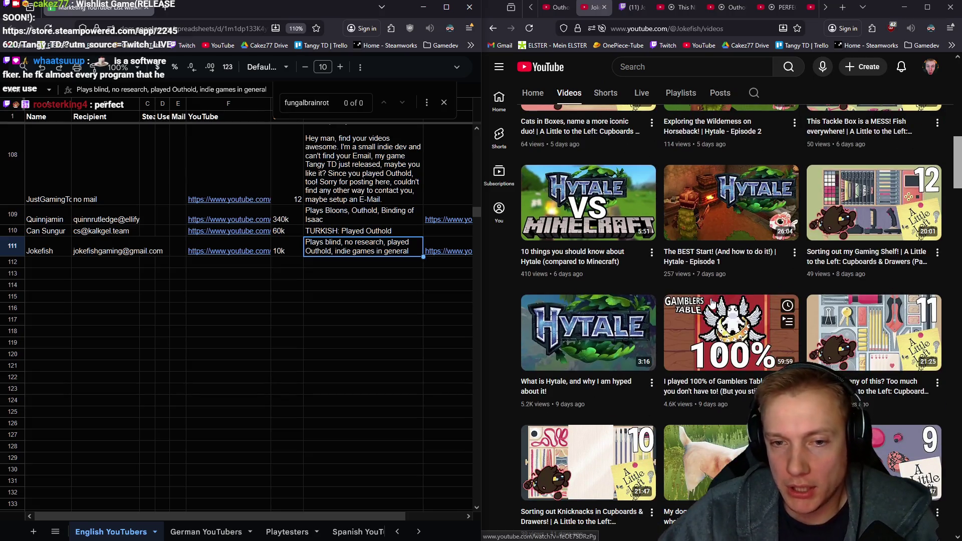
scroll(713, 304, "down", 3)
scroll(722, 308, "down", 3)
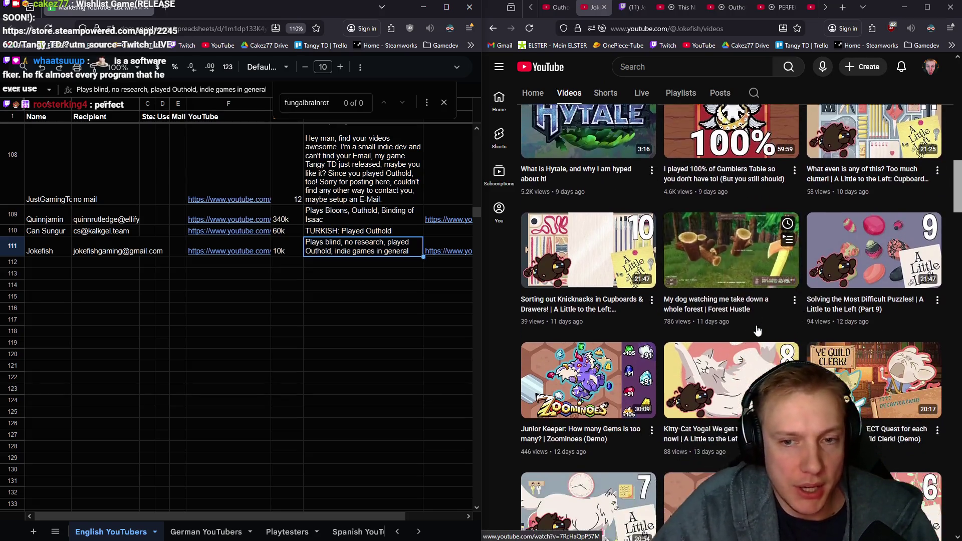
scroll(729, 311, "down", 3)
scroll(735, 318, "down", 2)
scroll(735, 317, "up", 3)
scroll(728, 308, "up", 4)
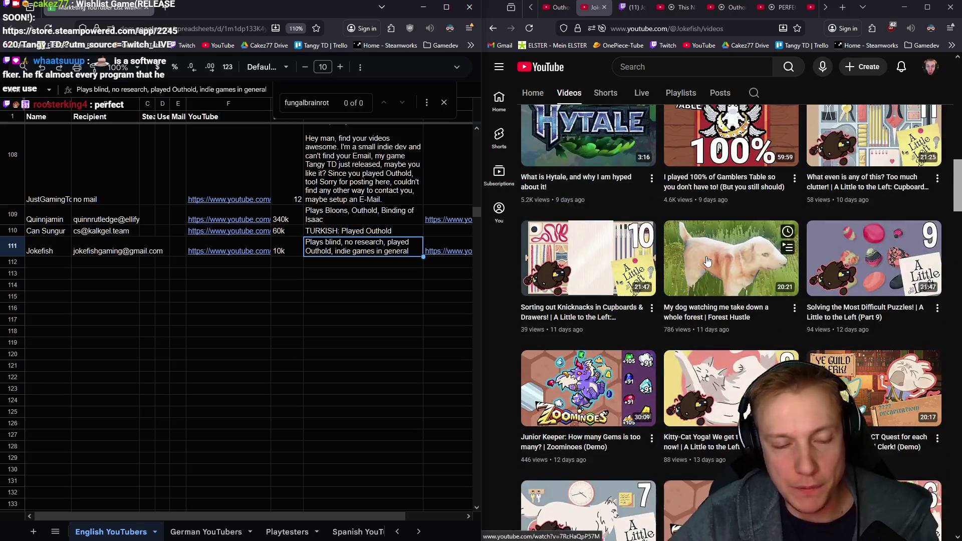
scroll(721, 293, "up", 4)
scroll(710, 271, "up", 4)
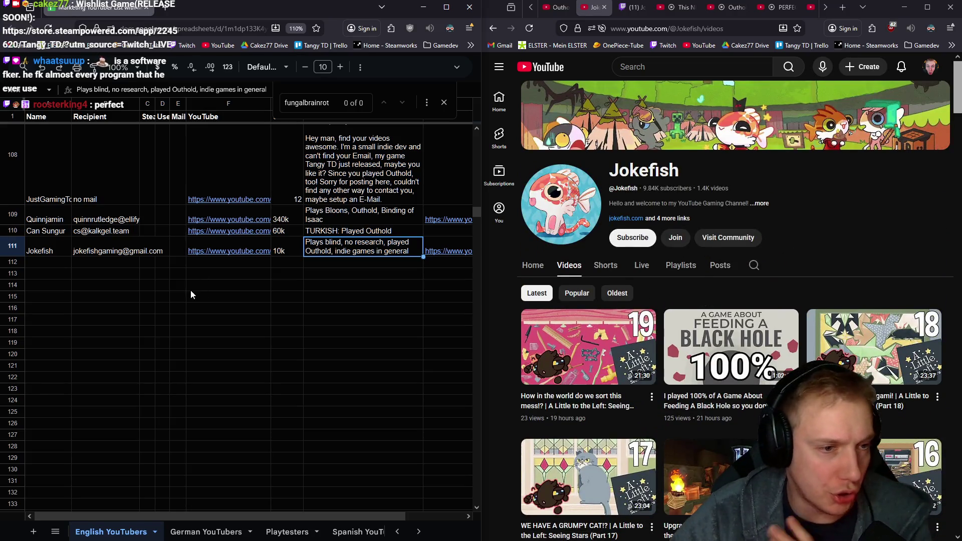
left_click(45, 261)
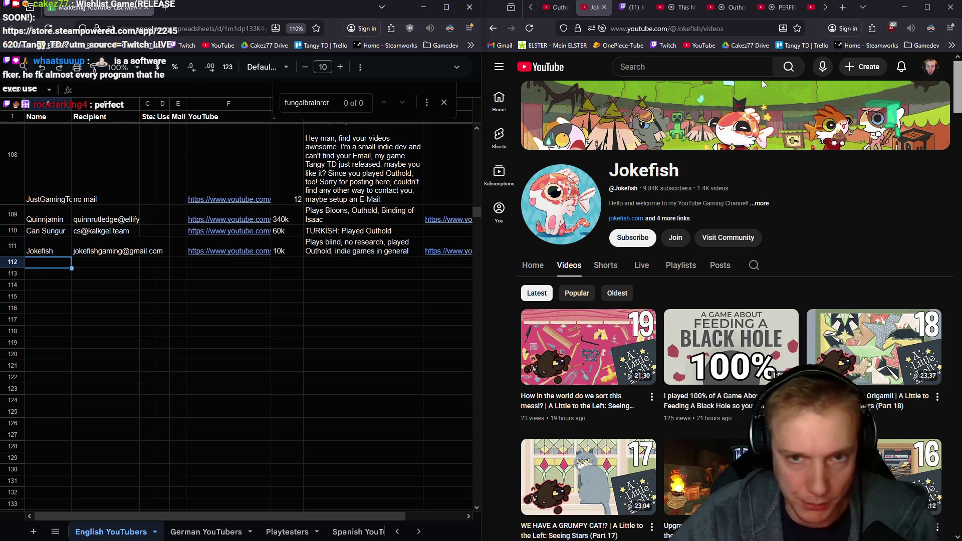
- From the tower defense video, open UnhingedKiwi's channel, its Videos tab and its About details
left_click(602, 7)
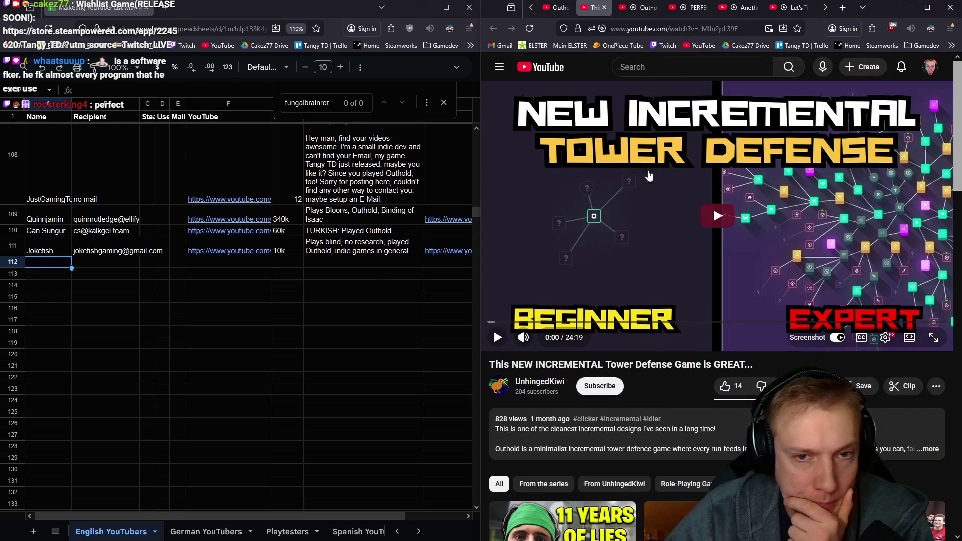
scroll(669, 263, "down", 2)
left_click(539, 279)
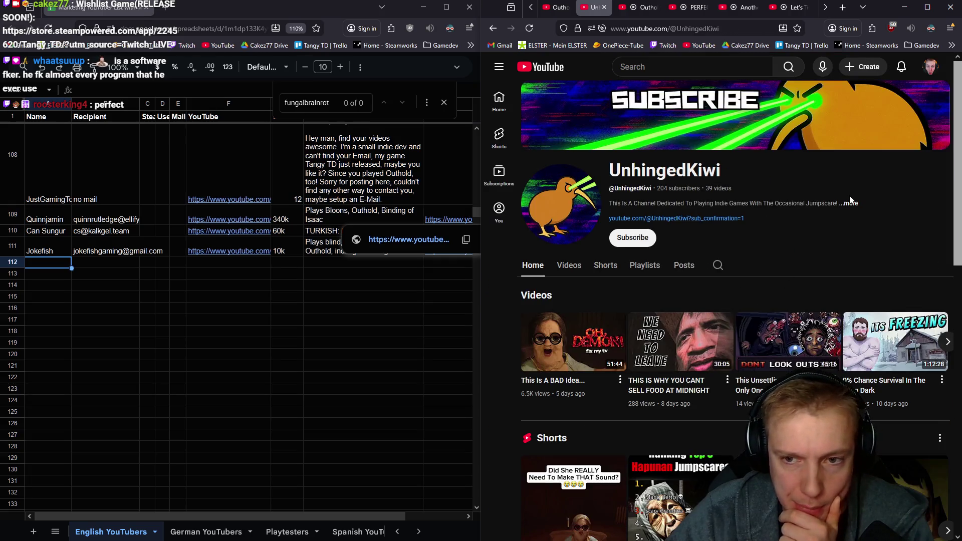
left_click(846, 204)
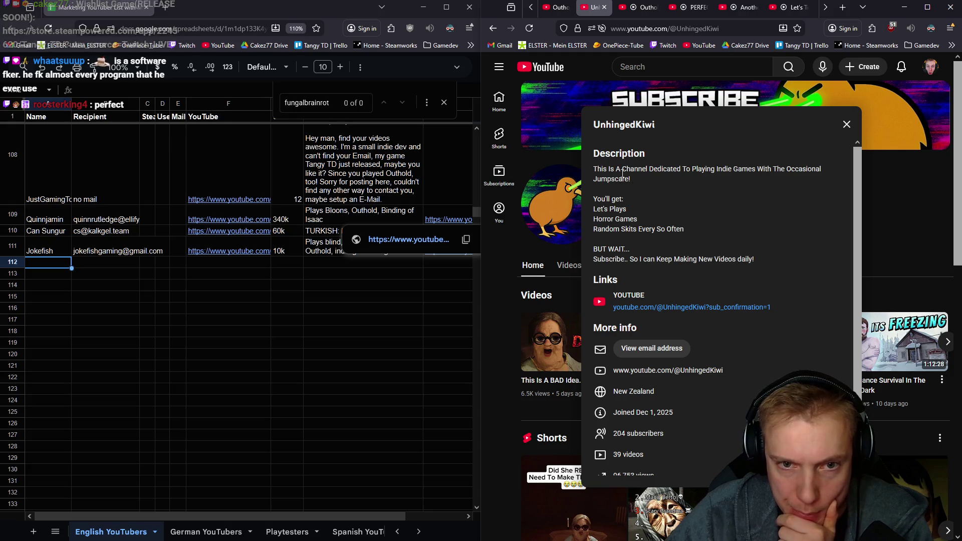
left_click(848, 124)
left_click(569, 265)
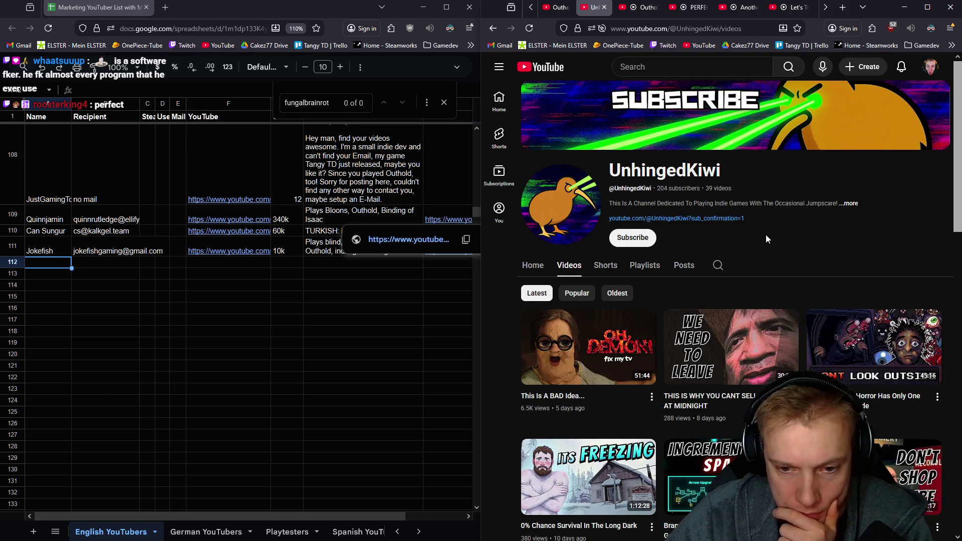
scroll(766, 235, "down", 2)
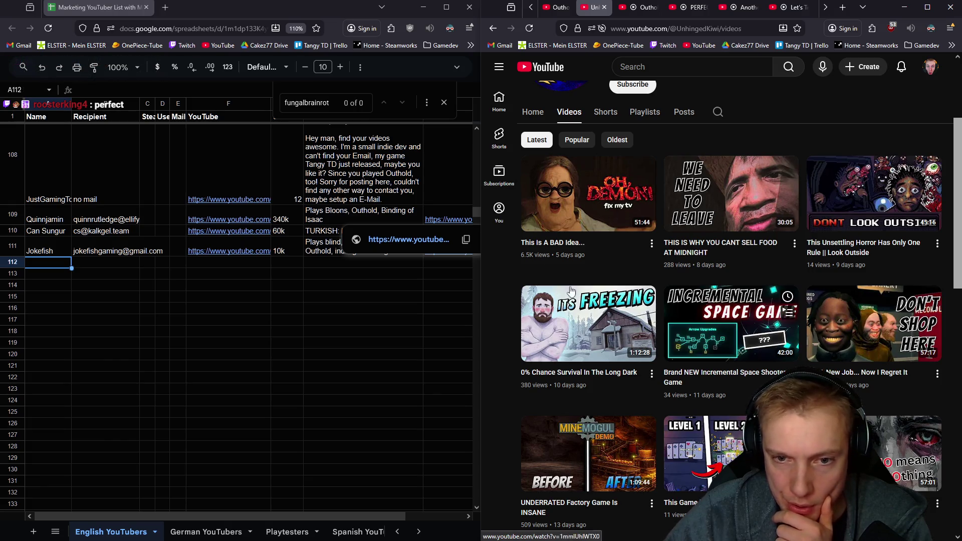
mouse_move(730, 323)
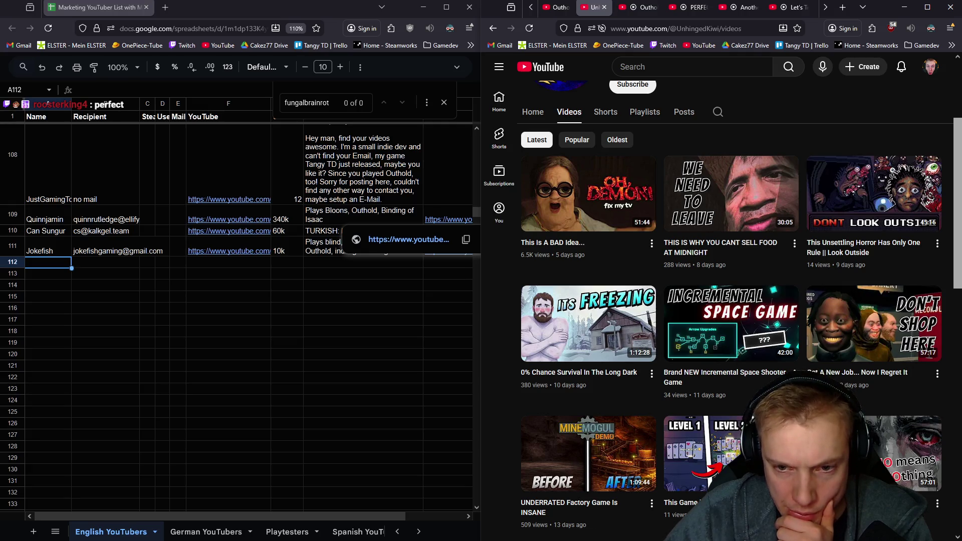
scroll(762, 357, "down", 5)
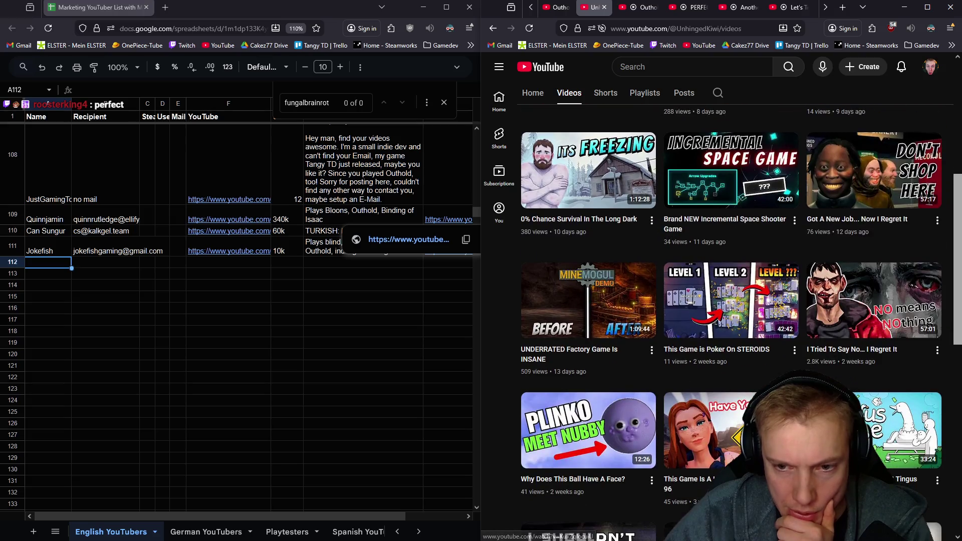
scroll(761, 356, "down", 4)
scroll(770, 340, "down", 3)
scroll(770, 341, "up", 5)
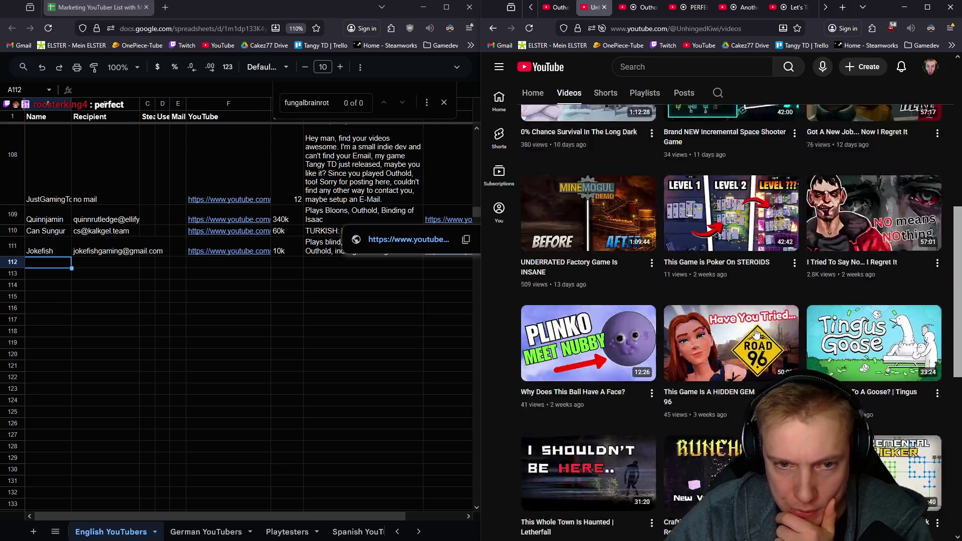
scroll(770, 340, "up", 5)
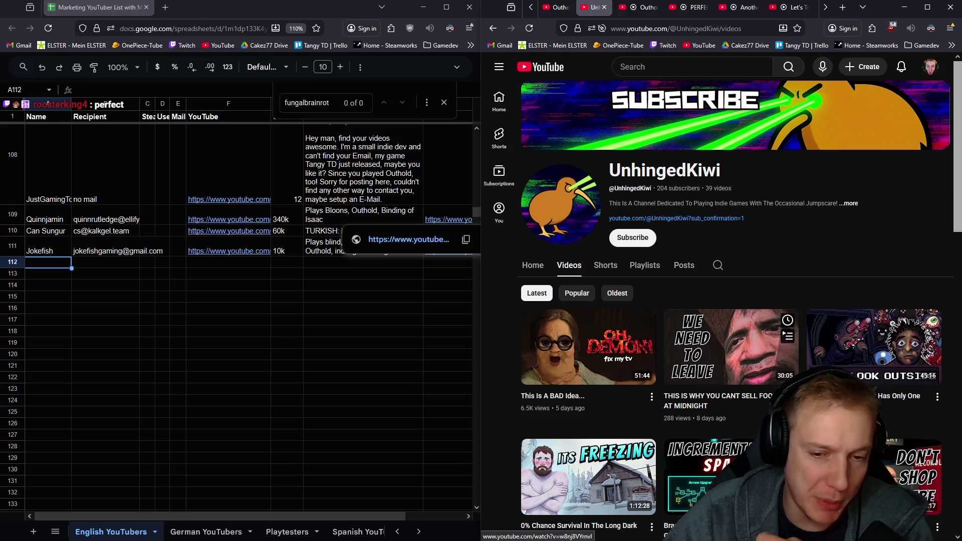
mouse_move(589, 346)
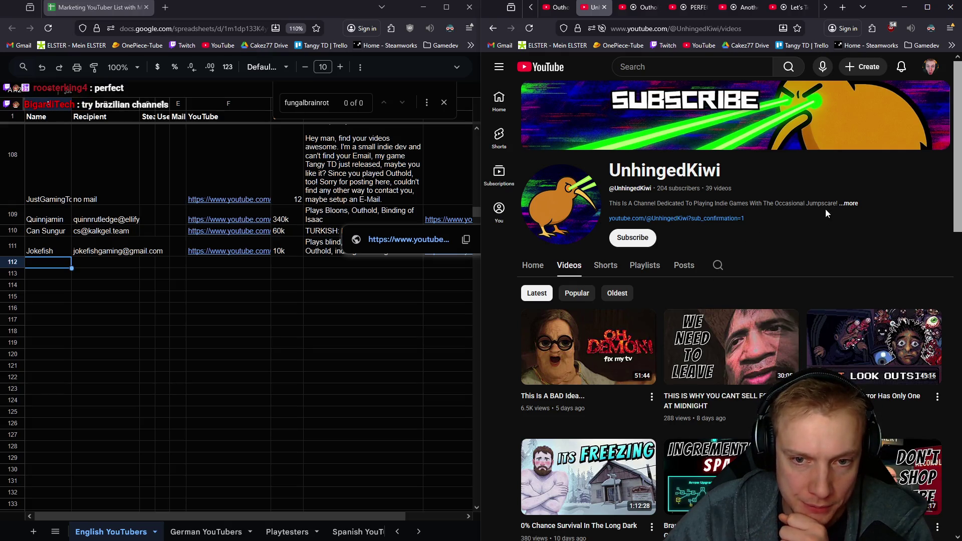
left_click(850, 203)
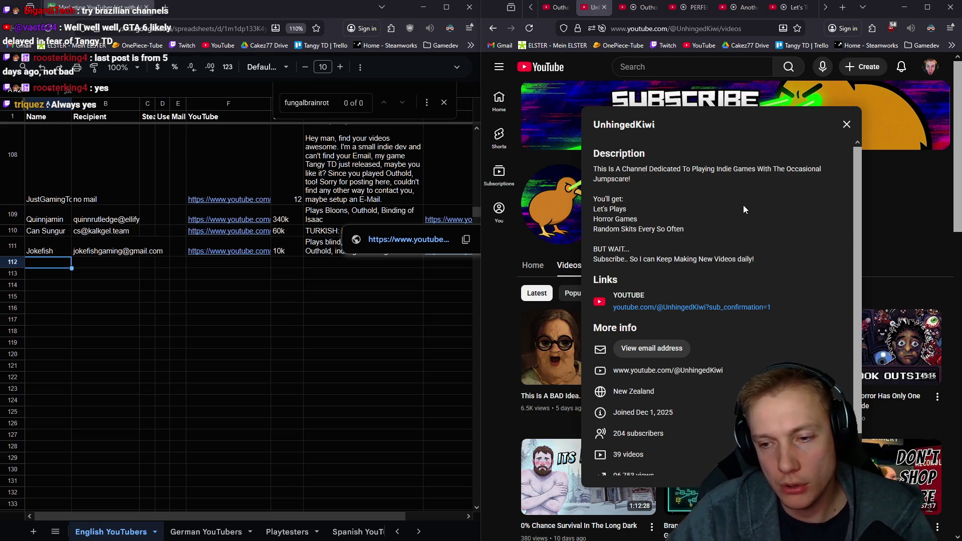
scroll(739, 208, "down", 1)
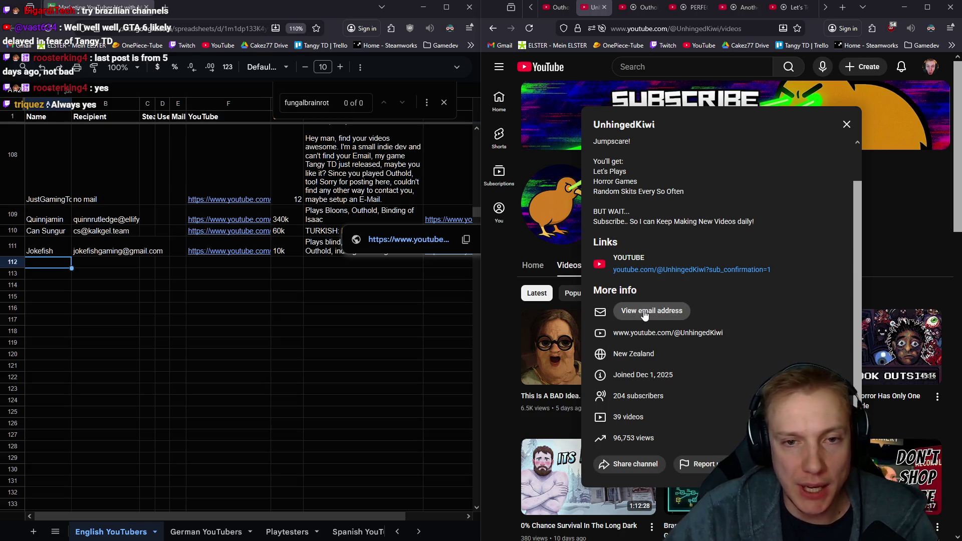
- Paste the channel name UnhingedKiwi into A112 and select the recipient cell
double_click(645, 124)
key("ctrl+c")
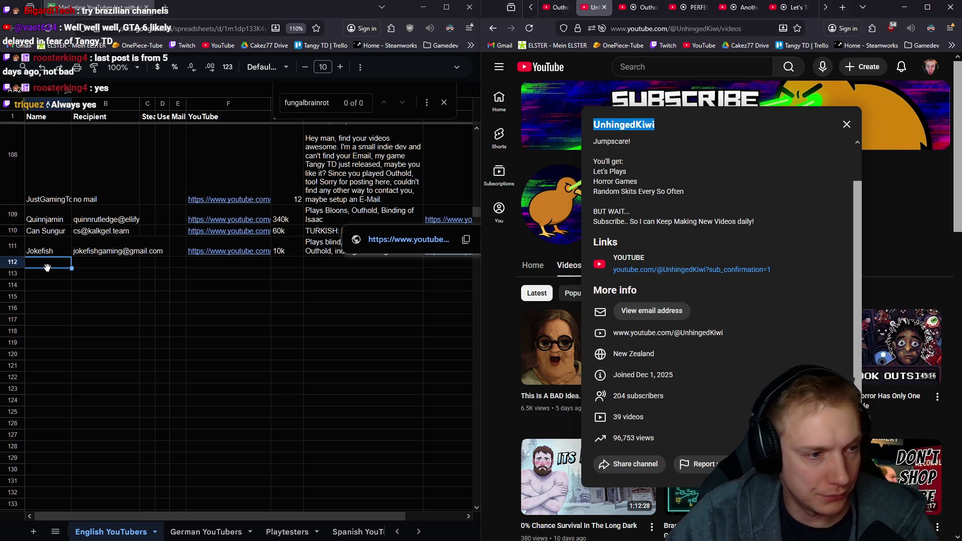
left_click(48, 262)
key("ctrl+v")
left_click(108, 263)
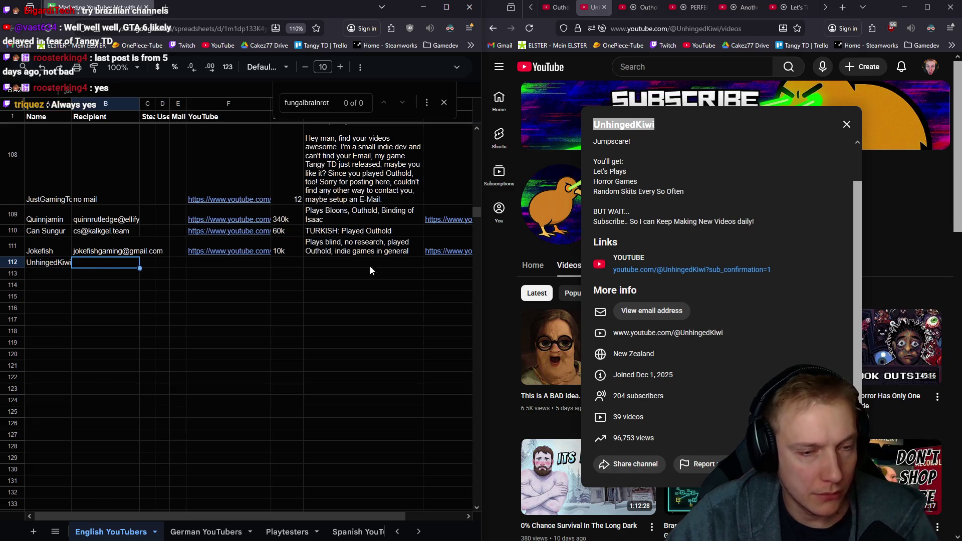
- Reveal the channel's email after reloading the page and paste it into B112
left_click(651, 311)
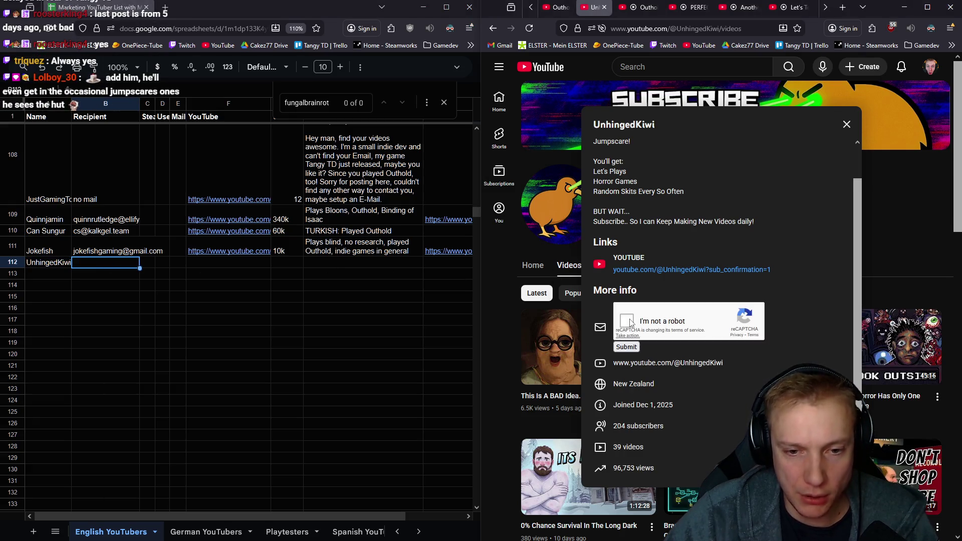
left_click(626, 347)
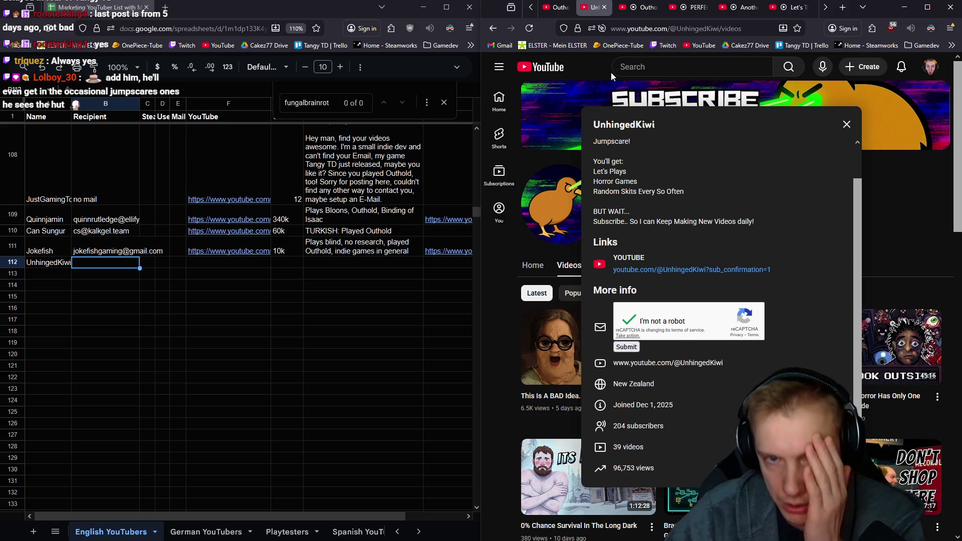
left_click(529, 28)
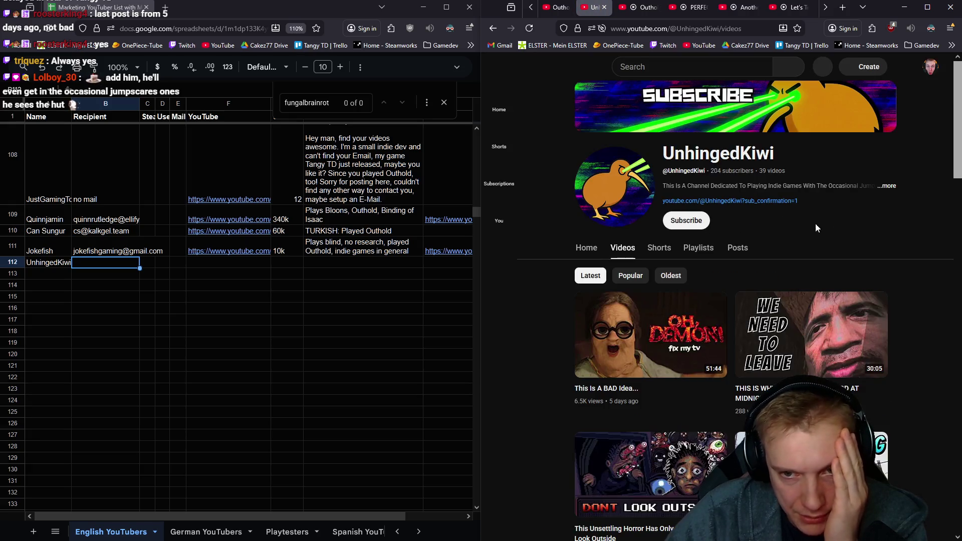
left_click(890, 186)
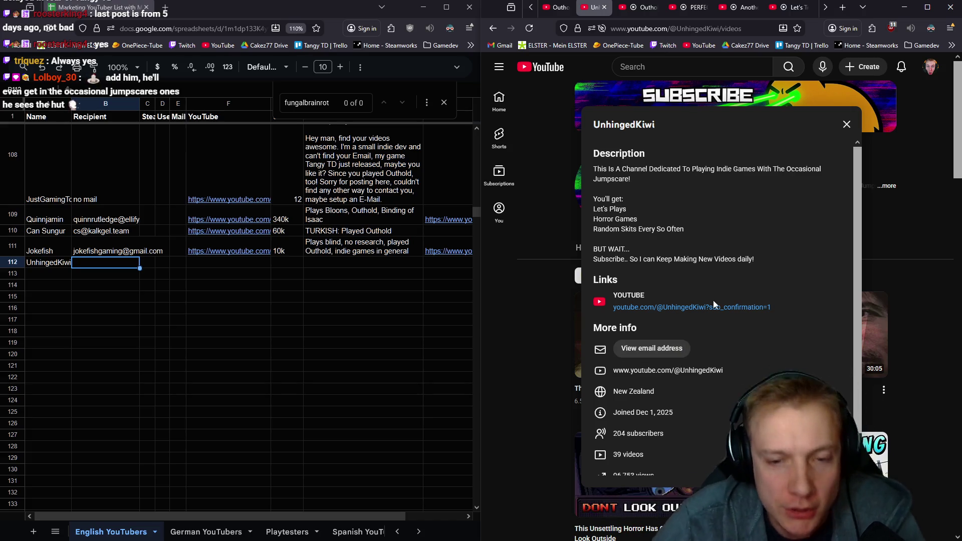
left_click(661, 349)
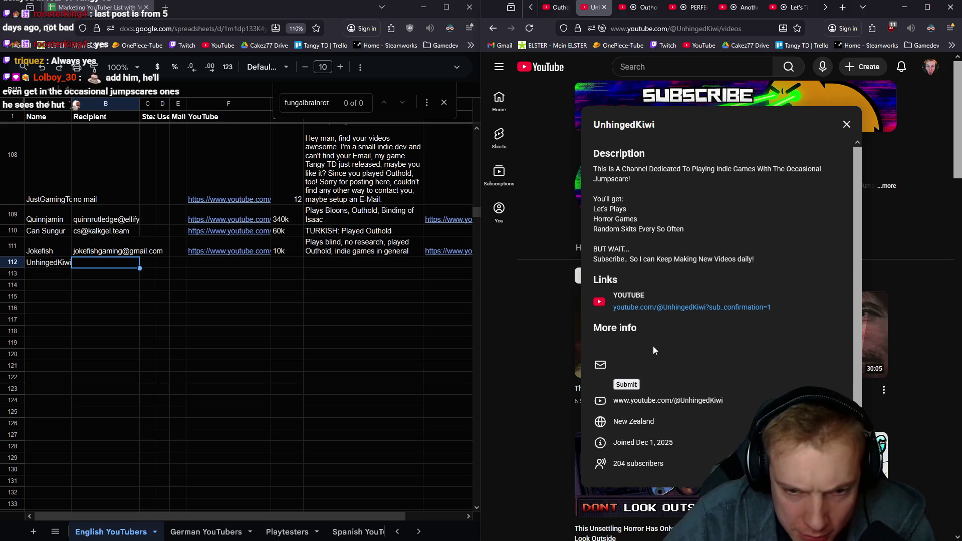
left_click(625, 385)
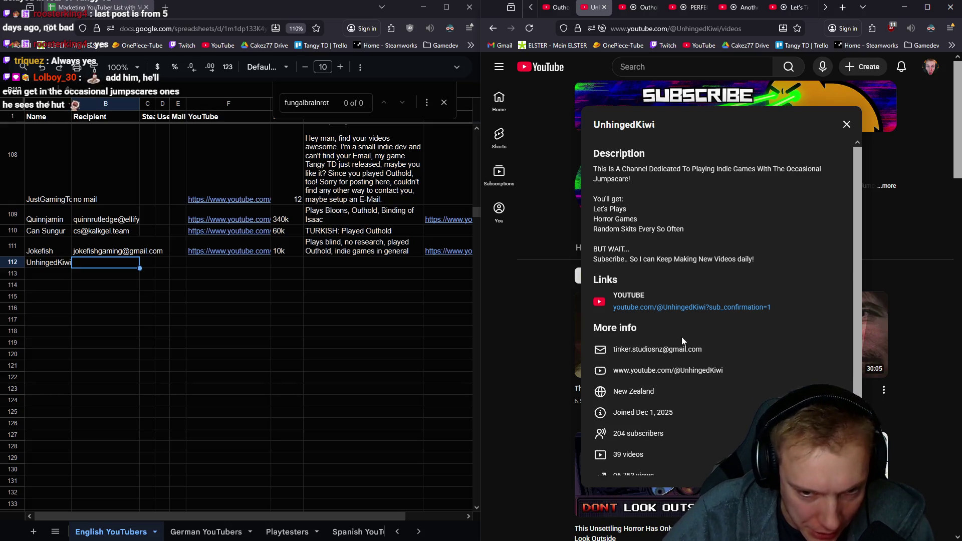
right_click(657, 348)
left_click(677, 359)
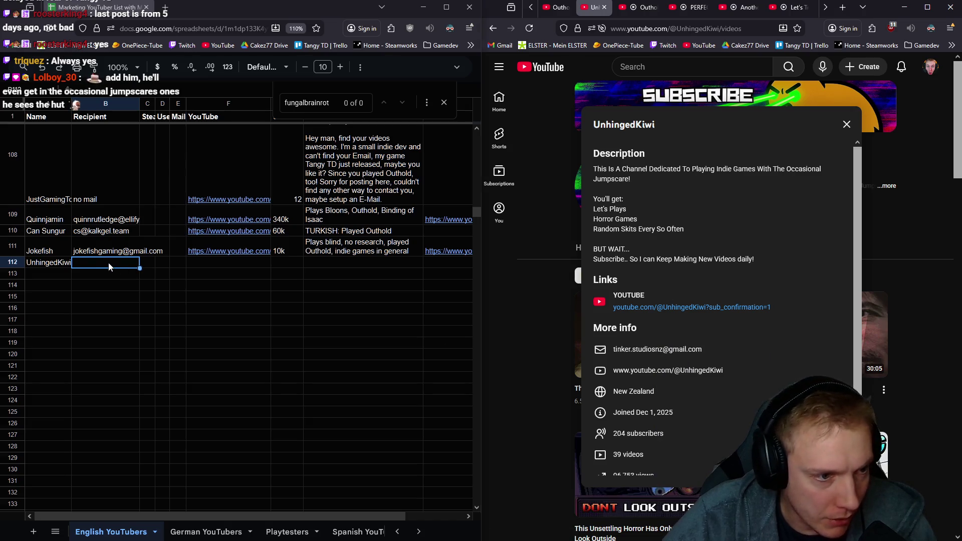
key("ctrl+v")
left_click(217, 263)
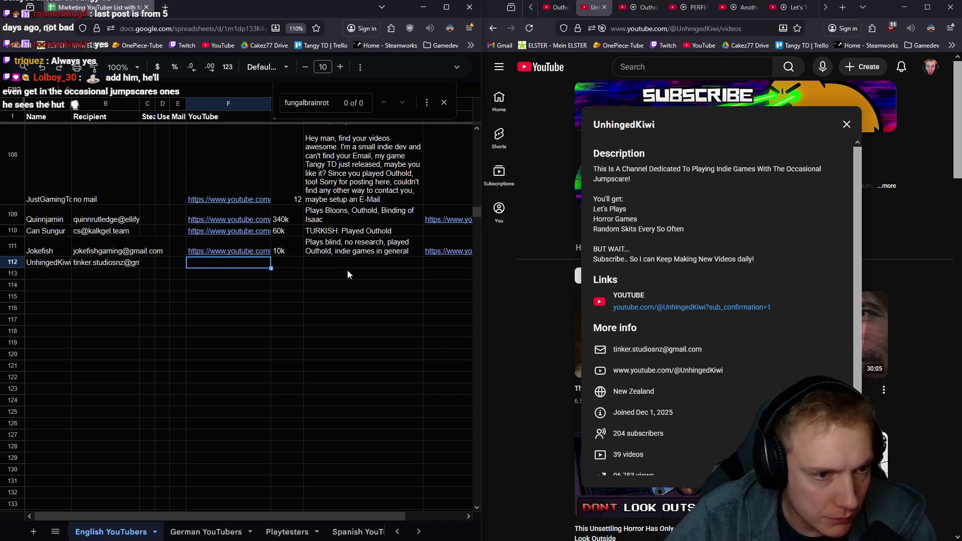
- Paste UnhingedKiwi's channel URL into row 112's YouTube link cell
left_click(721, 29)
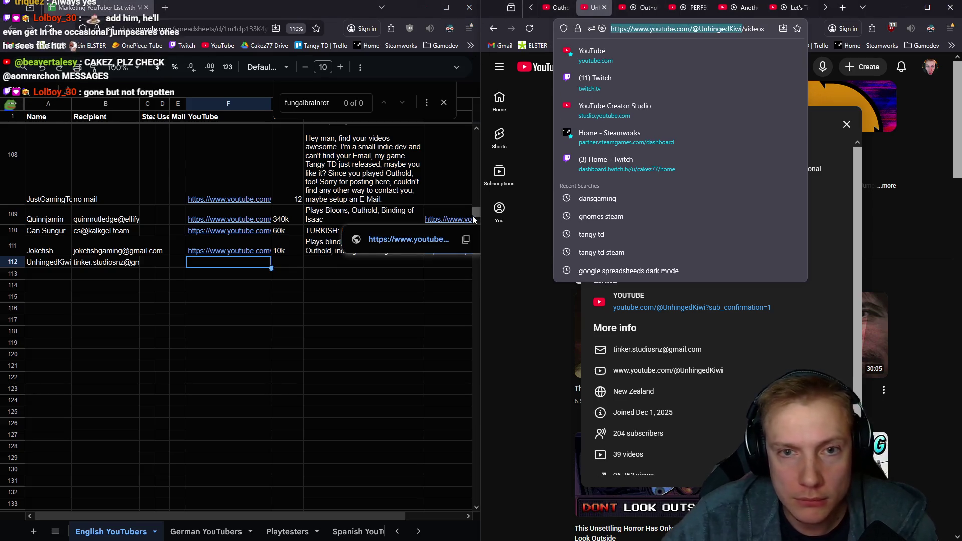
left_click(308, 265)
key("ctrl+v")
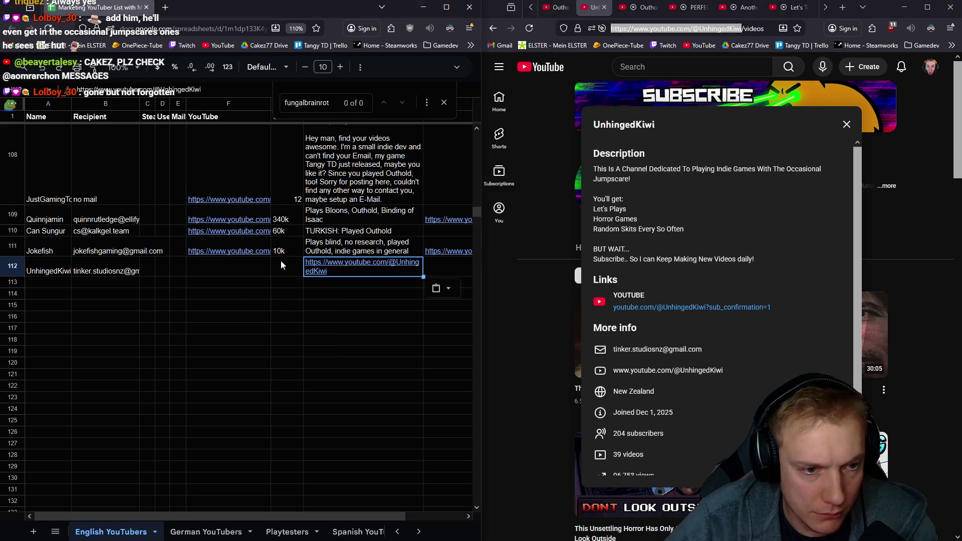
left_click(248, 271)
key("ctrl+v")
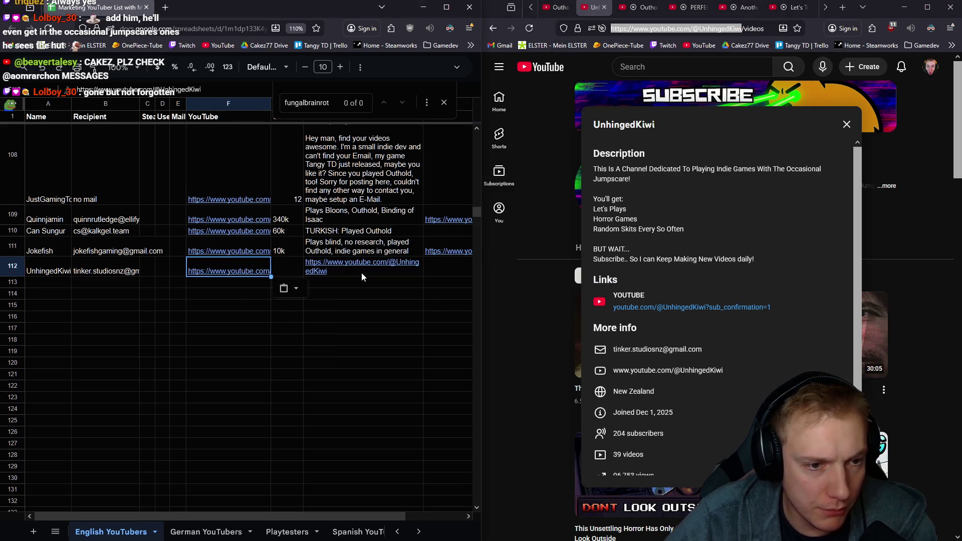
left_click(354, 269)
- Enter 204 subscribers and the note about rarely uploading, playing mostly indie horror
left_click(282, 264)
scroll(722, 398, "down", 1)
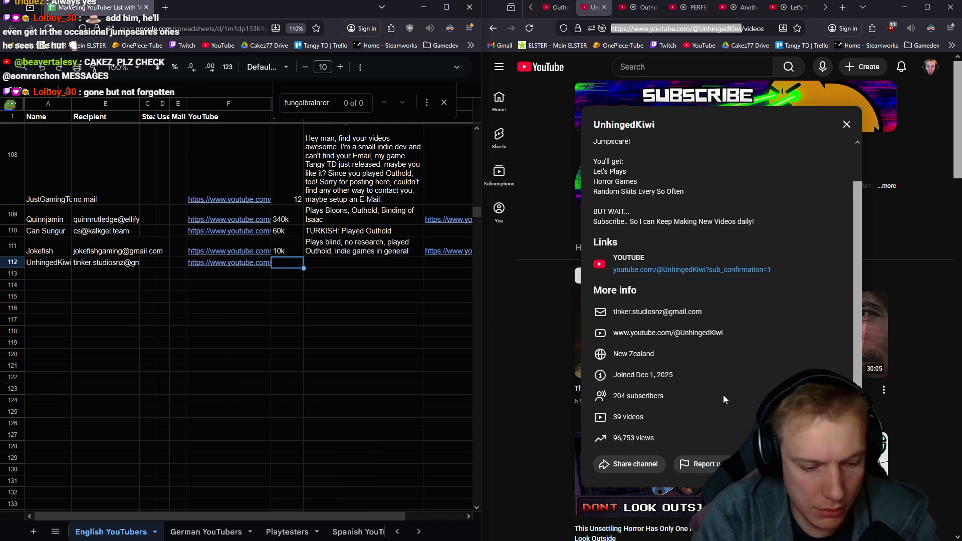
type("204")
key("Tab")
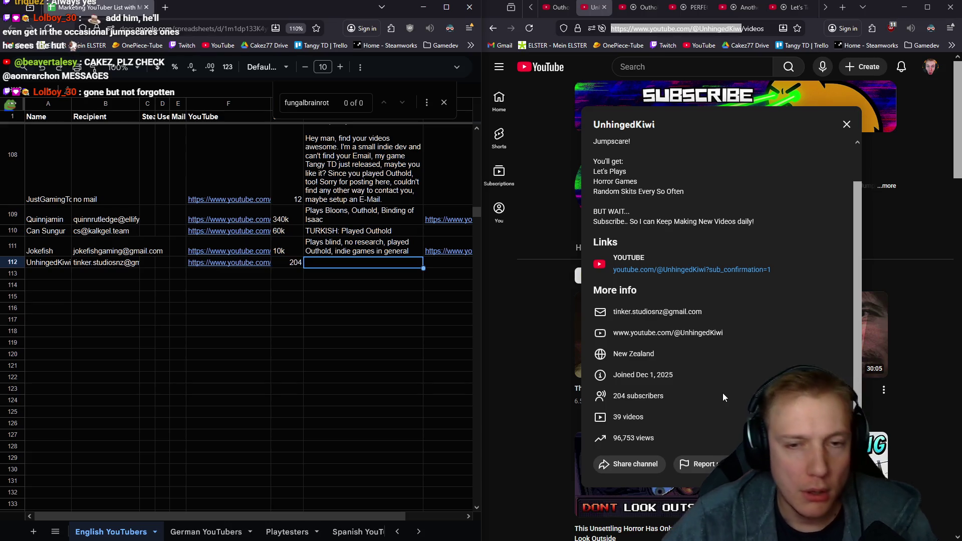
type("Played O")
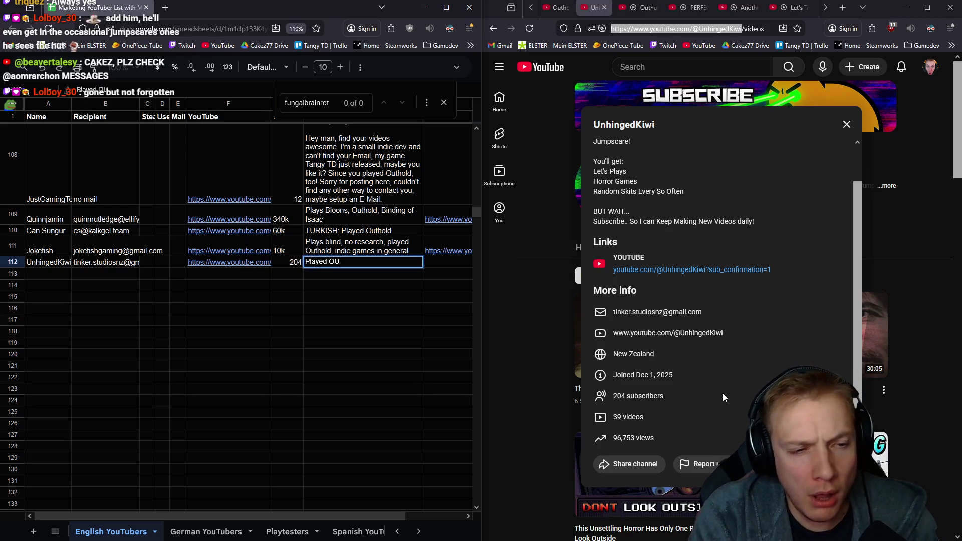
type("uth")
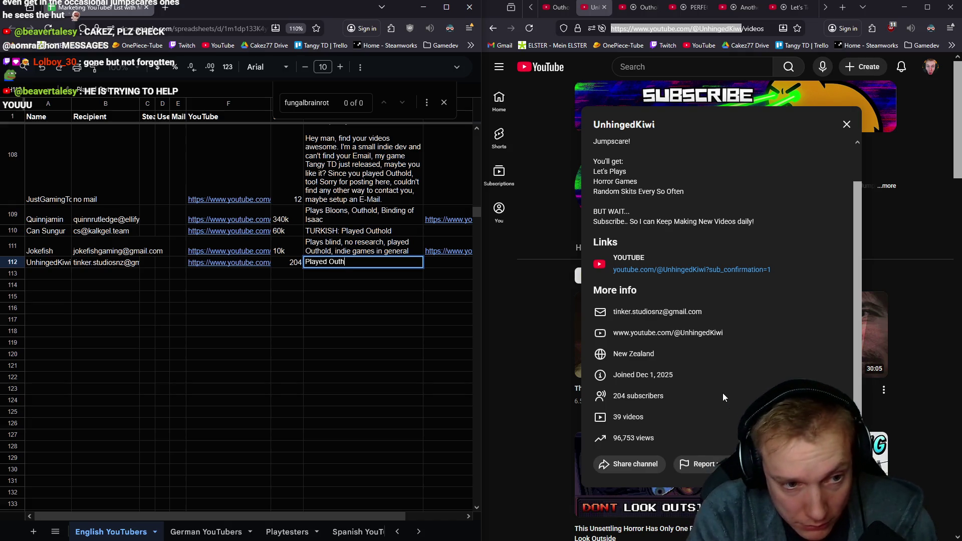
type("old, doesn")
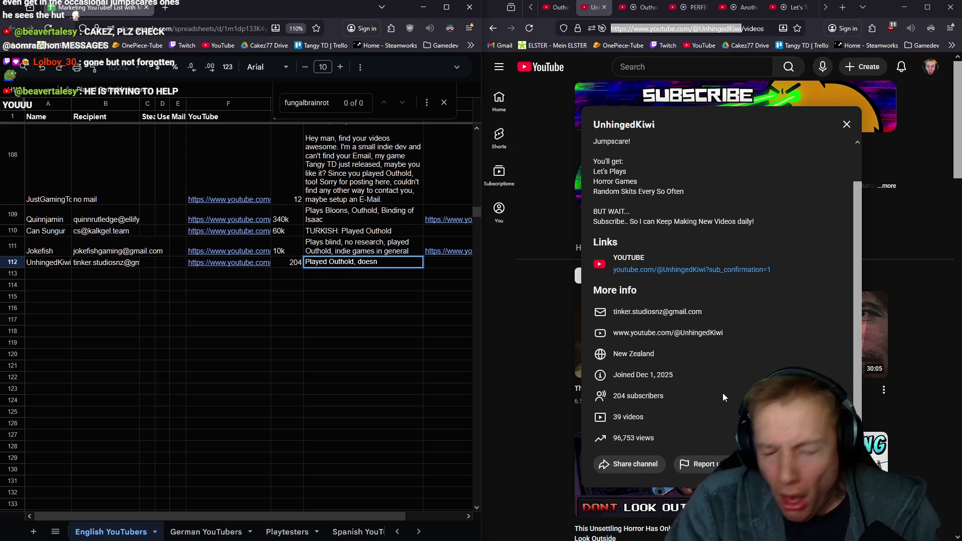
type("'t upl")
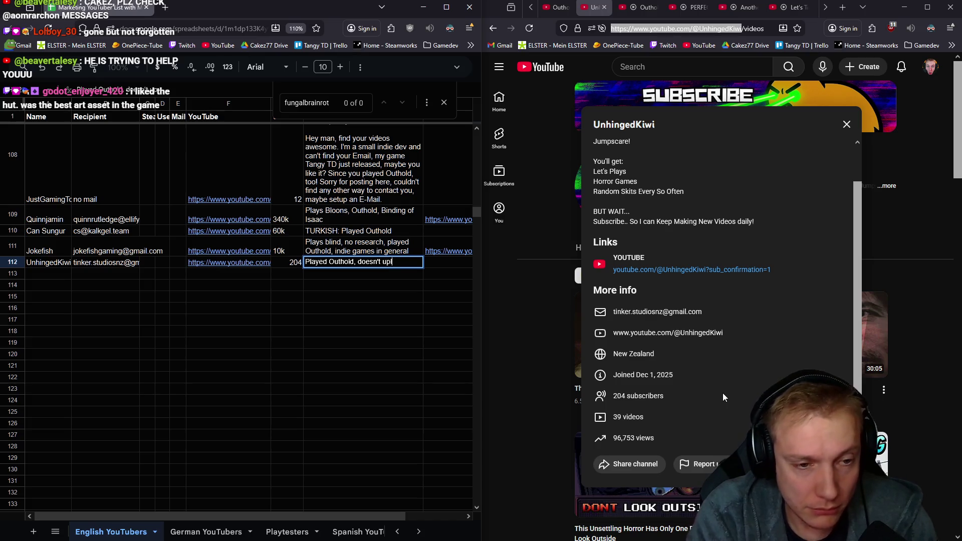
type("oad that much")
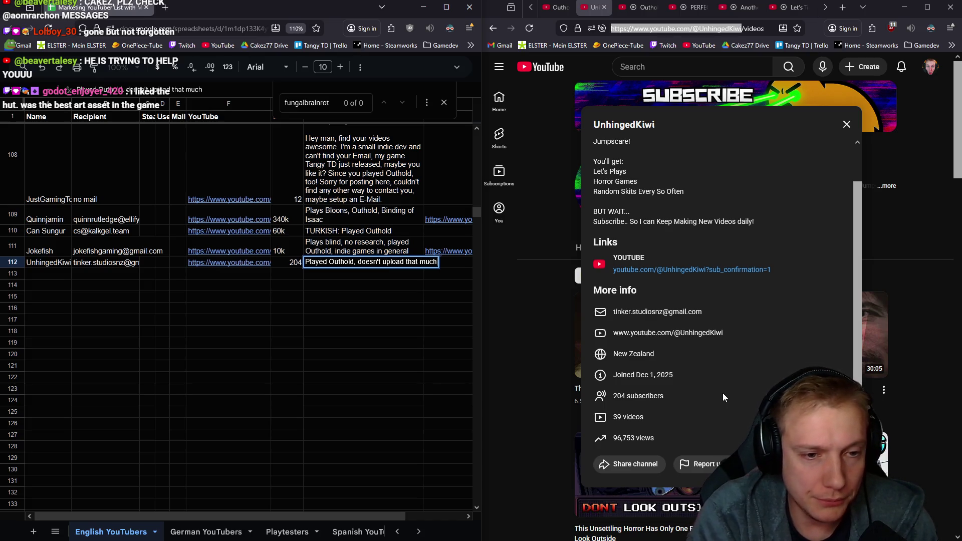
type(", but plays indie games")
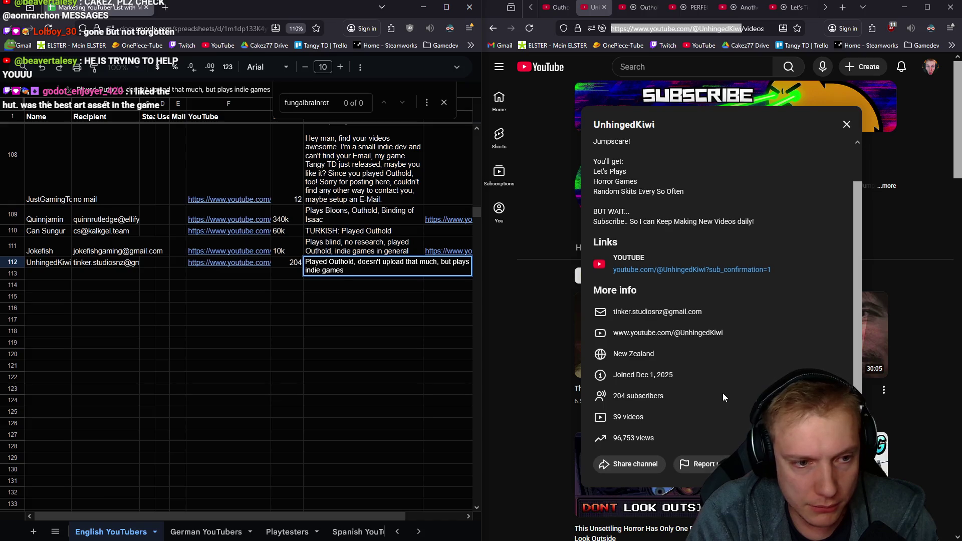
type(", mostly horror")
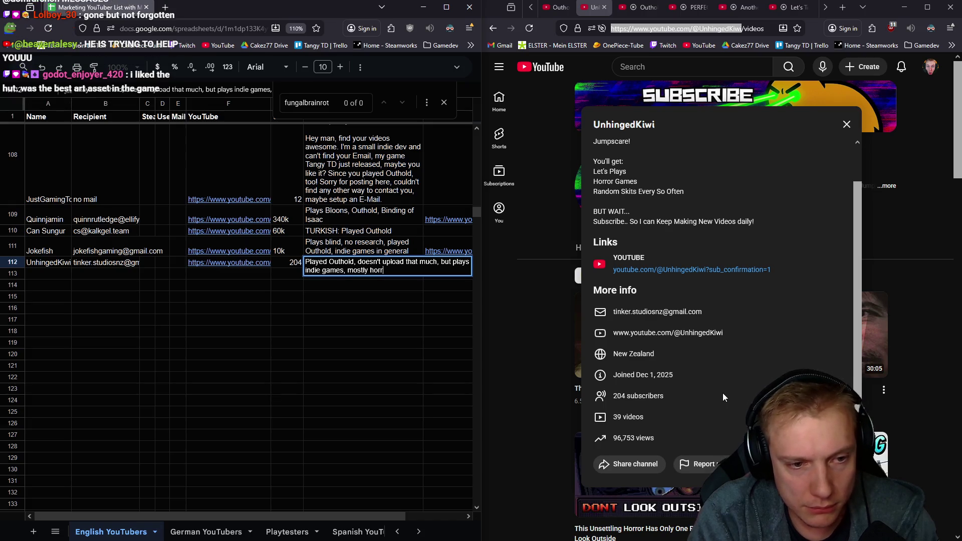
key("Return")
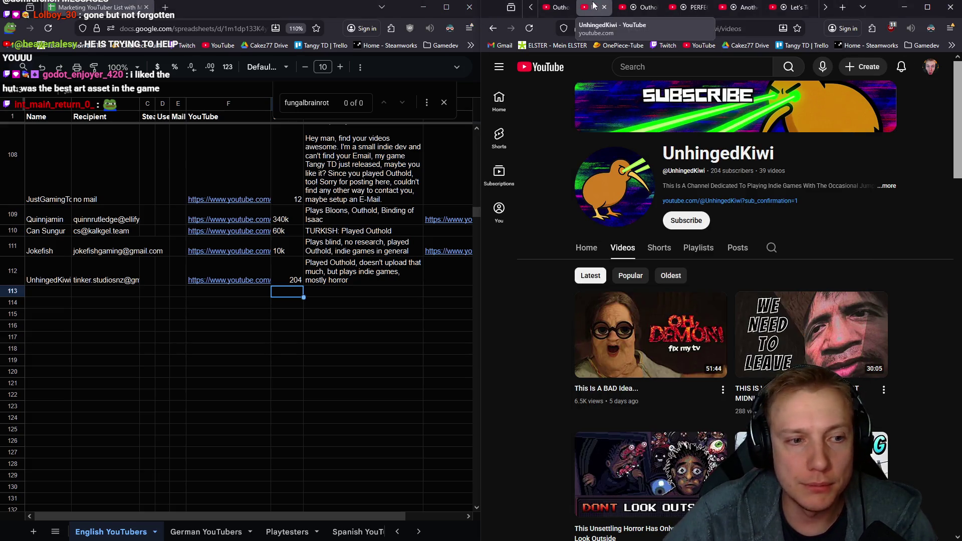
- Open the OGT trailer channel, read its About details and list its videos
left_click(593, 7)
left_click(524, 382)
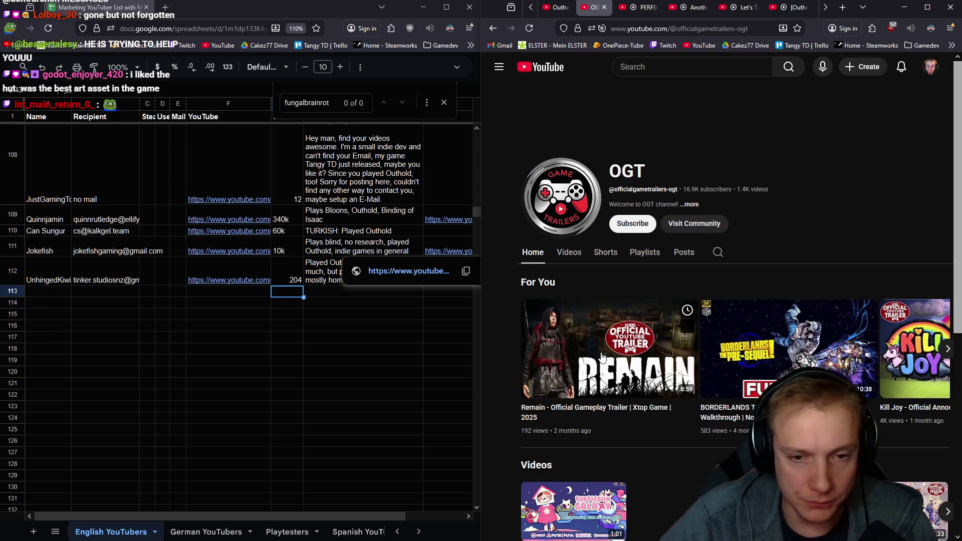
left_click(688, 204)
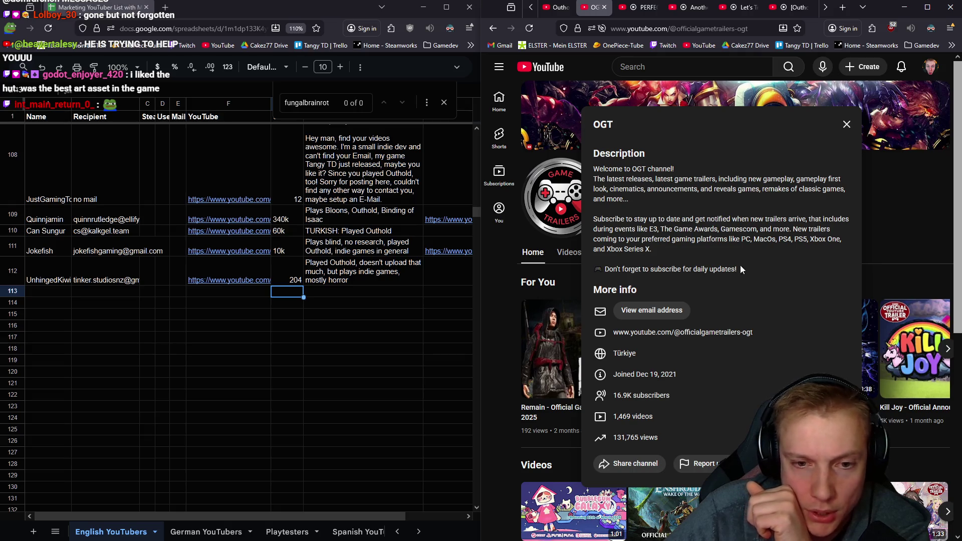
left_click(847, 126)
left_click(569, 252)
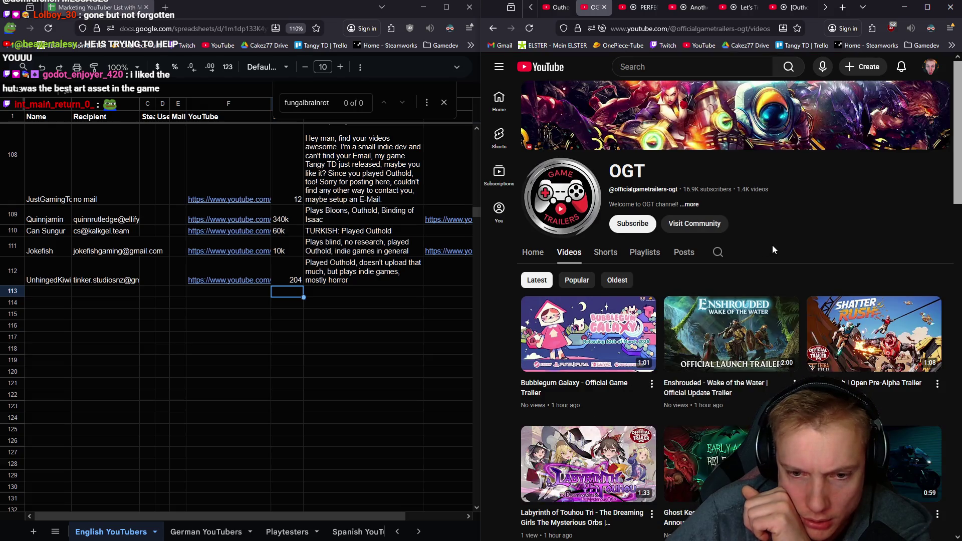
scroll(771, 244, "down", 2)
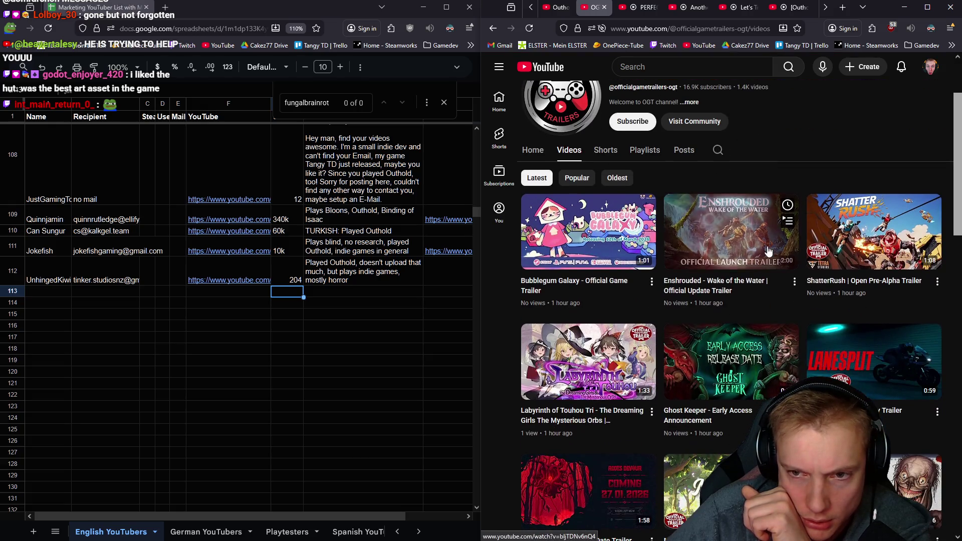
scroll(772, 245, "down", 1)
scroll(776, 252, "down", 4)
scroll(751, 286, "down", 2)
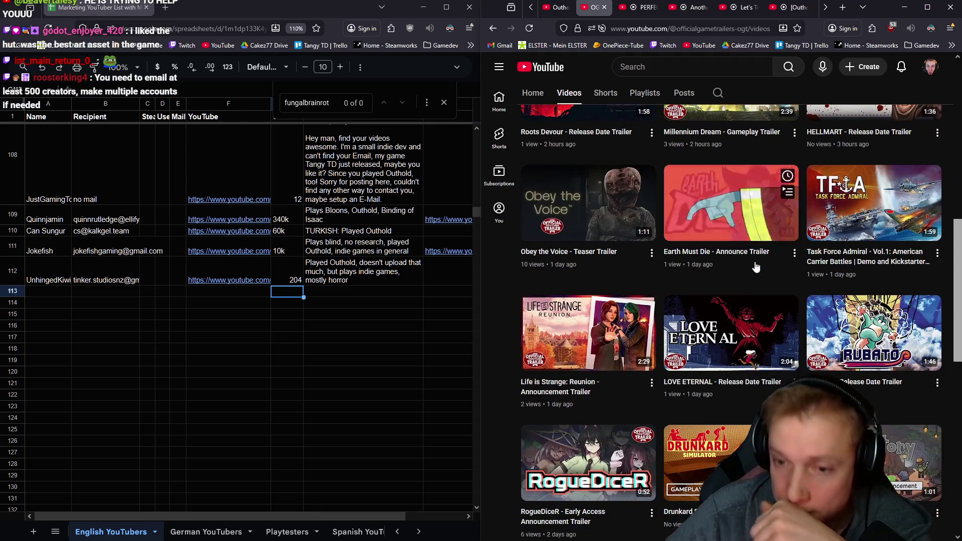
scroll(748, 301, "down", 3)
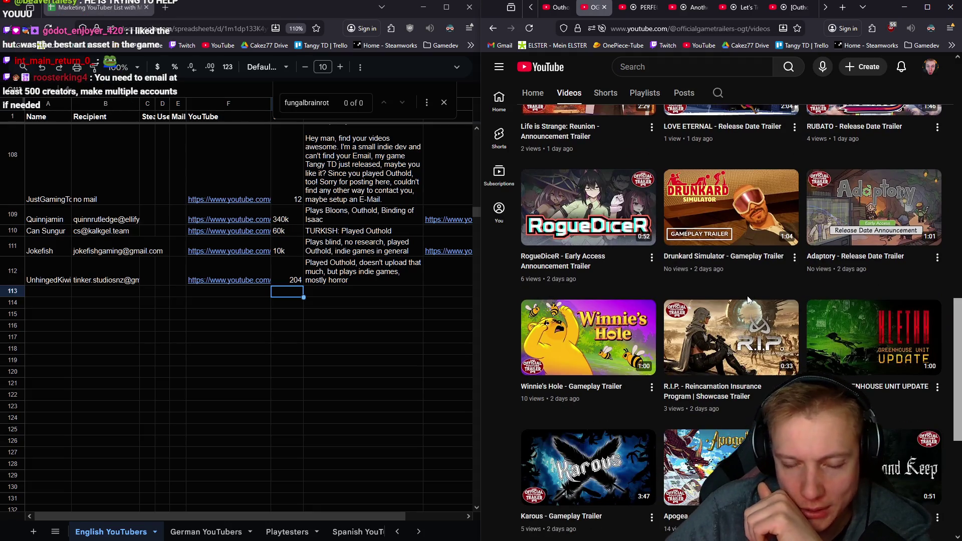
scroll(747, 301, "down", 4)
scroll(712, 304, "down", 2)
scroll(707, 304, "down", 4)
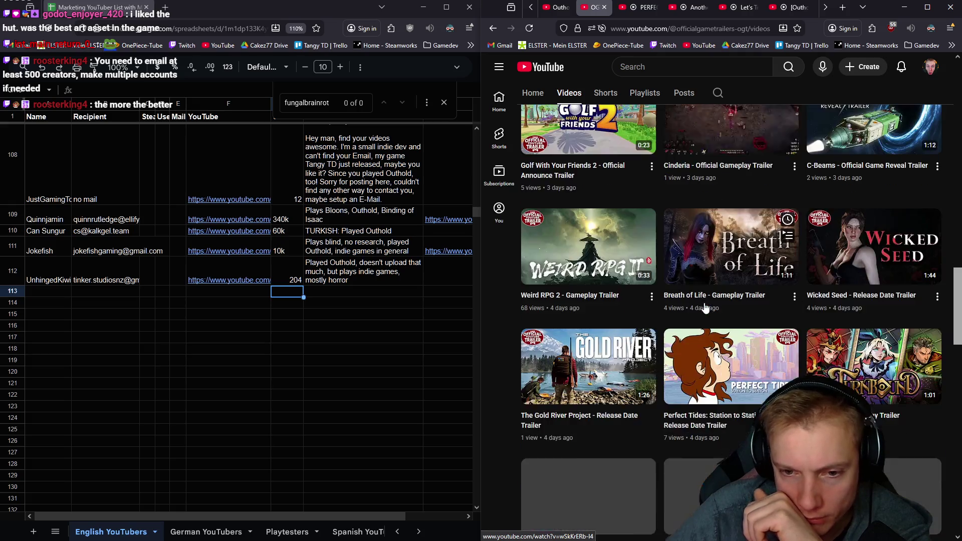
scroll(702, 306, "down", 4)
scroll(699, 308, "down", 3)
scroll(692, 310, "down", 3)
scroll(693, 310, "down", 1)
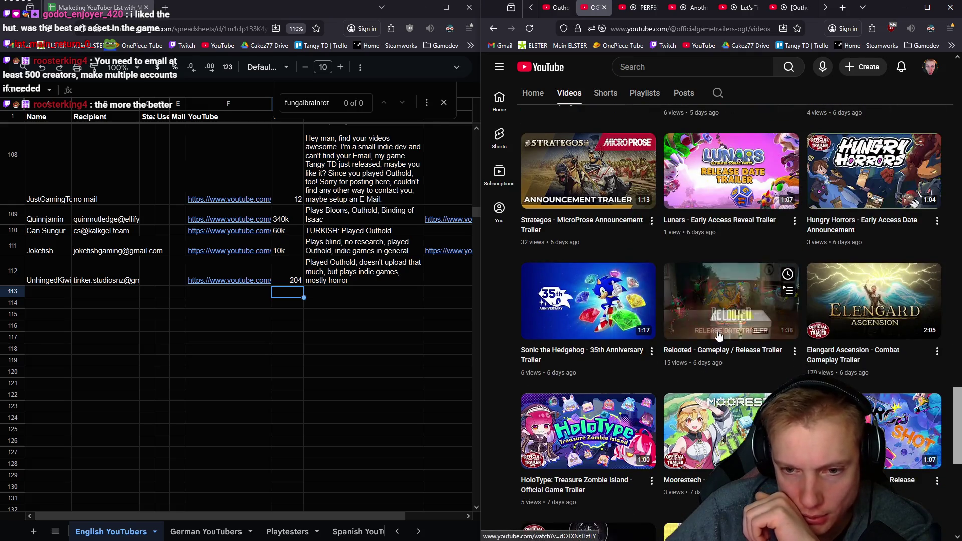
scroll(721, 315, "up", 8)
scroll(745, 324, "up", 6)
- Search the channel for 'outhold' and return to the full video list
left_click(717, 92)
type("outhold")
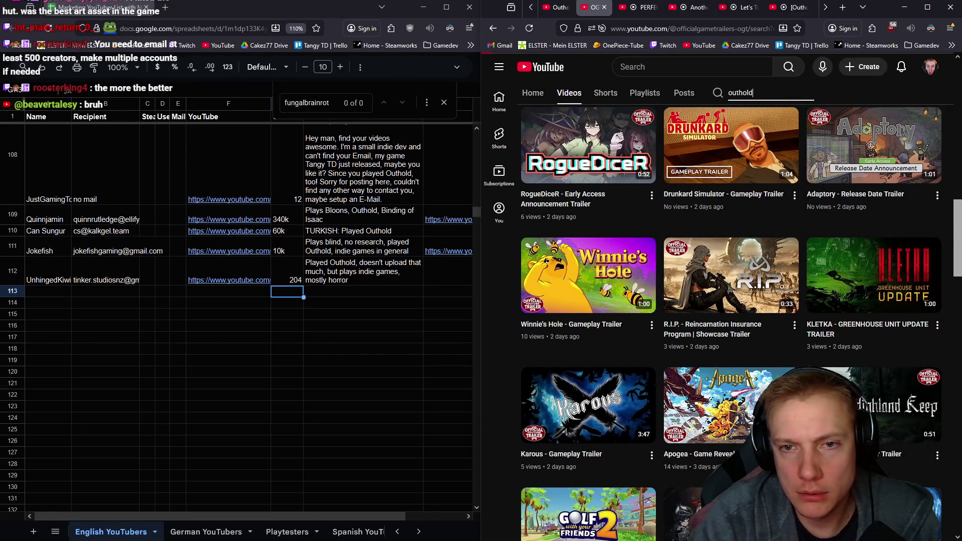
key("Return")
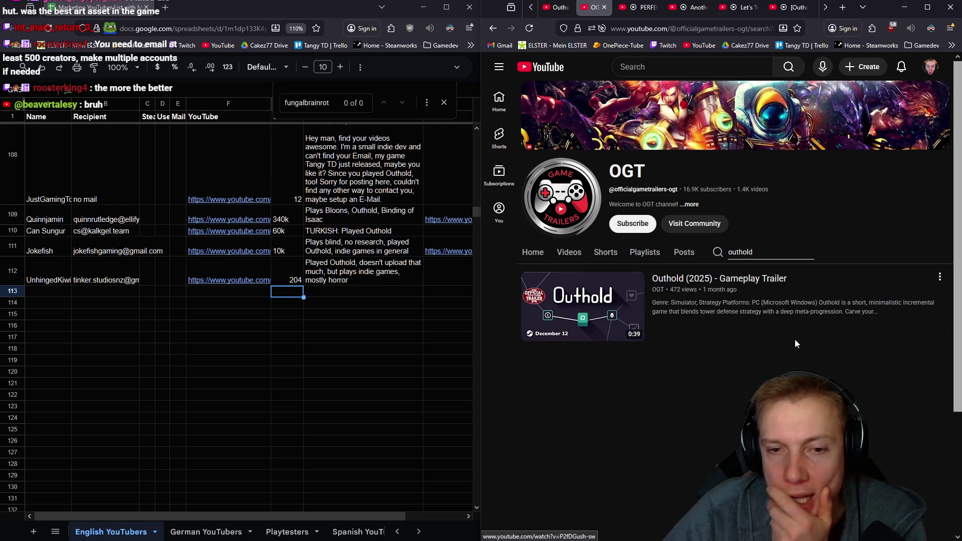
left_click(569, 252)
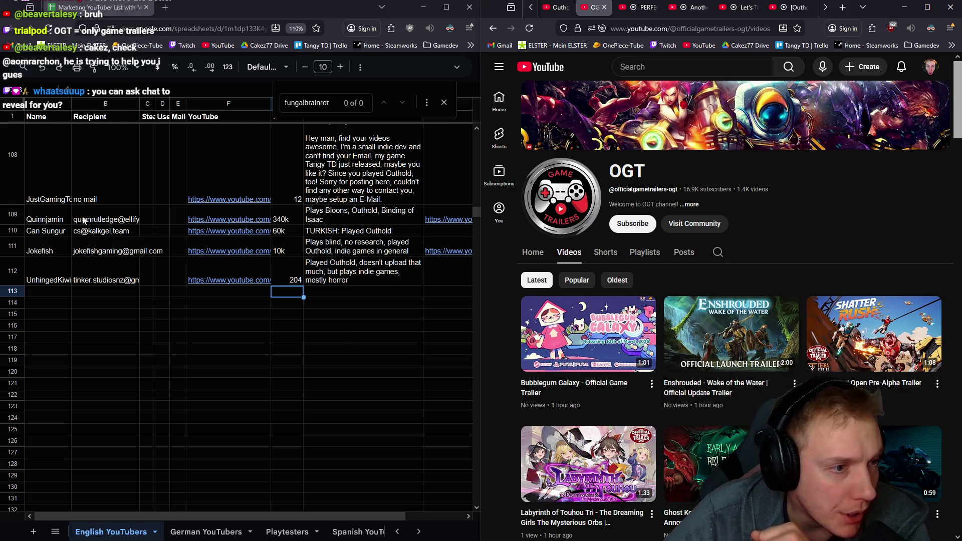
mouse_move(447, 220)
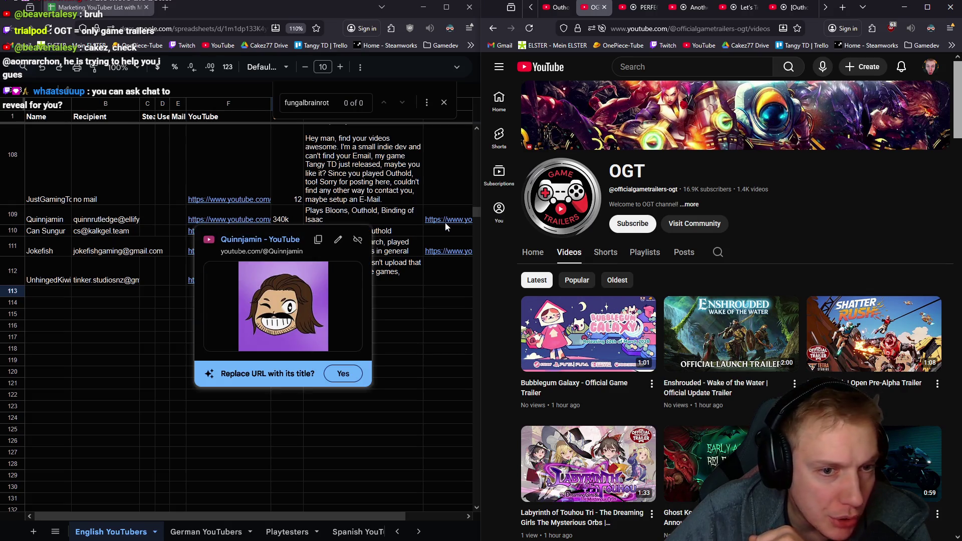
- Open the channel linked in row 109 and copy its Twitch link from the About panel
left_click(230, 219)
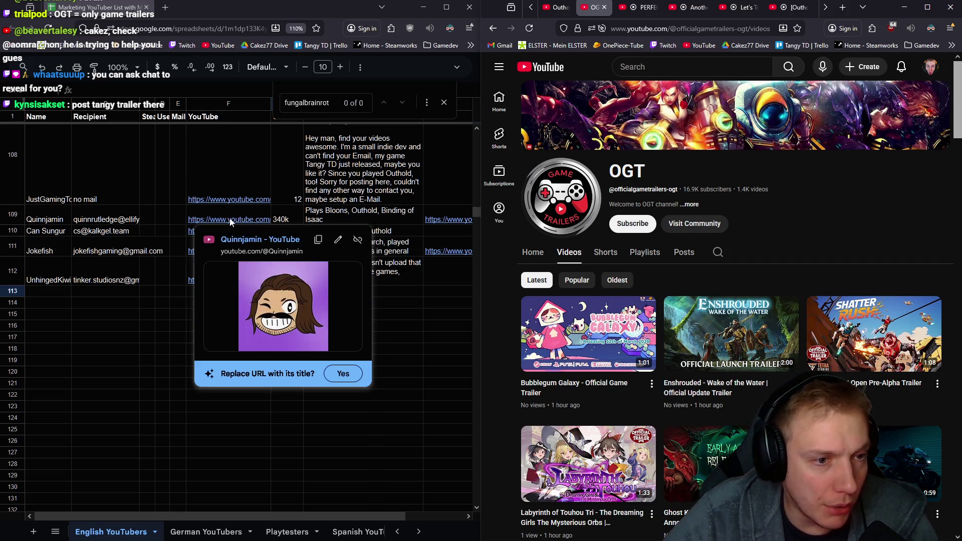
left_click(263, 242)
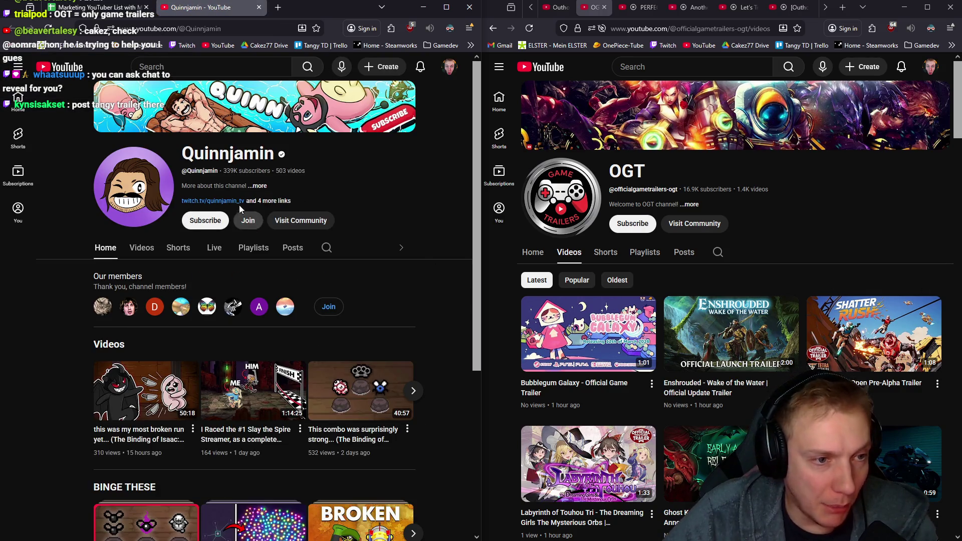
left_click(272, 200)
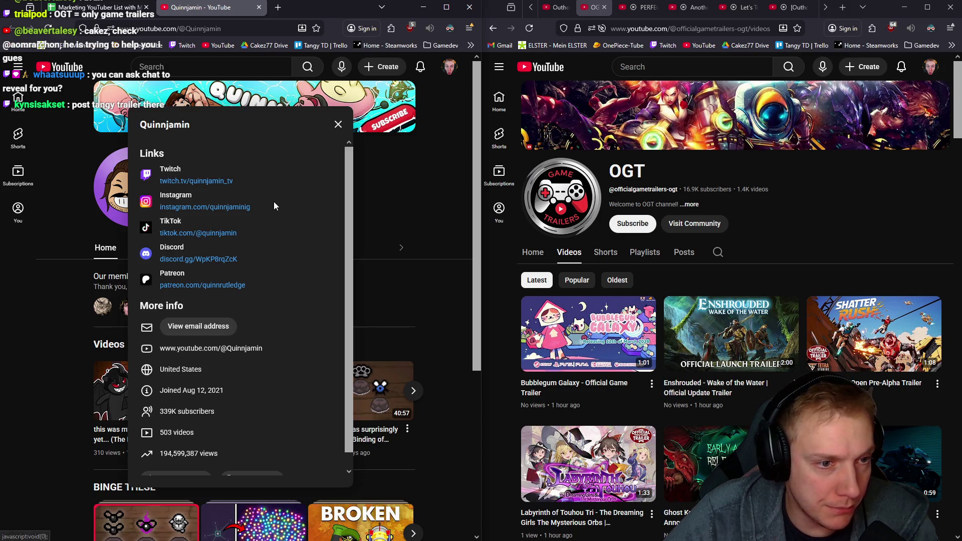
right_click(197, 183)
left_click(217, 286)
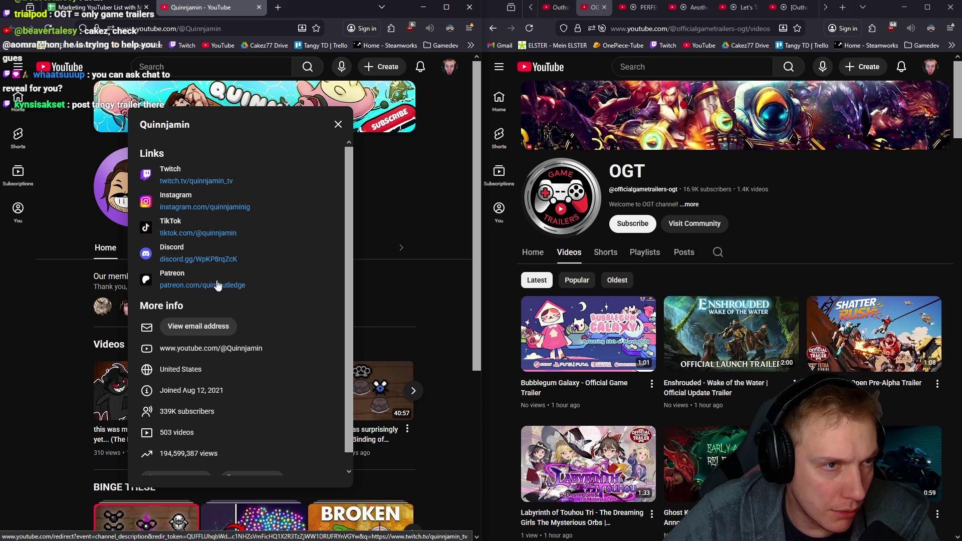
key("ctrl+w")
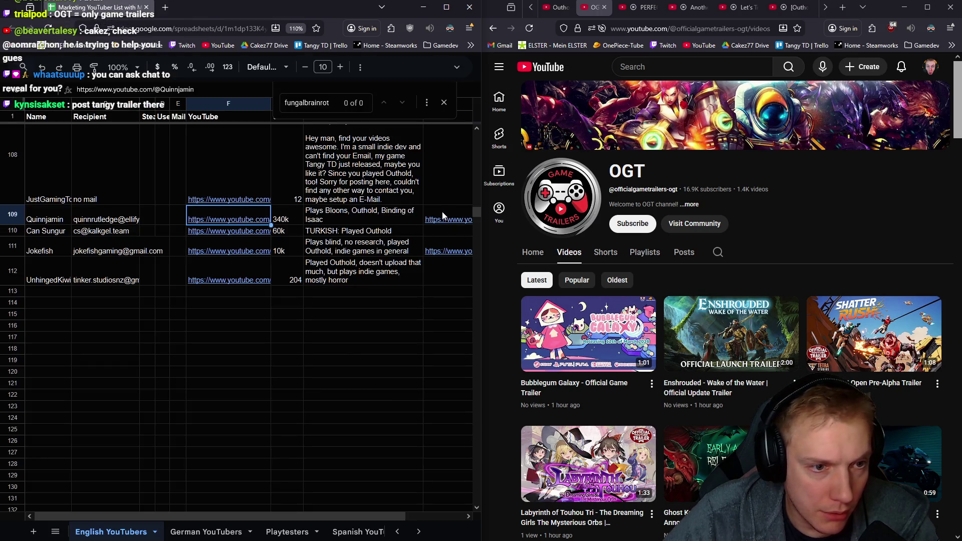
- Open Quinnjamin's YouTube channel from row 109 and copy the Twitch link from its details
left_click(443, 218)
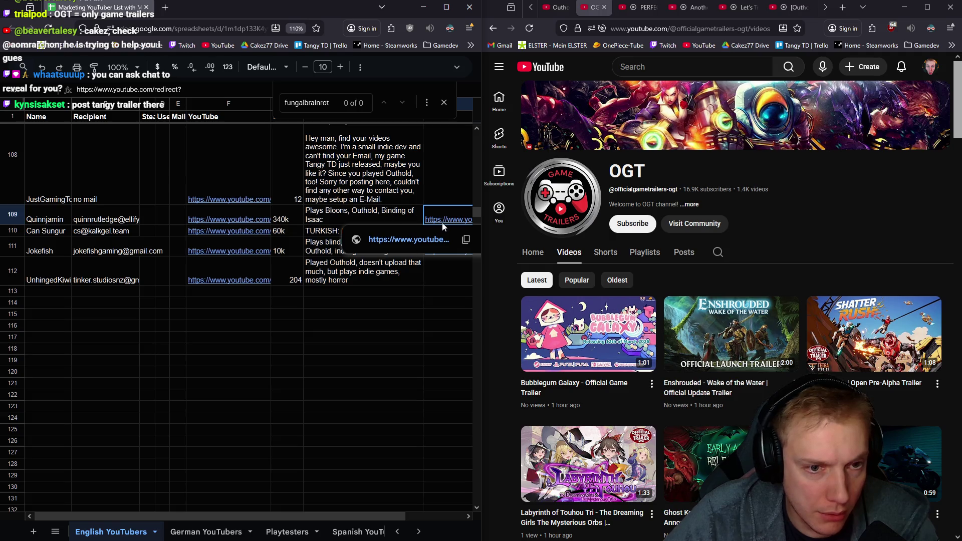
left_click(412, 322)
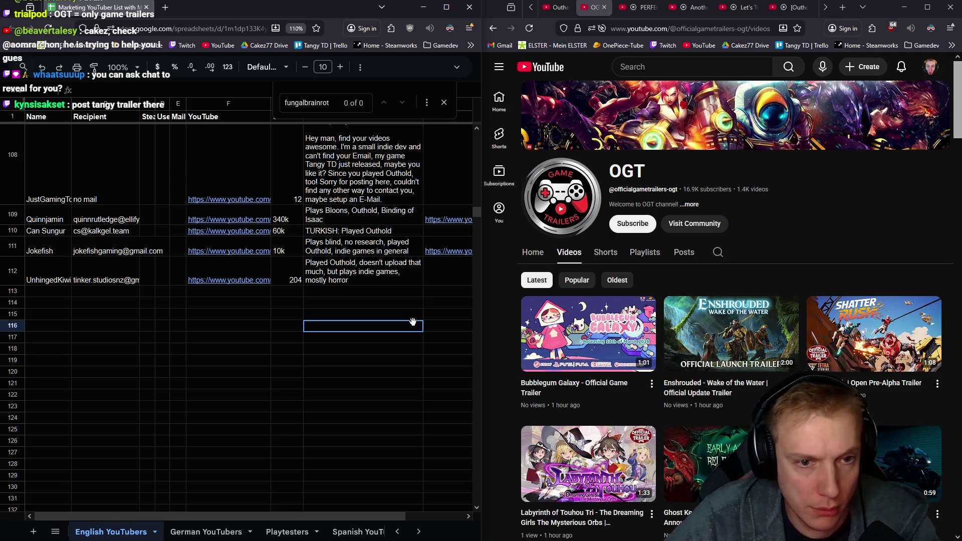
left_click(451, 219)
mouse_move(449, 220)
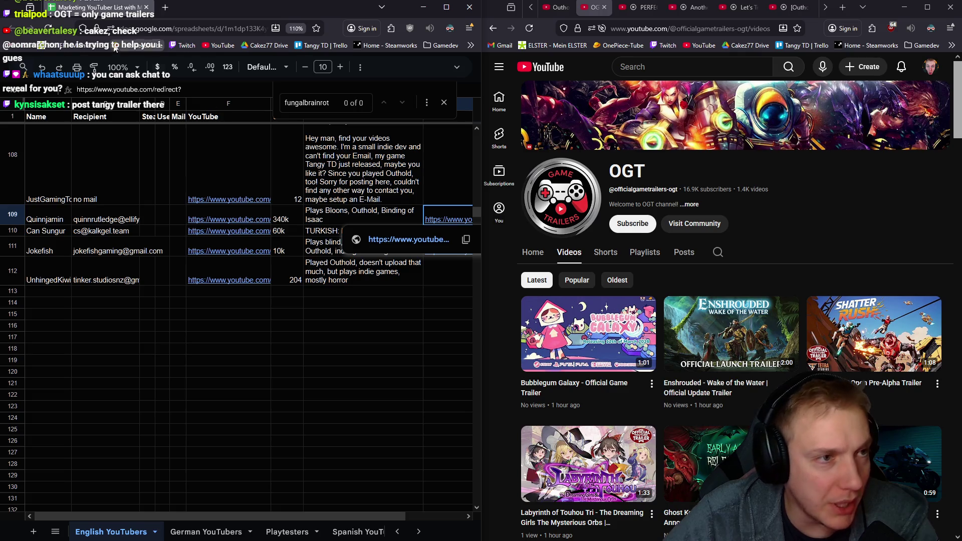
key("Escape")
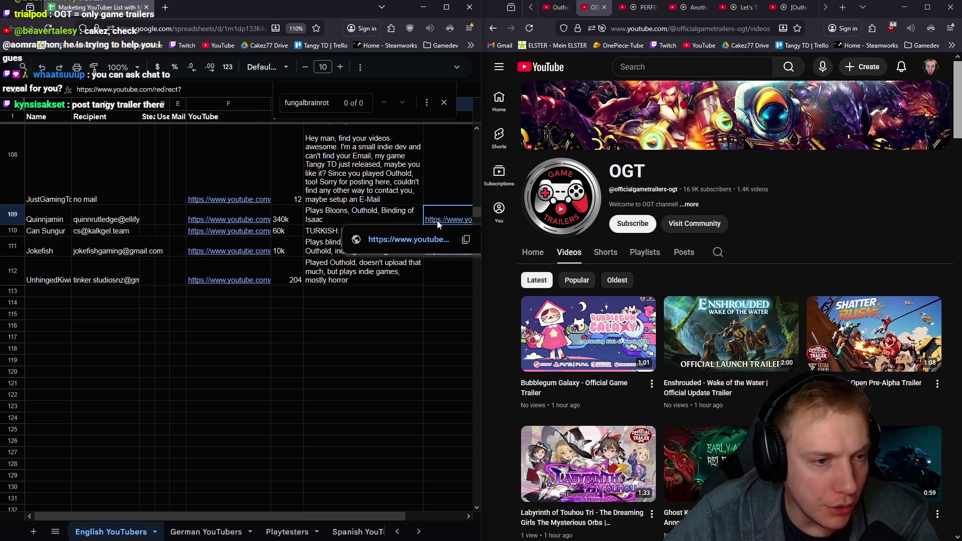
left_click(260, 240)
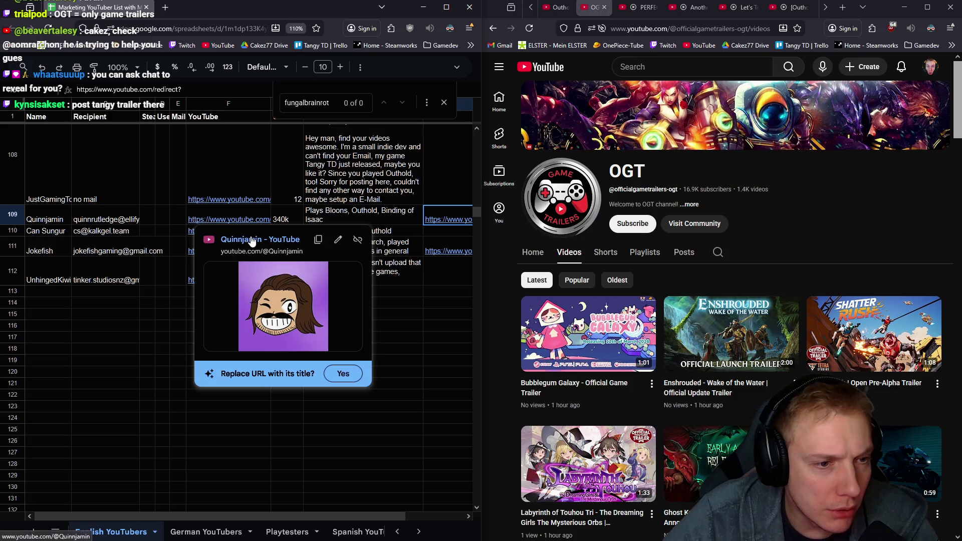
left_click(203, 7)
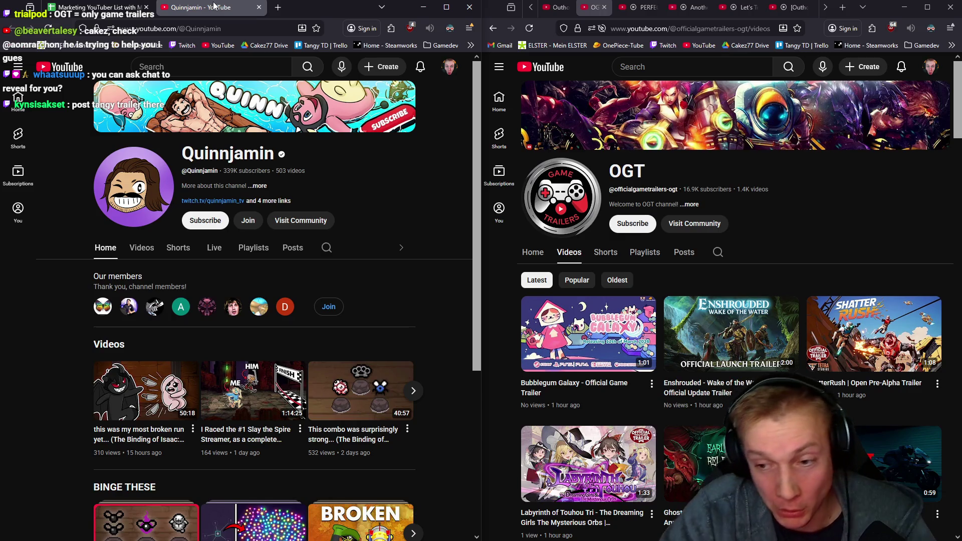
left_click(261, 187)
right_click(193, 181)
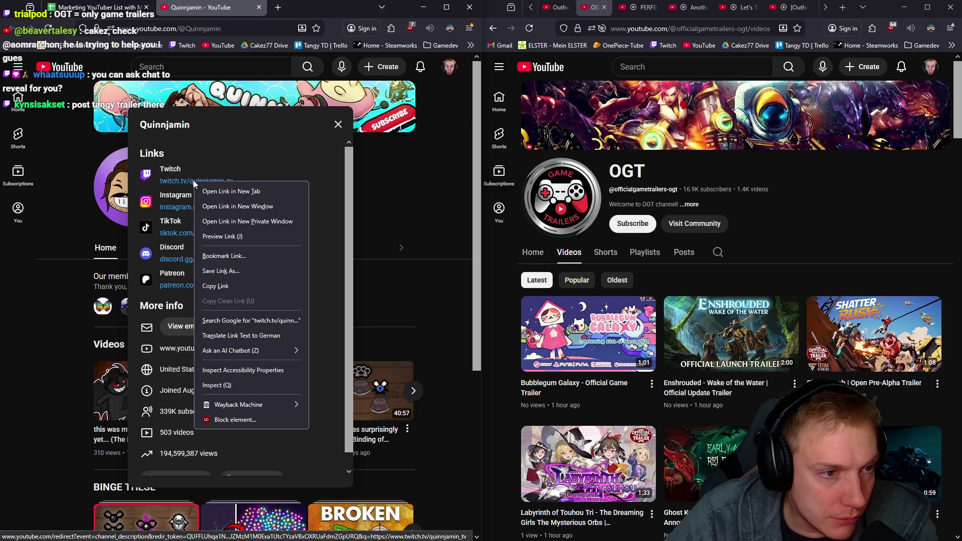
left_click(214, 288)
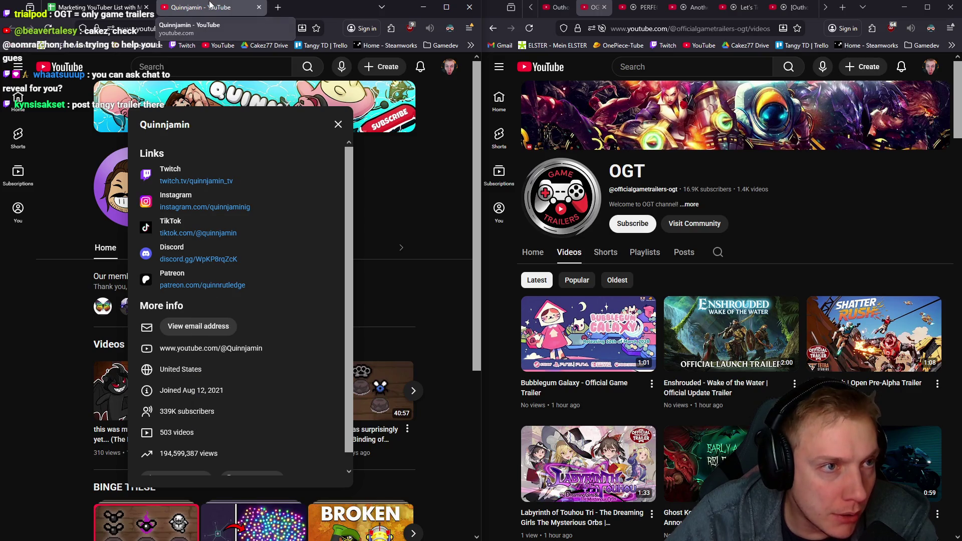
key("ctrl+w")
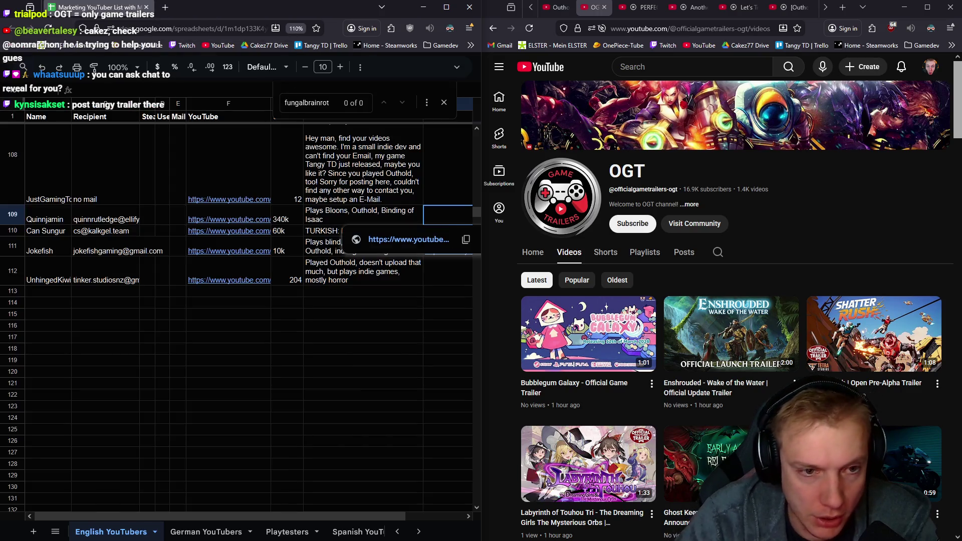
left_click(362, 304)
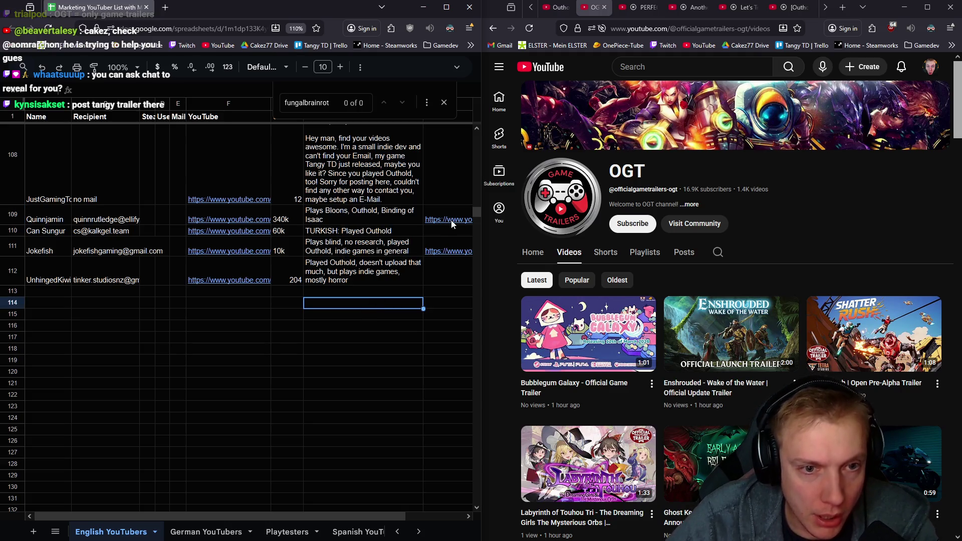
left_click_drag(342, 519, 390, 519)
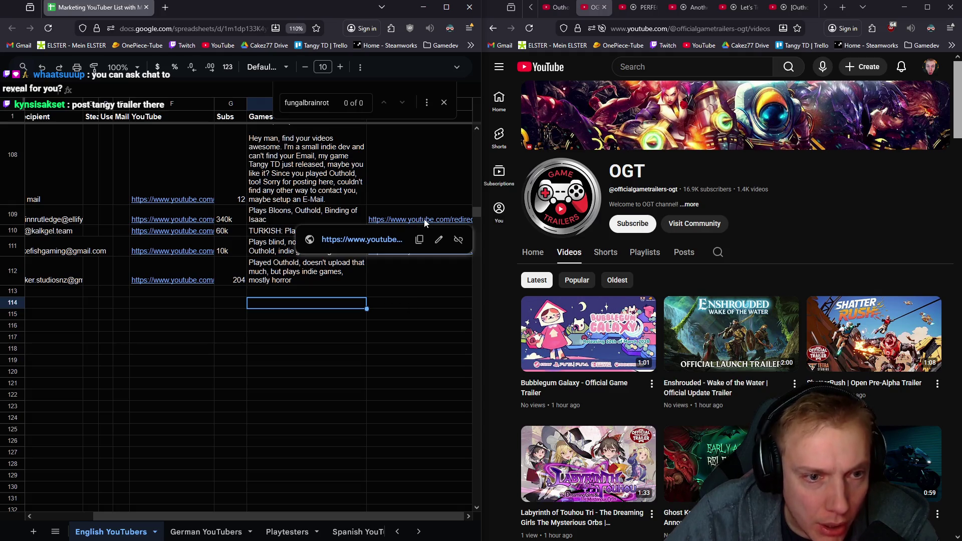
- Follow the redirect to quinnjamin_tv's Twitch page and paste its direct twitch.tv address into I109
left_click(385, 238)
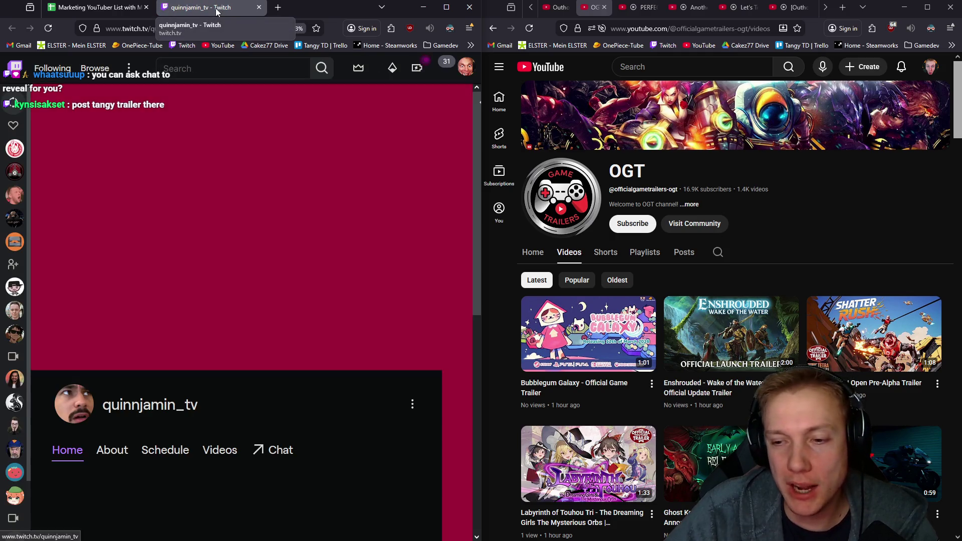
left_click(150, 29)
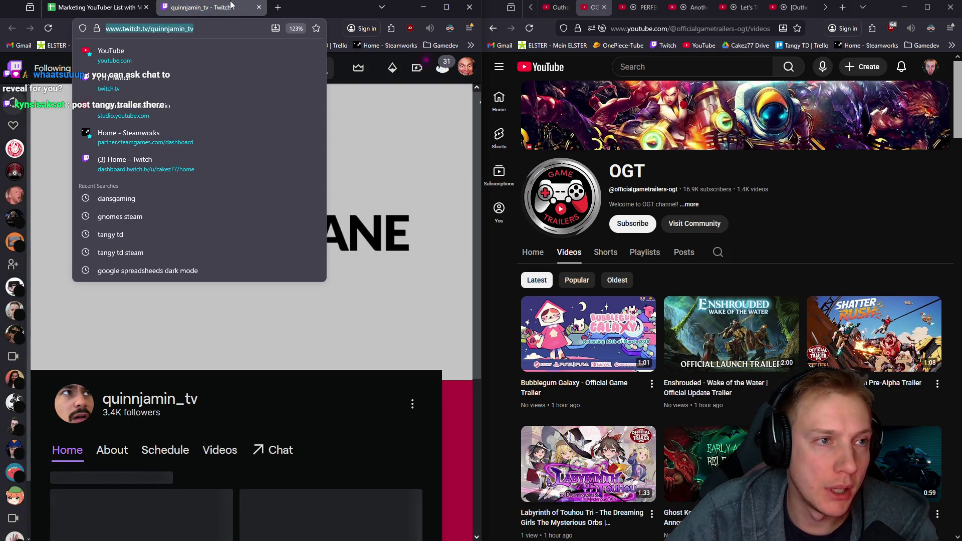
middle_click(182, 7)
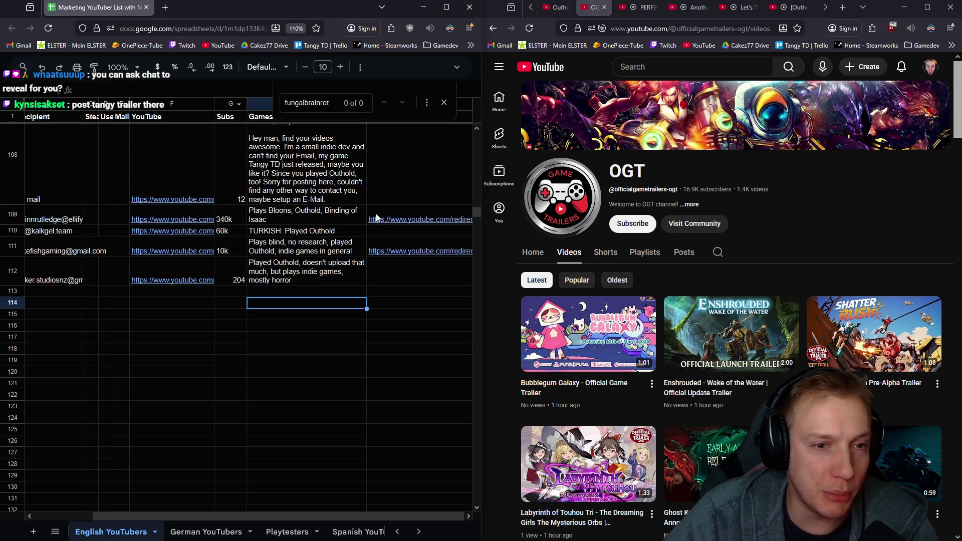
left_click(418, 219)
type("https://www.twitch.tv/quinnjamin_tv")
key("Return")
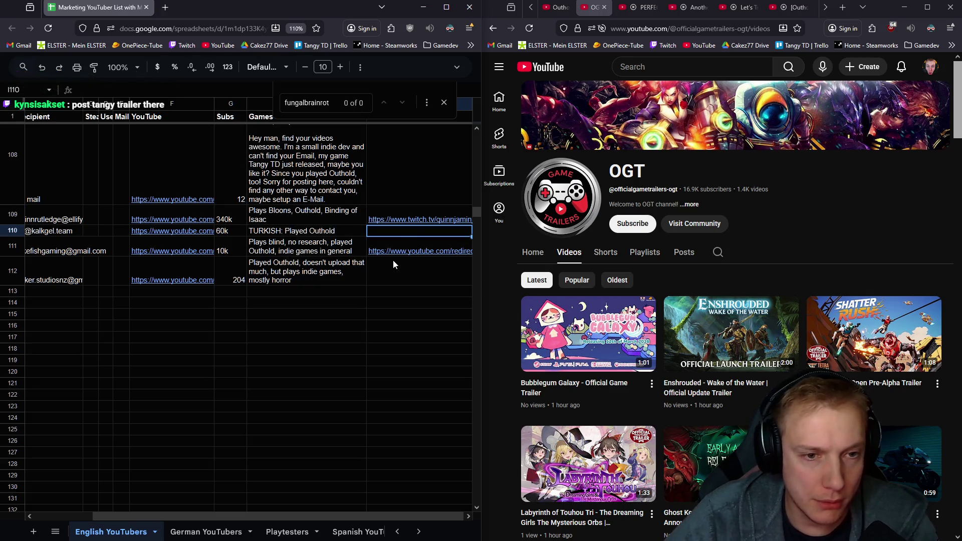
mouse_move(419, 251)
left_click(349, 270)
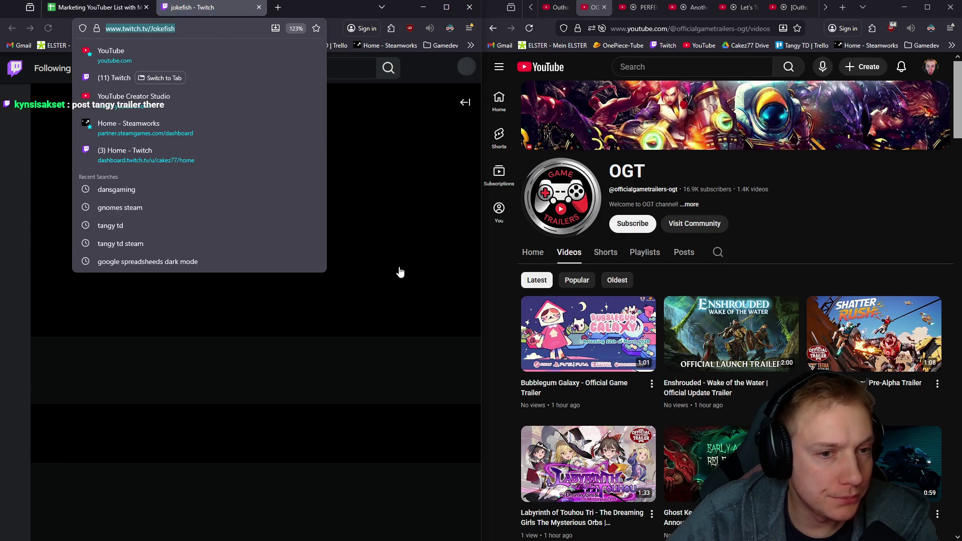
- Paste the direct twitch.tv/Jokefish address into row 111's link cell and move to empty row 113
key("ctrl+w")
type("https://www.twitch.tv/Jokefish")
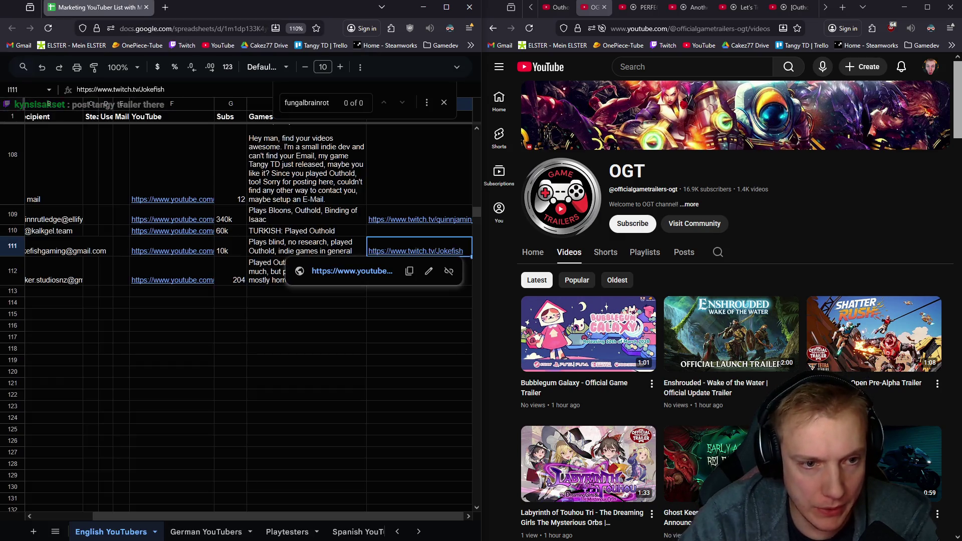
scroll(369, 226, "up", 2)
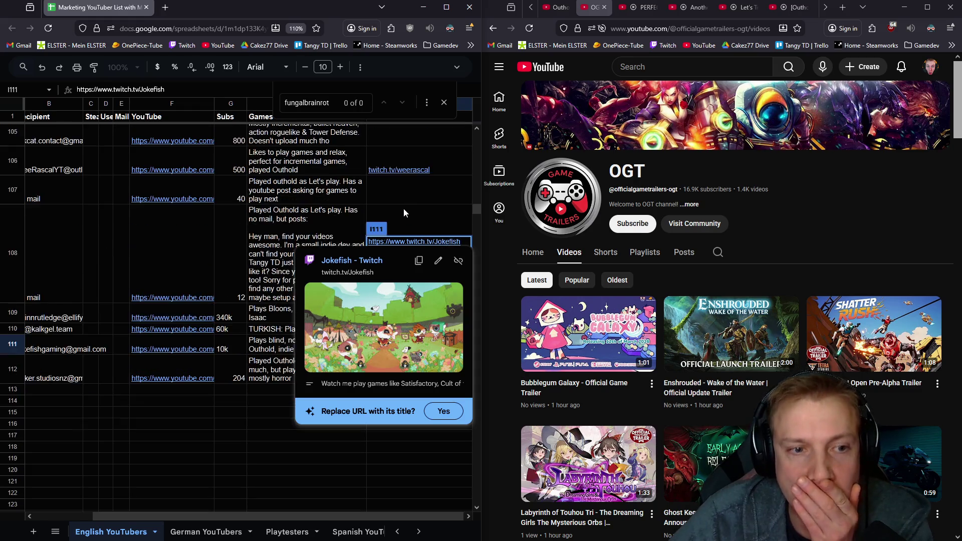
scroll(404, 208, "down", 3)
left_click(209, 349)
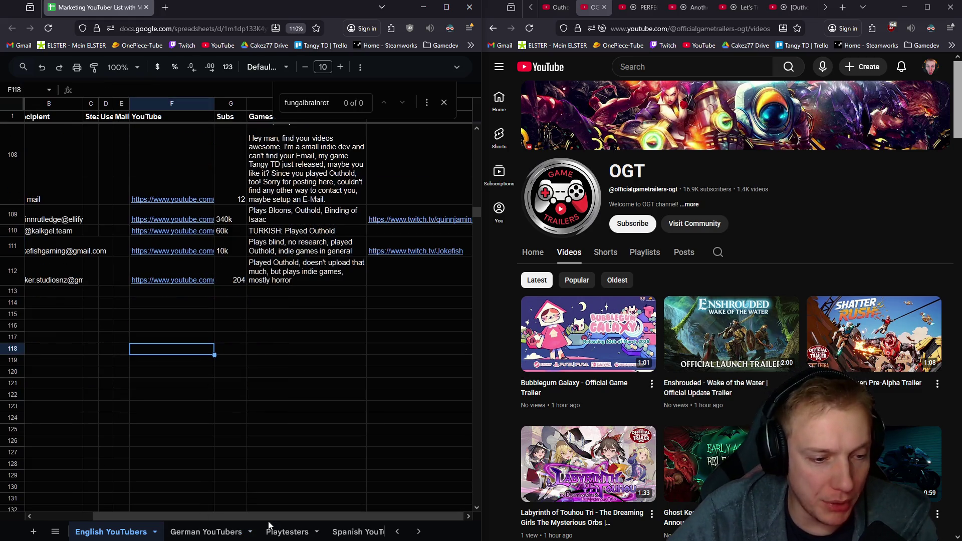
left_click_drag(238, 519, 197, 517)
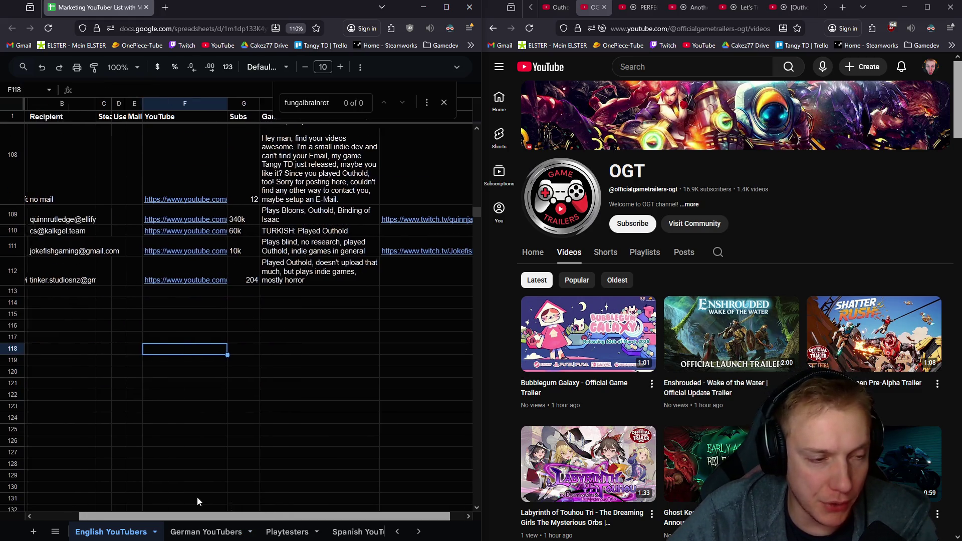
left_click(438, 278)
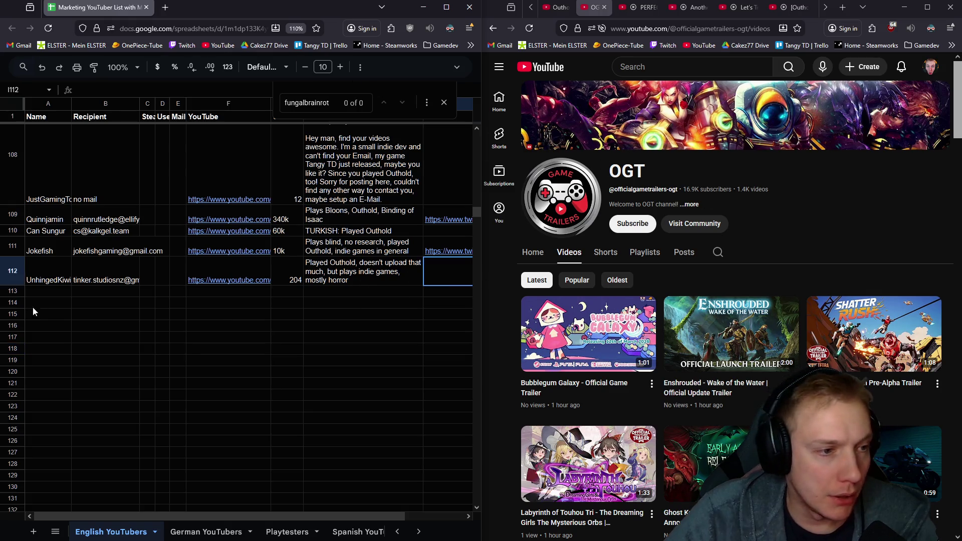
left_click(45, 293)
mouse_move(449, 251)
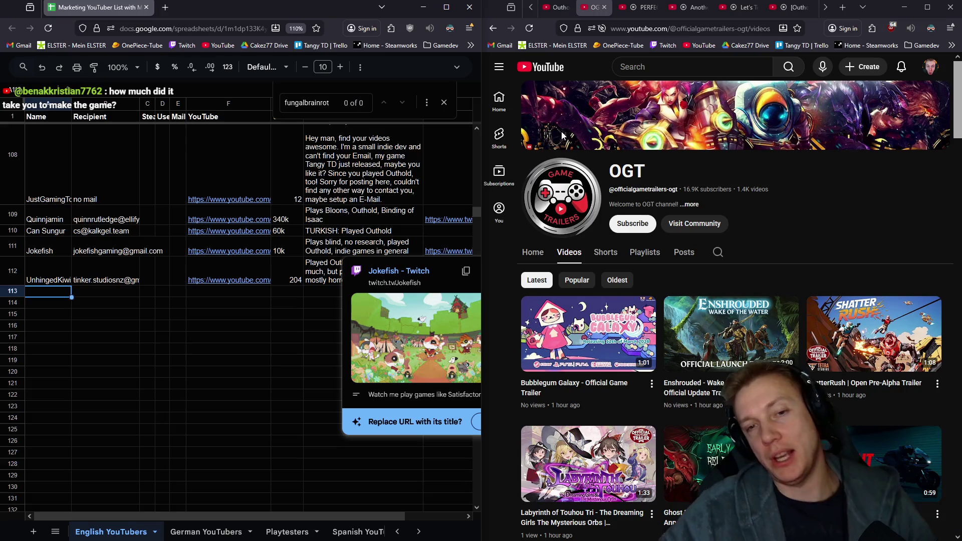
- Reveal the OGT channel's contact email through its details panel, passing the reCAPTCHA check
left_click(691, 206)
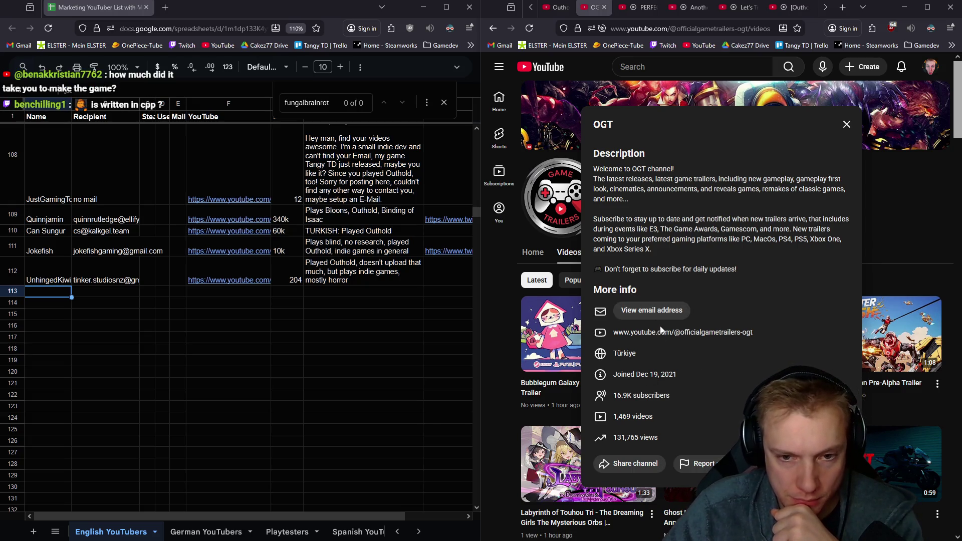
left_click(651, 310)
left_click(627, 320)
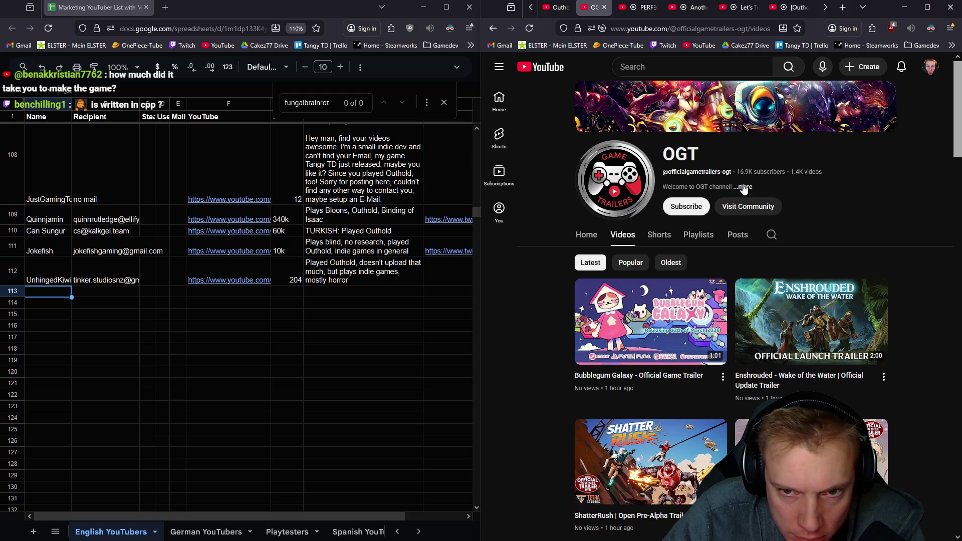
left_click(745, 187)
left_click(650, 310)
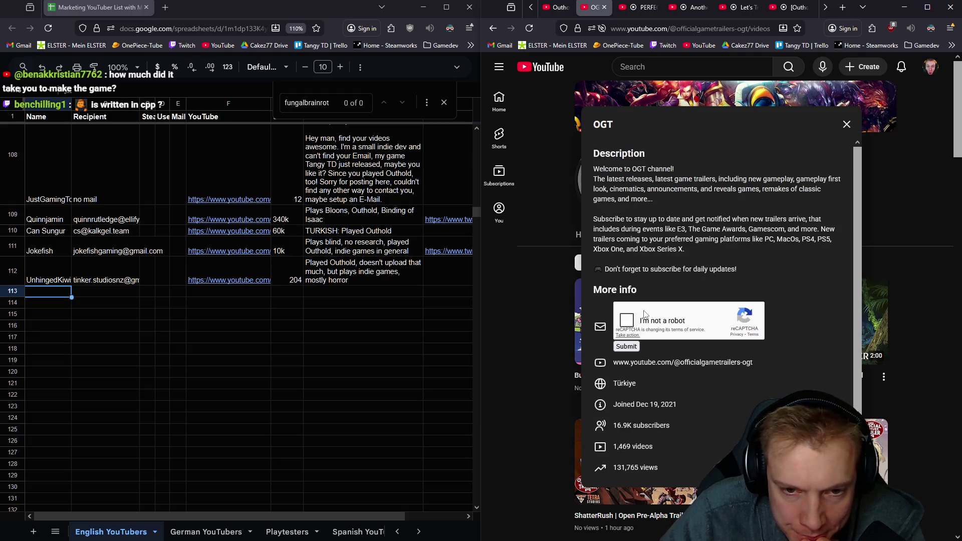
left_click(626, 346)
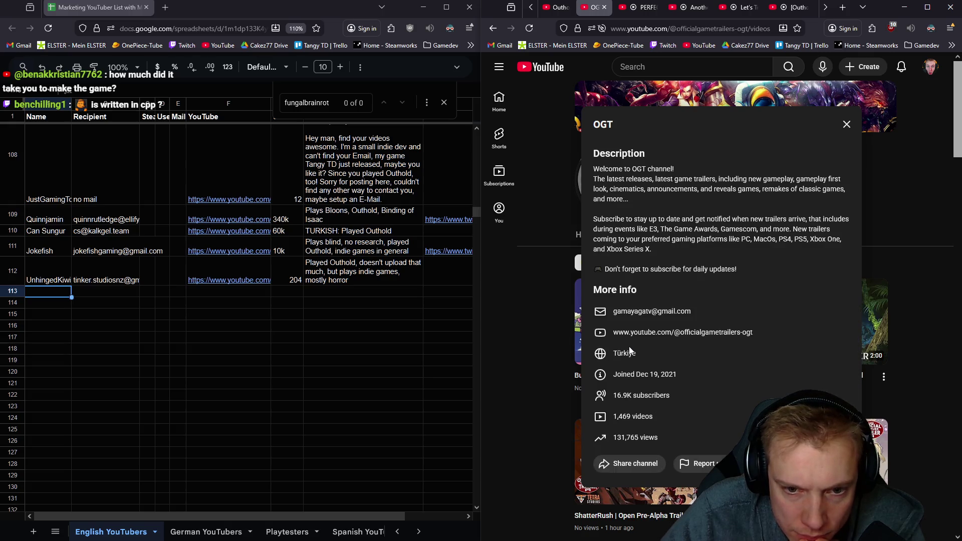
- Copy the revealed OGT email address and select recipient cell B113
right_click(682, 314)
left_click(719, 322)
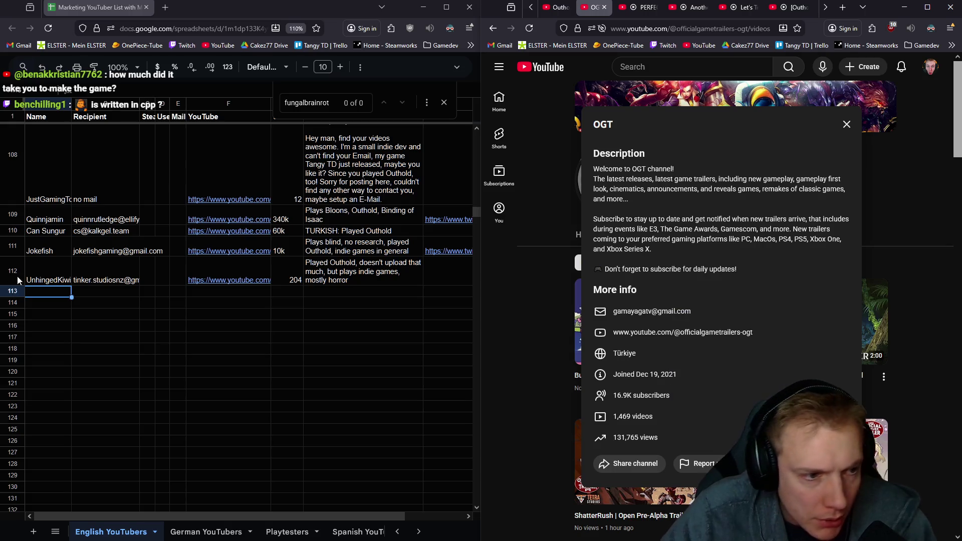
left_click(92, 293)
- Fill row 113 with OGT's email, a trailers-only note and a 16k subscriber count
key("ctrl+v")
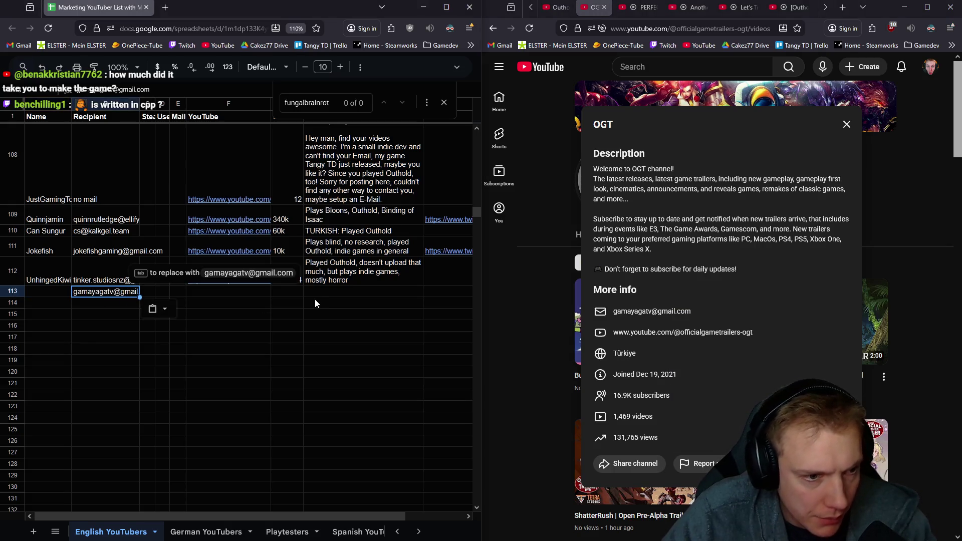
left_click(329, 293)
type("Just posting Trailers")
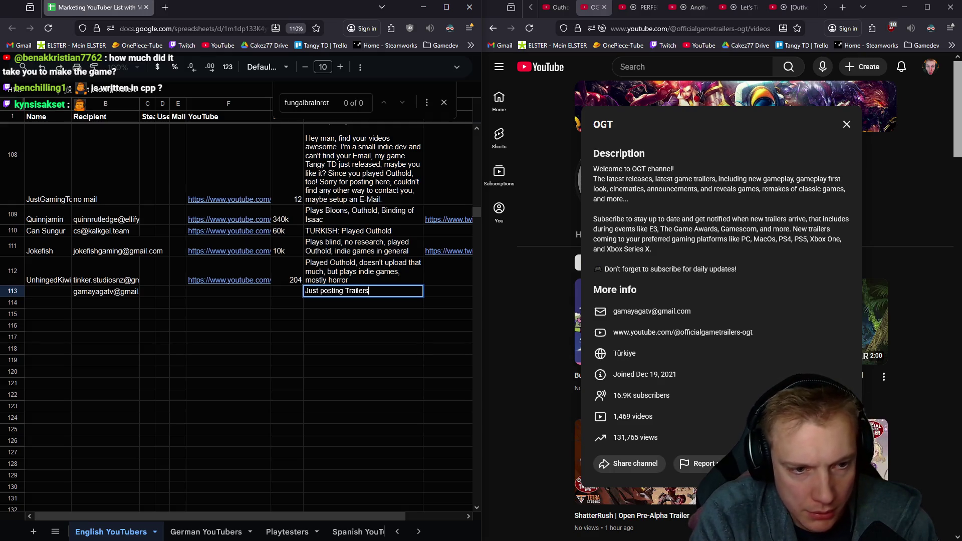
type(", m")
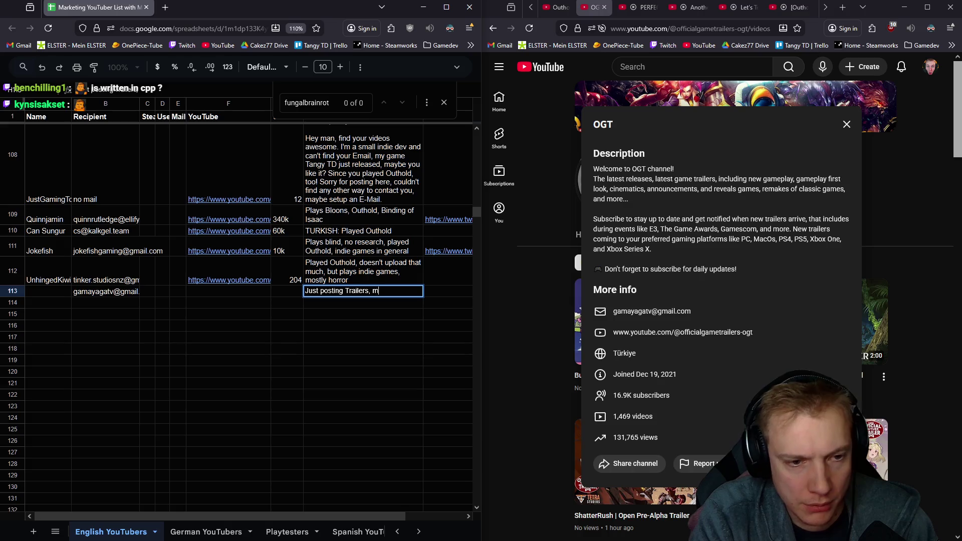
type("ight need a special mail")
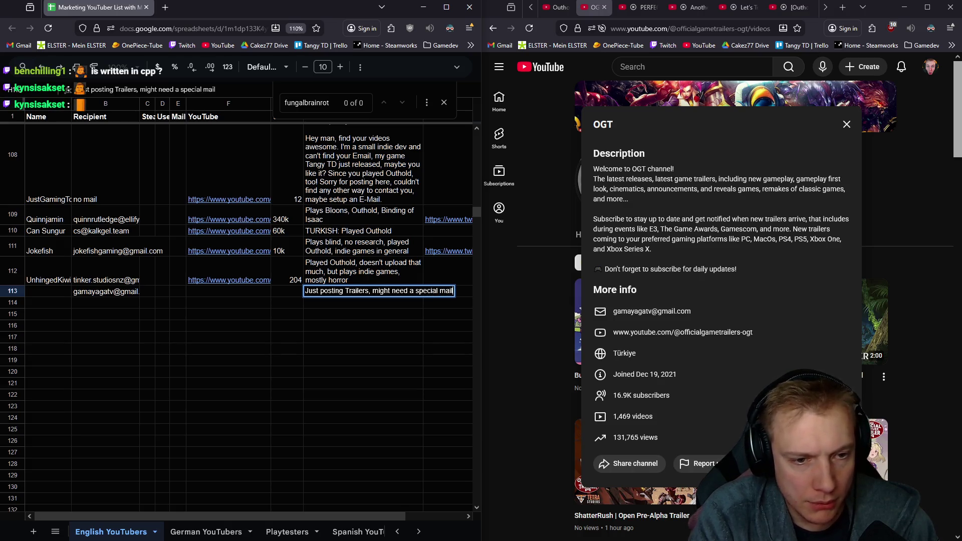
key("Return")
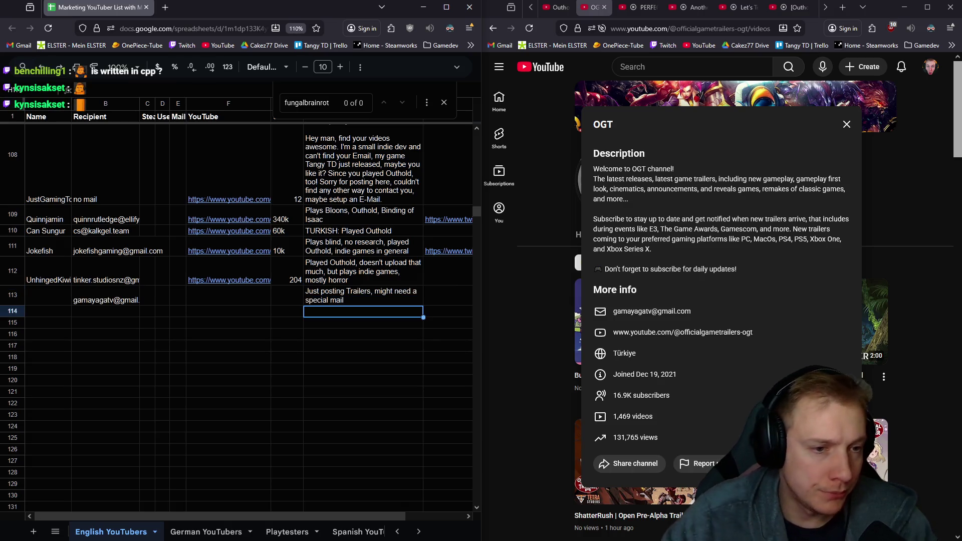
left_click(293, 299)
type("16k")
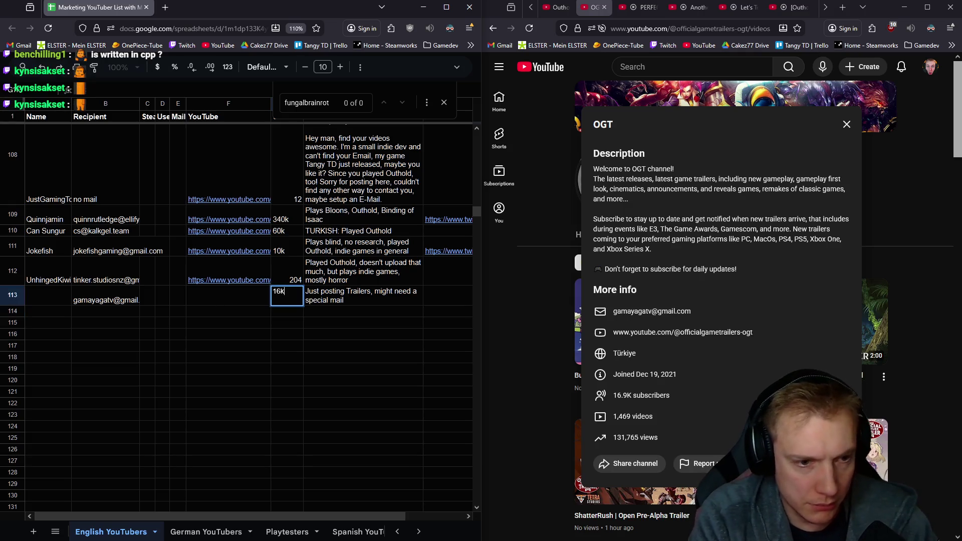
key("Left")
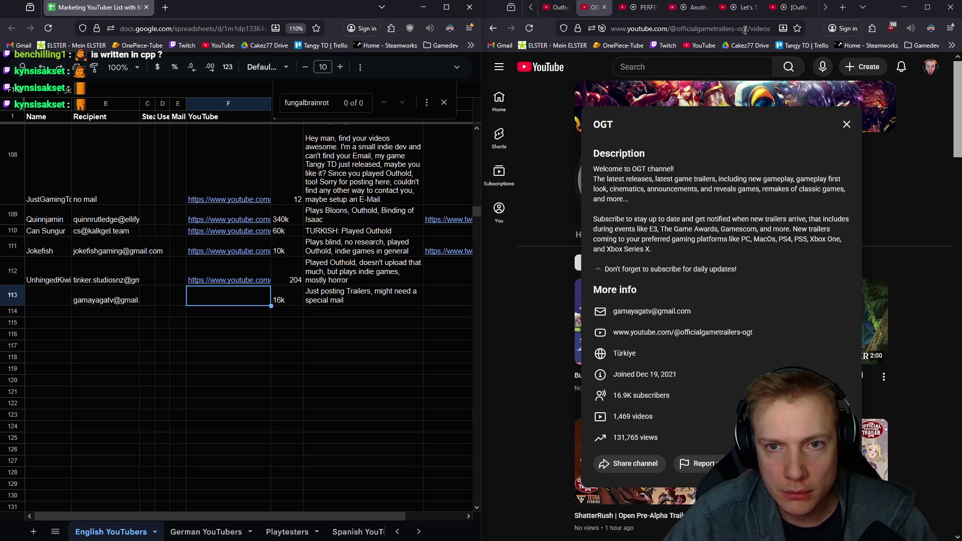
- Add the OGT YouTube channel link and the name OGT to row 113, then leave the channel details
left_click(749, 29)
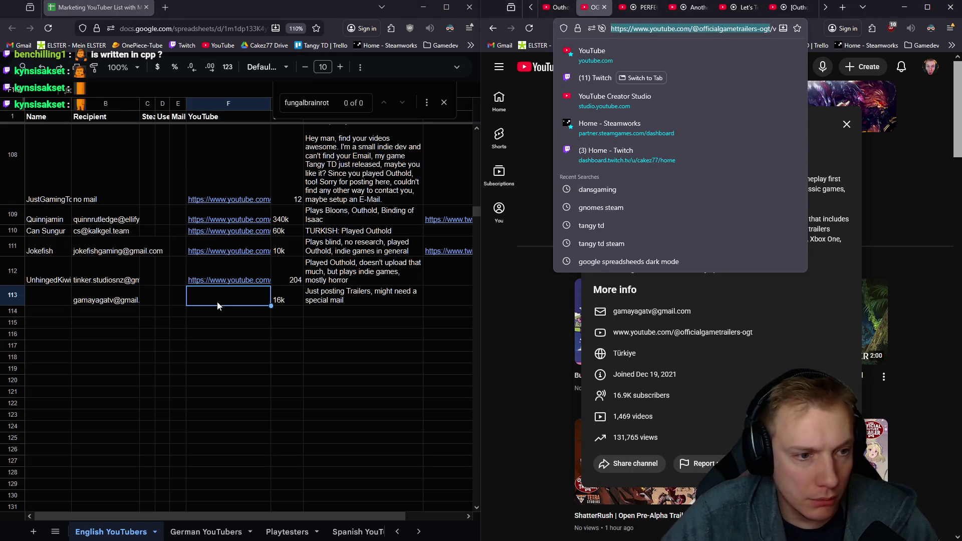
type("https://www.youtube.com/@officialgametrailers-ogt")
left_click(39, 300)
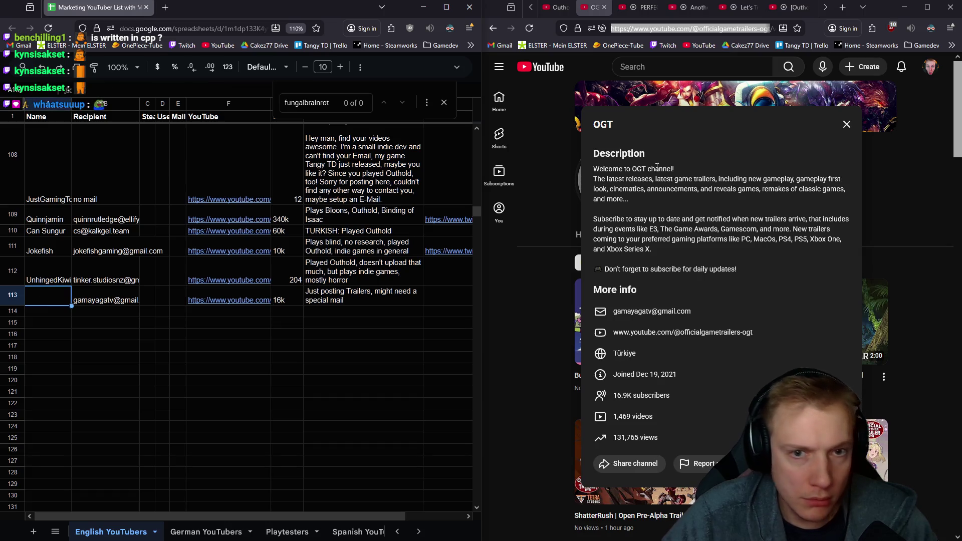
double_click(603, 124)
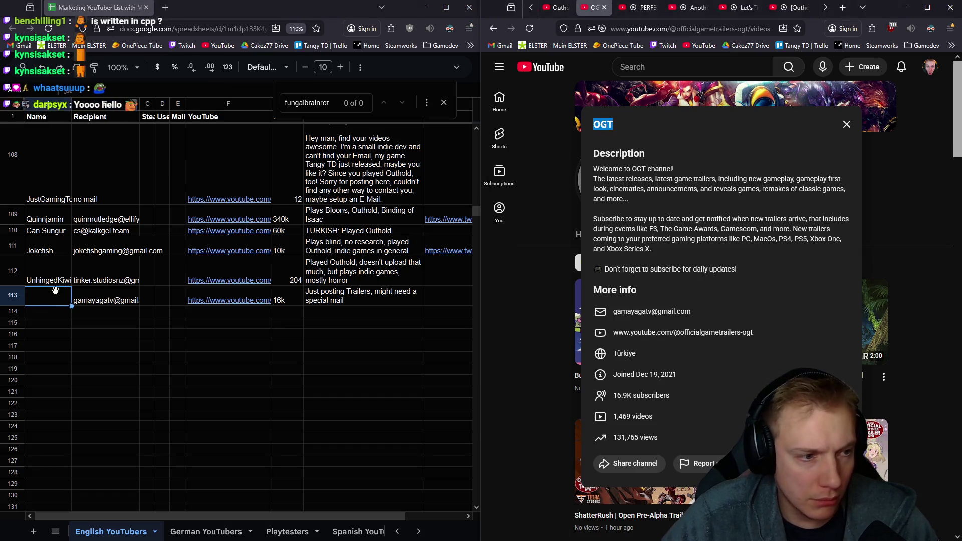
type("OGT")
key("Return")
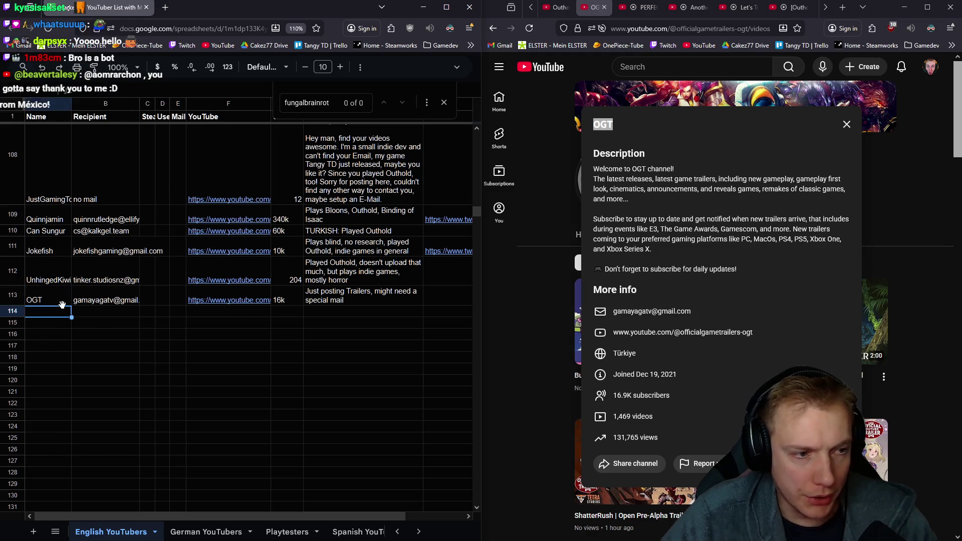
left_click(846, 123)
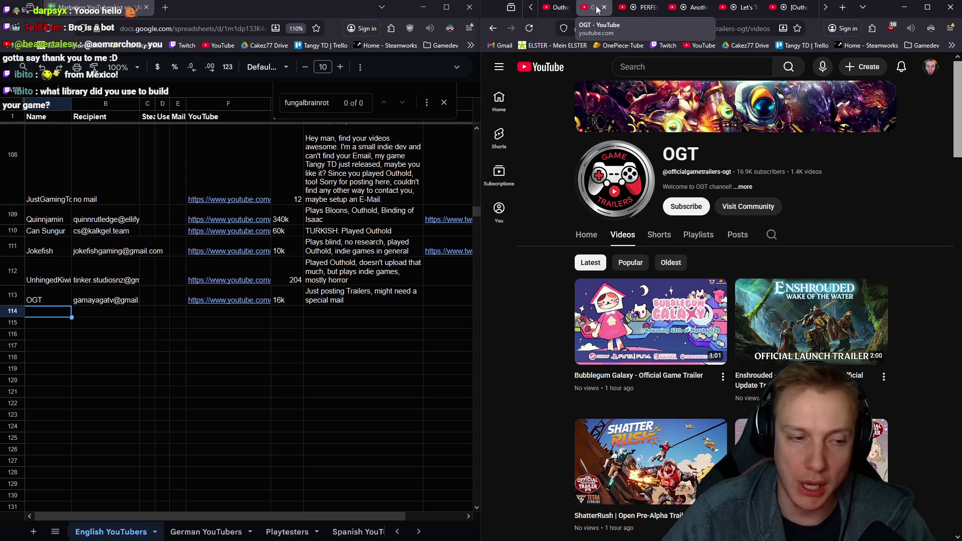
left_click(601, 6)
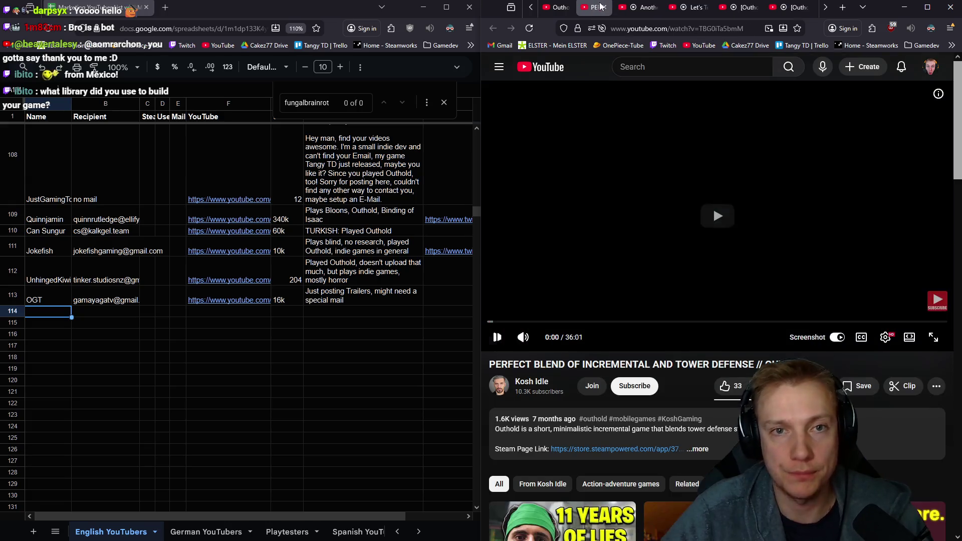
- Open the Kosh Idle channel from the Outhold video and bring up its full description, with row 114 selected
left_click(531, 381)
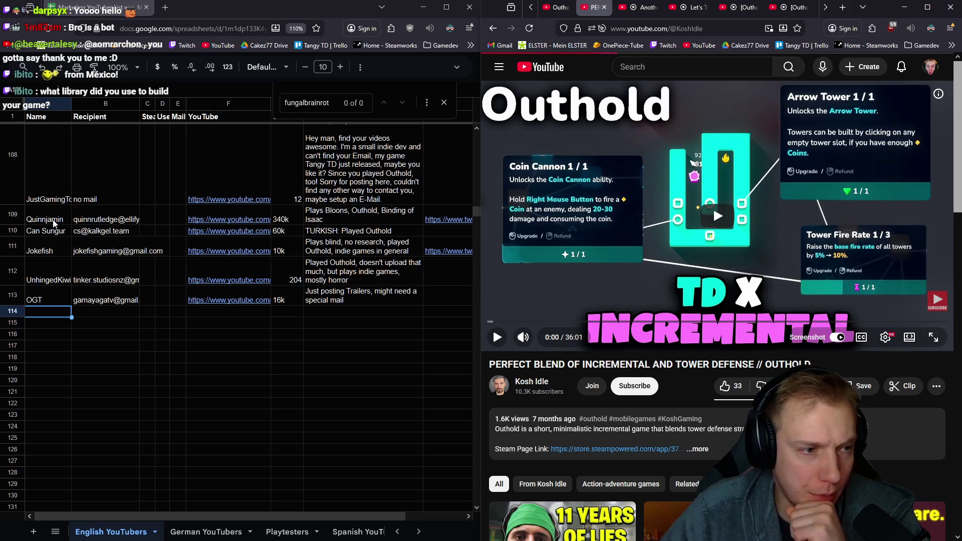
scroll(52, 243, "up", 5)
scroll(65, 235, "up", 5)
scroll(67, 233, "up", 3)
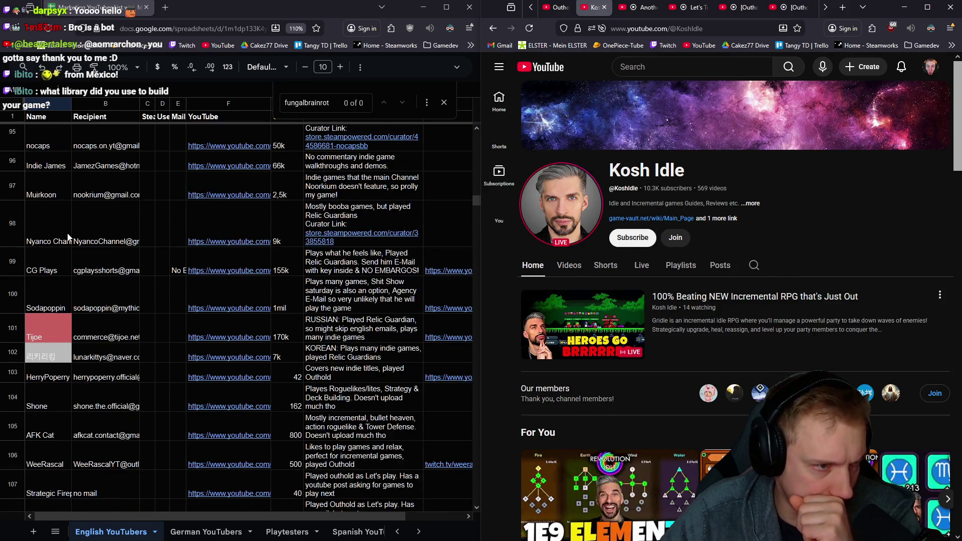
scroll(68, 233, "up", 3)
scroll(66, 232, "up", 3)
scroll(67, 232, "down", 5)
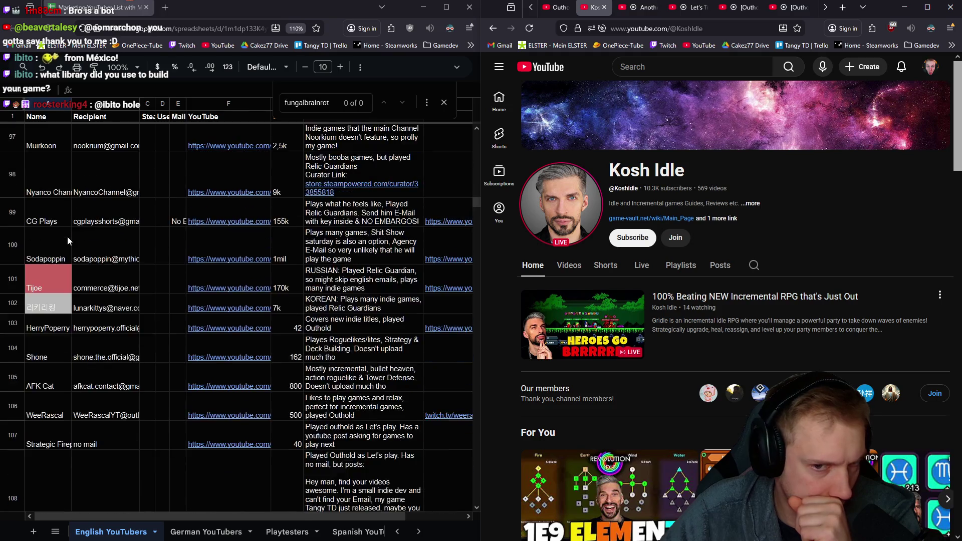
scroll(66, 236, "down", 5)
left_click(69, 260)
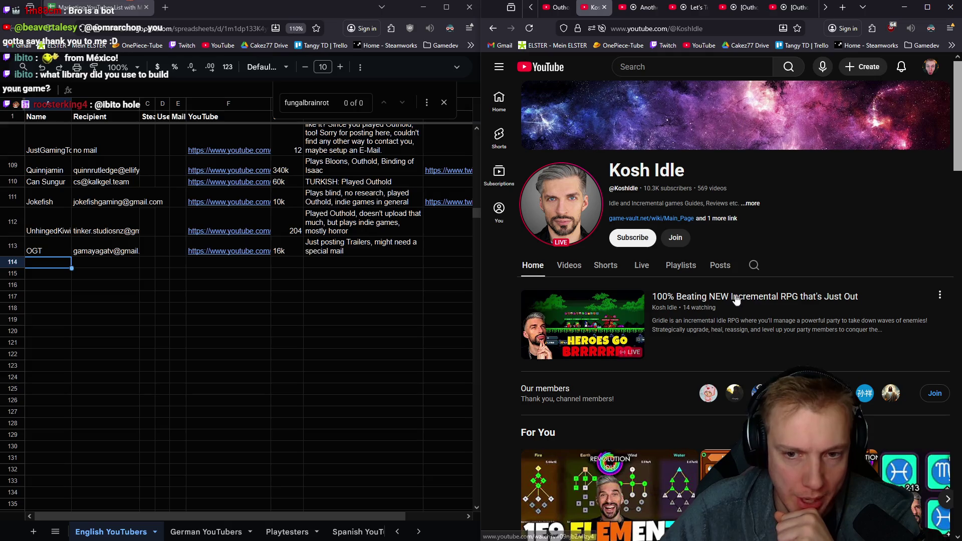
mouse_move(583, 324)
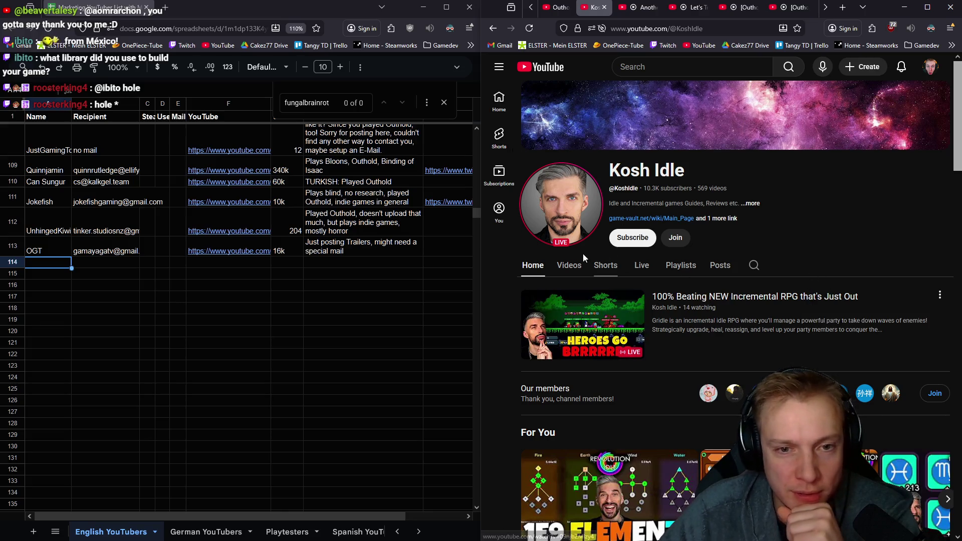
left_click(568, 265)
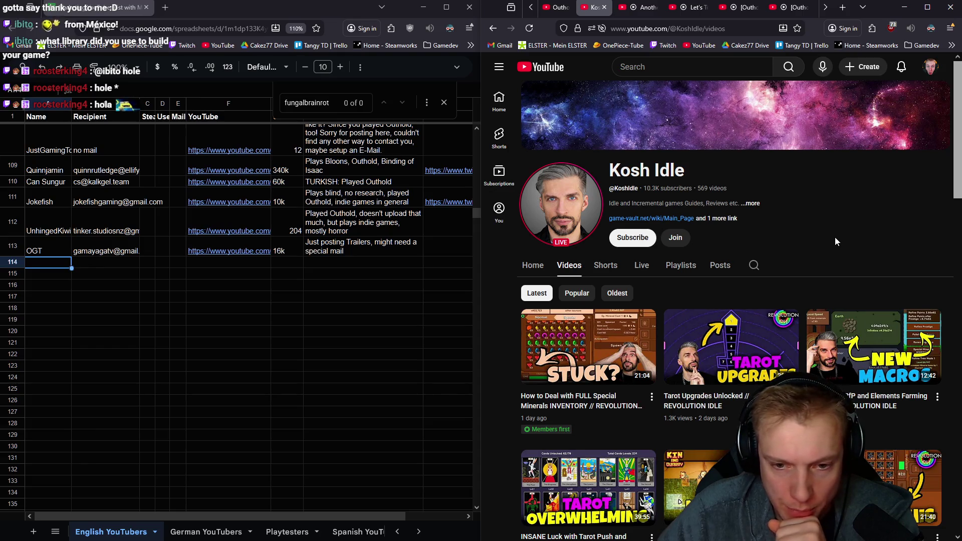
scroll(789, 337, "down", 3)
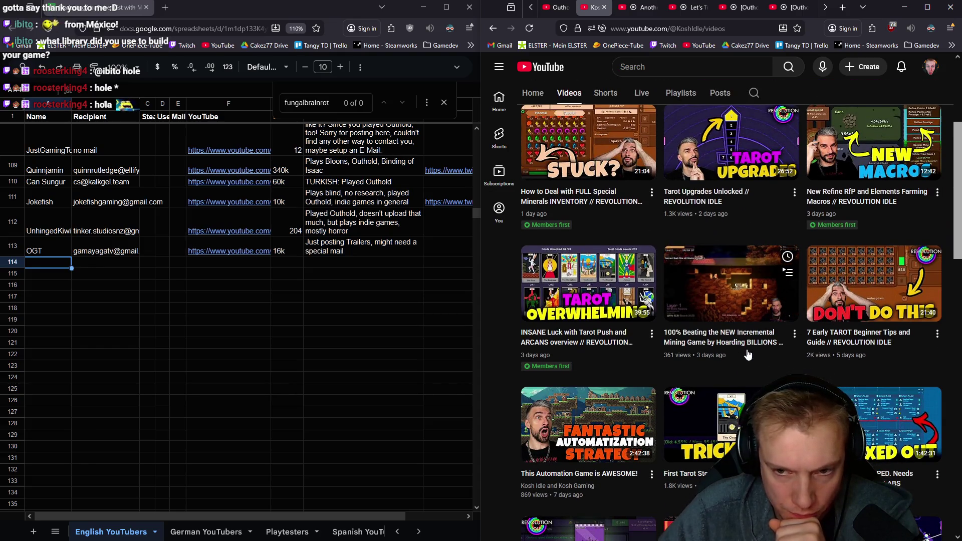
scroll(748, 354, "up", 3)
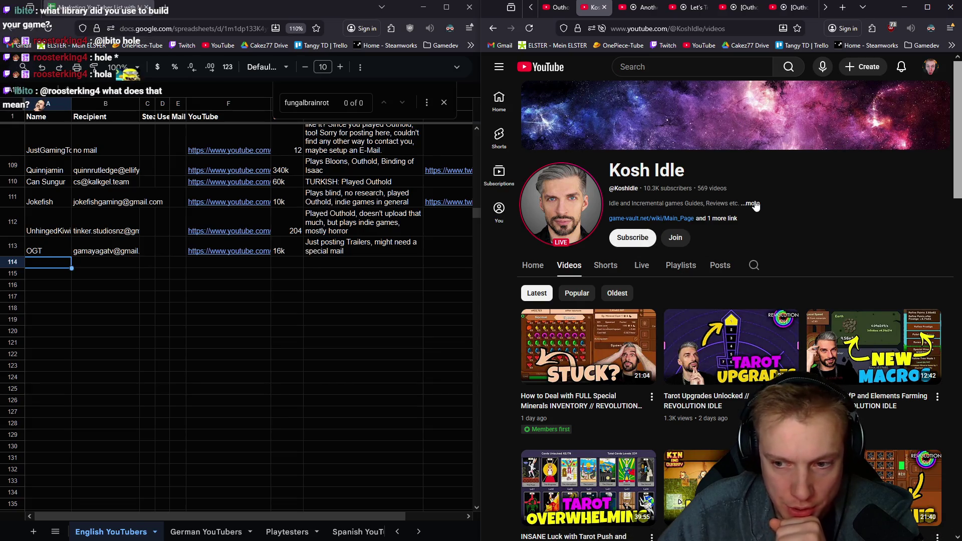
left_click(752, 203)
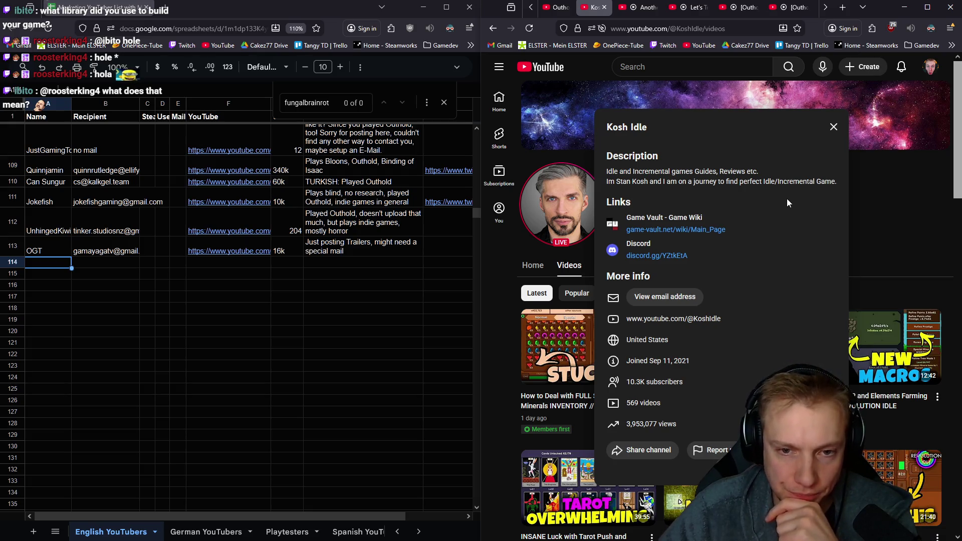
- Enter the note 'Idle & Incremental games Guides, Reviews etc. Played Outhold' in row 114
left_click(335, 264)
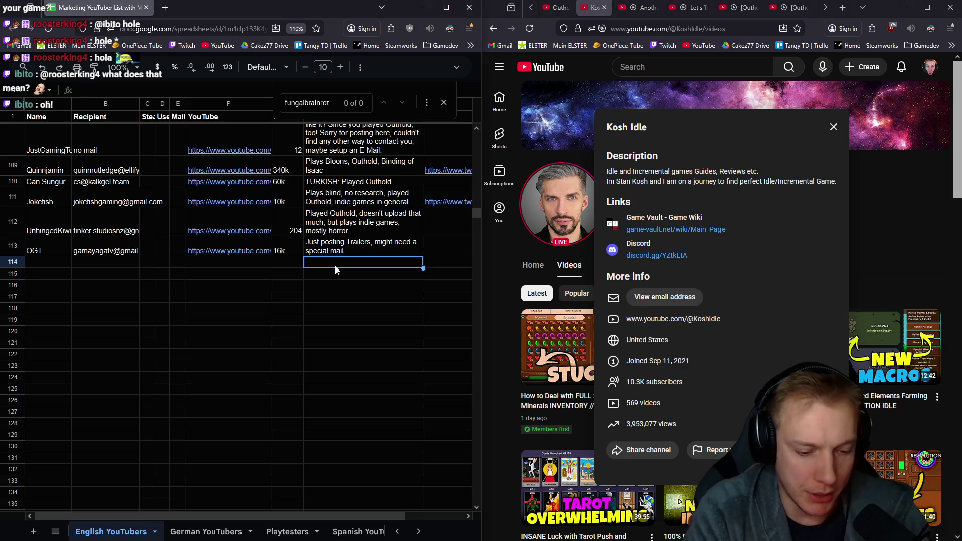
type("Idle & Incremental game")
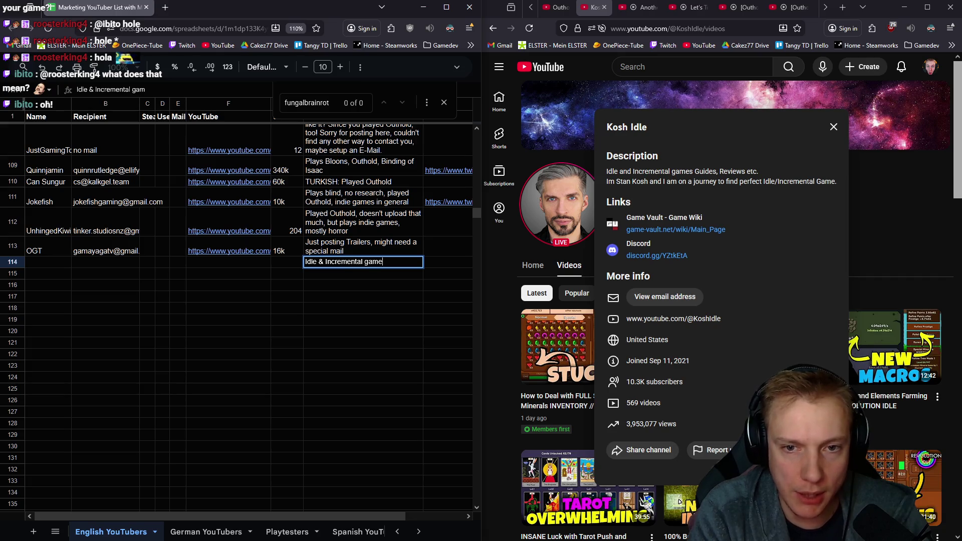
type("s Guides, Reviews")
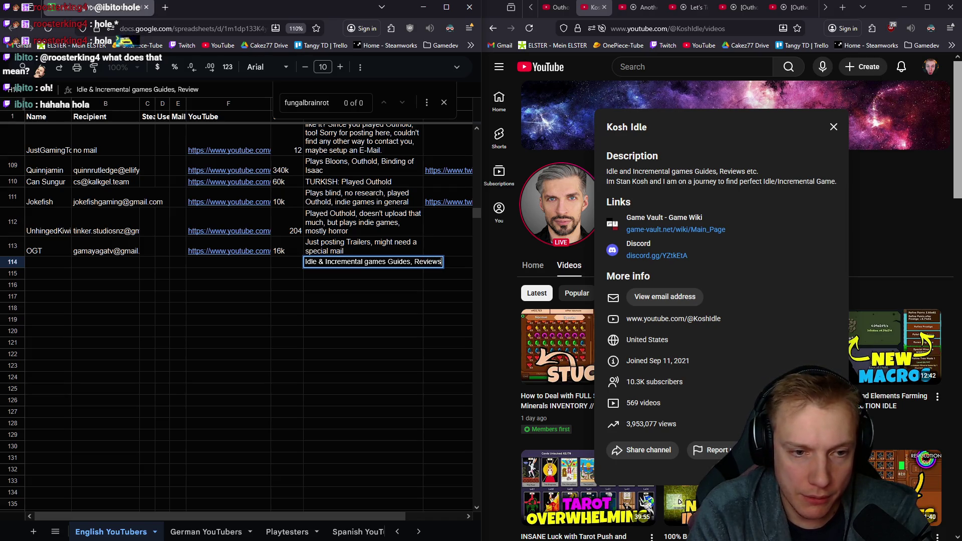
type(" etc.")
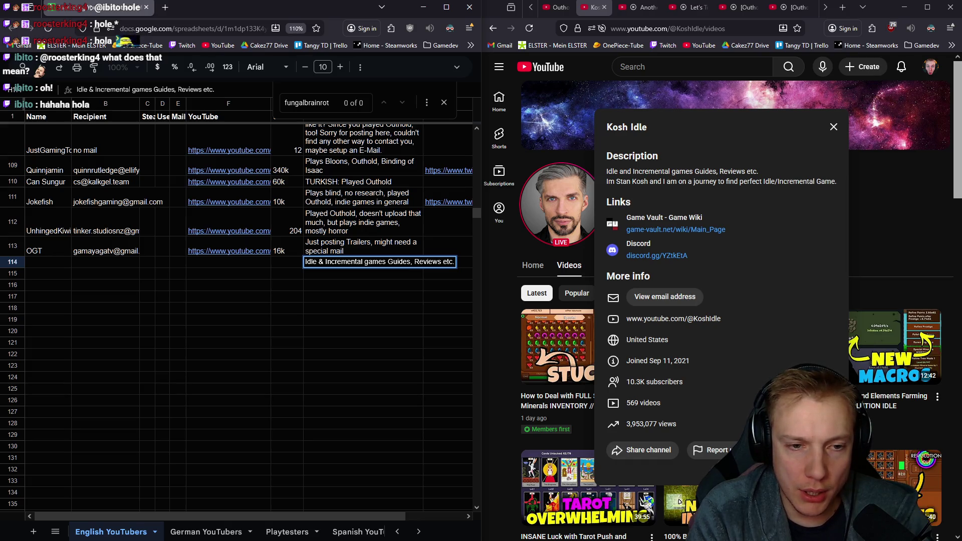
type(" PlayedOuthold")
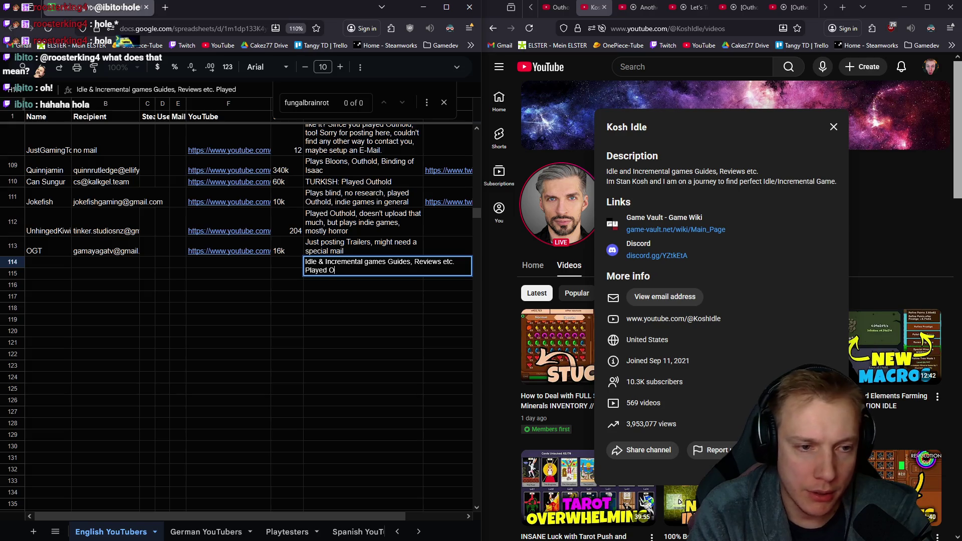
key("Return")
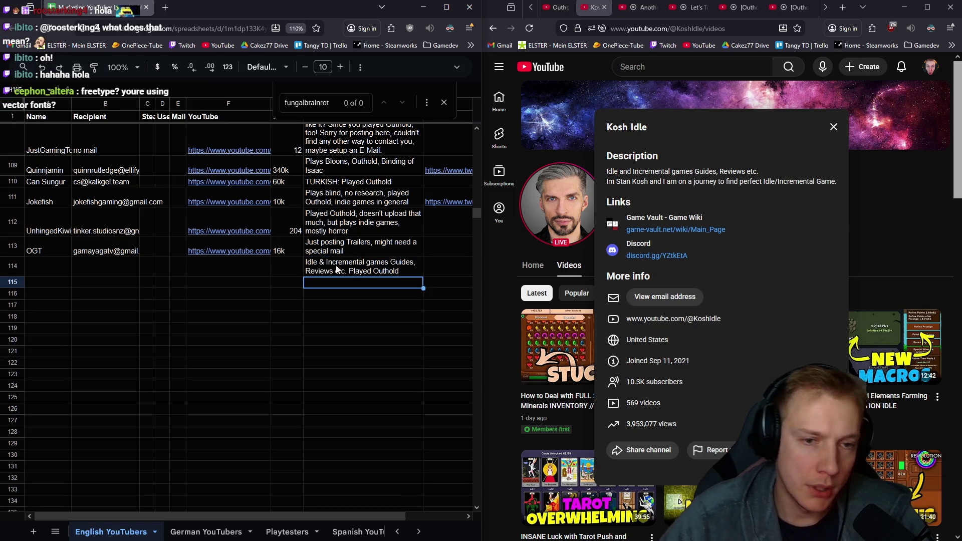
left_click(703, 28)
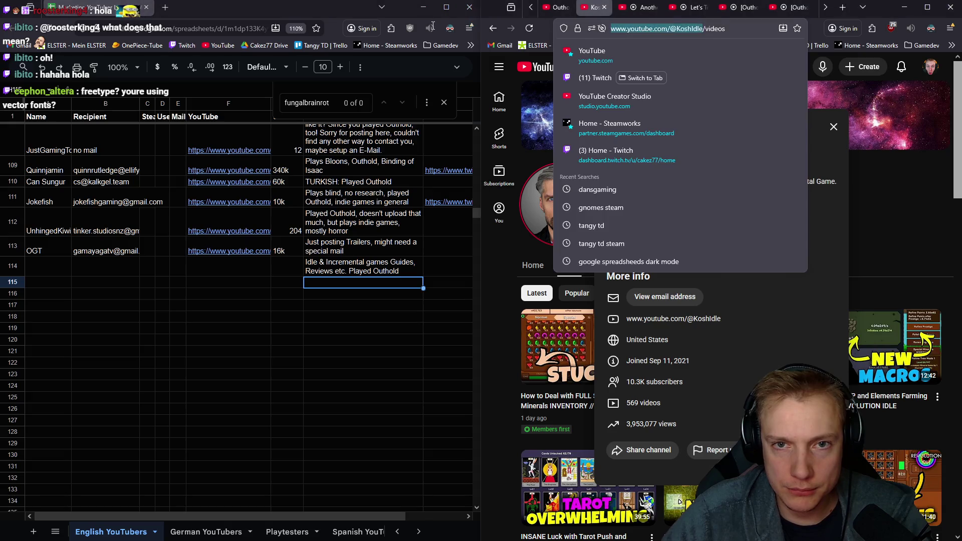
- Copy the Kosh Idle channel URL into row 114's link cell and record a 10k subscriber count
key("ctrl+c")
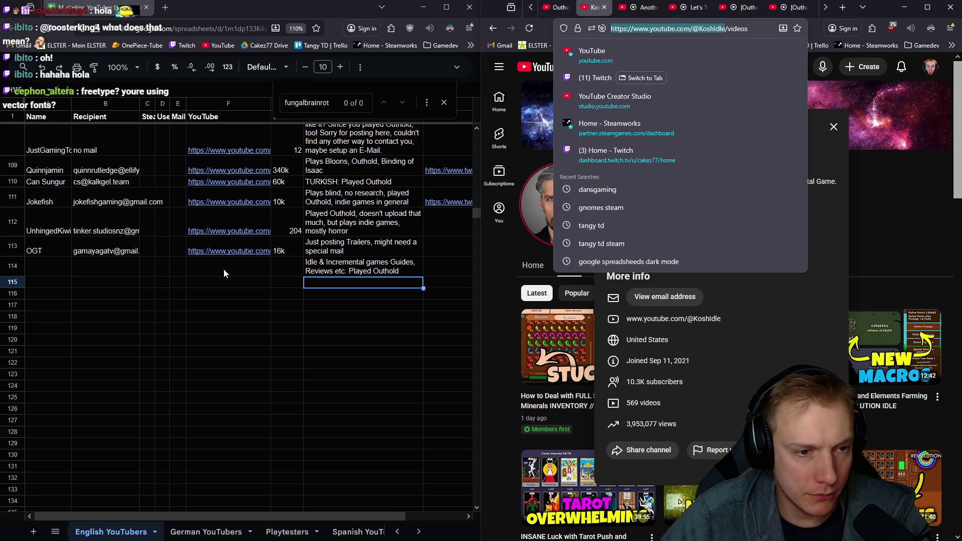
left_click(224, 268)
key("ctrl+v")
left_click(292, 261)
type("10k")
left_click(178, 267)
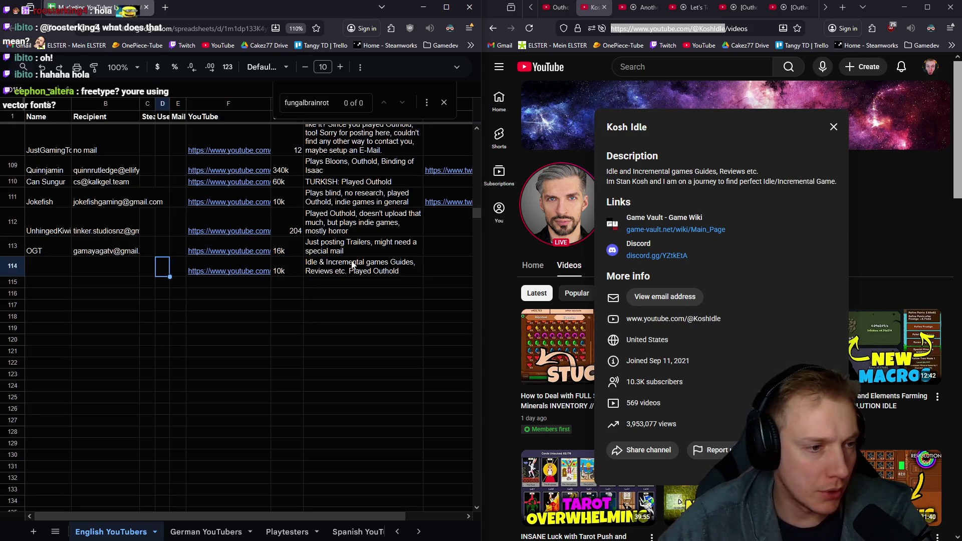
key("Left")
key("Left")
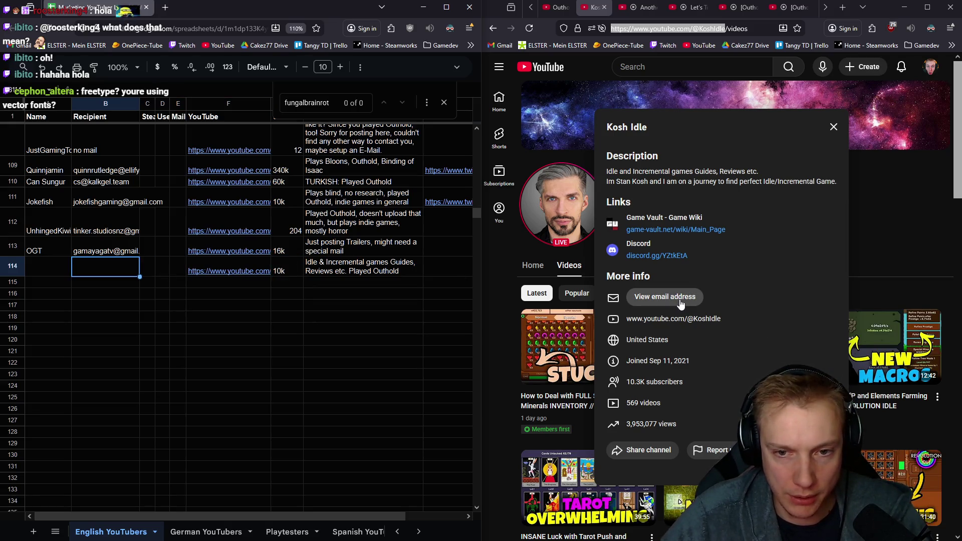
- Reveal Kosh Idle's contact email via the robot check and paste it into row 114's recipient cell
left_click(681, 303)
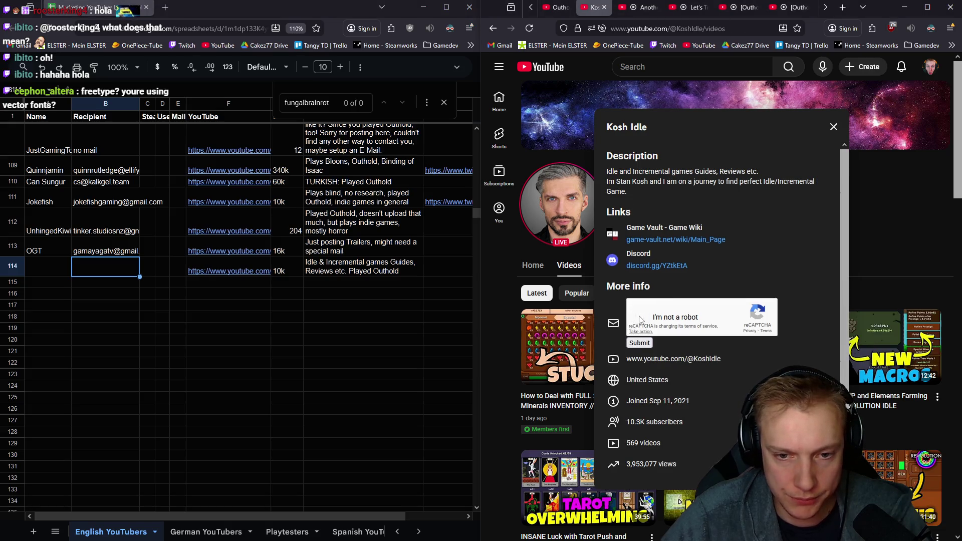
left_click(639, 343)
right_click(686, 299)
left_click(706, 309)
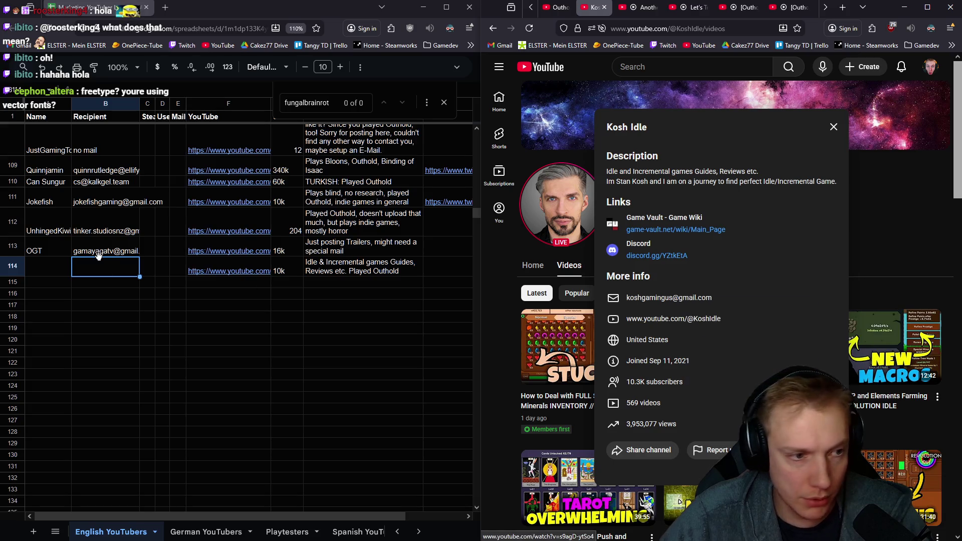
key("ctrl+v")
- Copy the channel name Kosh Idle into row 114's name cell and move on to the next row
left_click(37, 268)
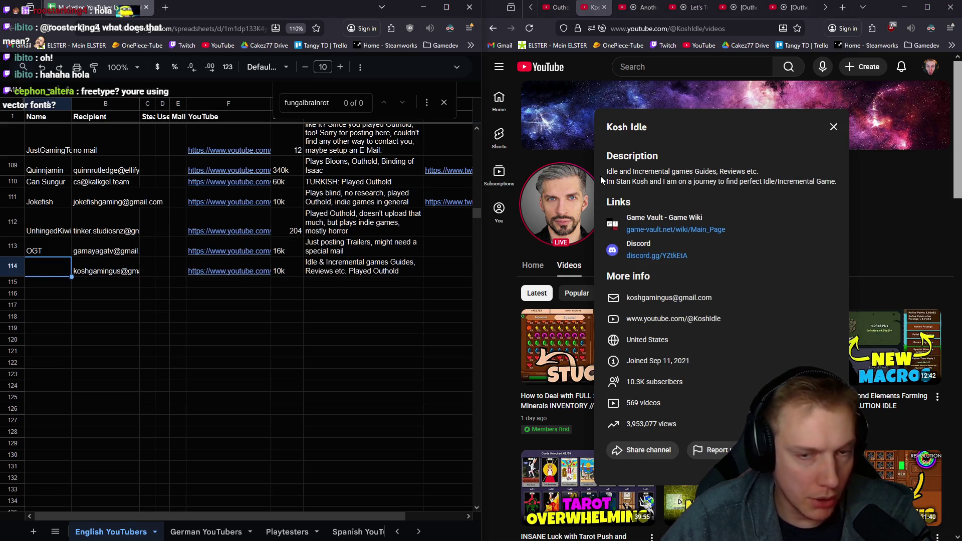
double_click(617, 126)
double_click(638, 127)
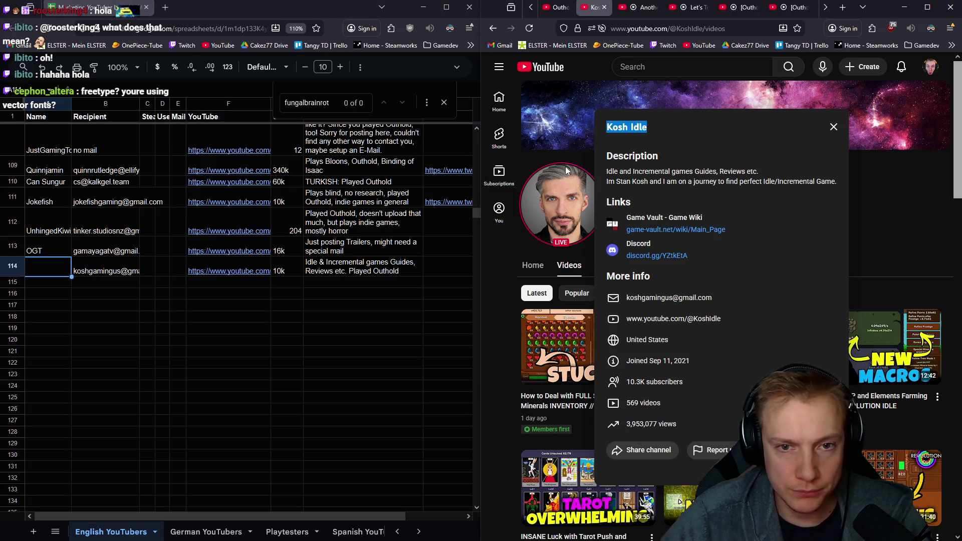
key("ctrl+c")
left_click(45, 271)
key("ctrl+v")
left_click(49, 283)
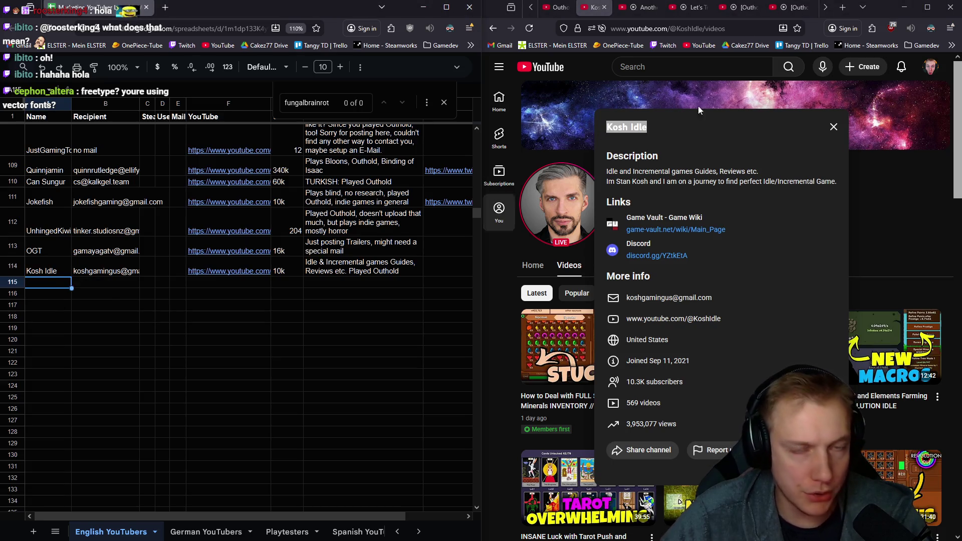
key("ctrl+Tab")
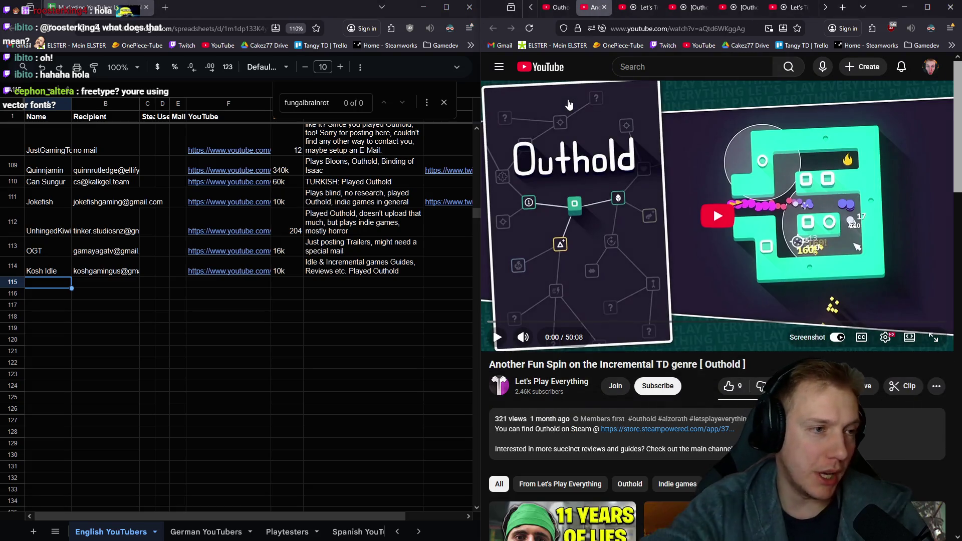
scroll(88, 202, "up", 1)
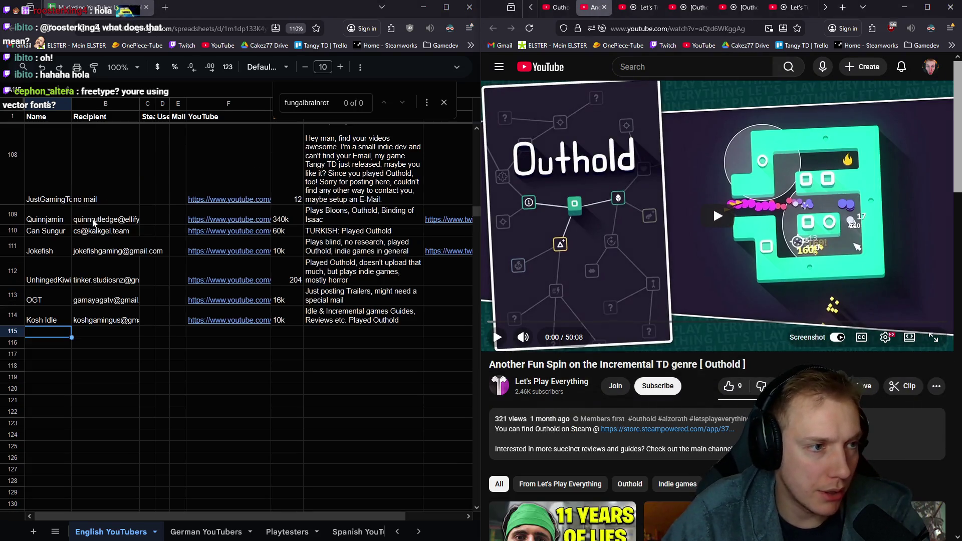
scroll(62, 219, "up", 1)
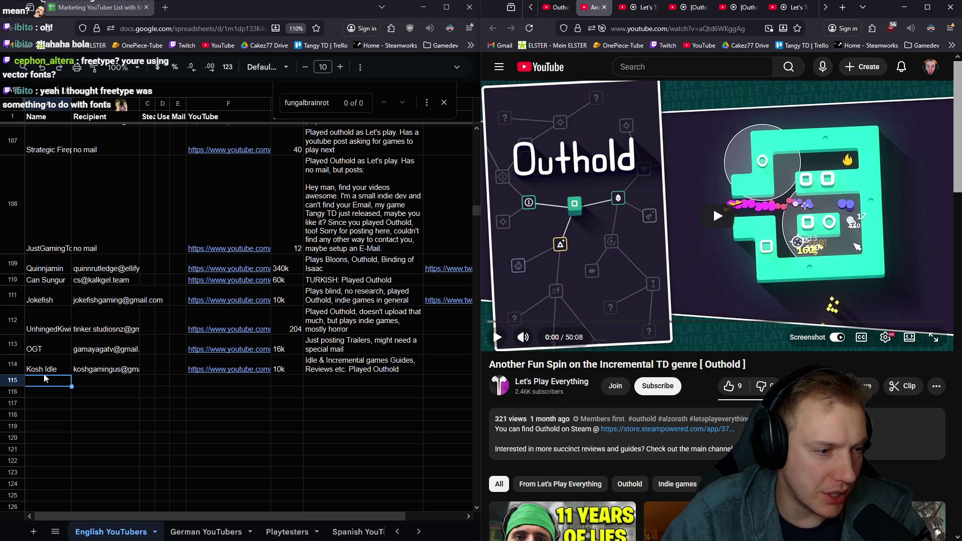
scroll(45, 380, "down", 1)
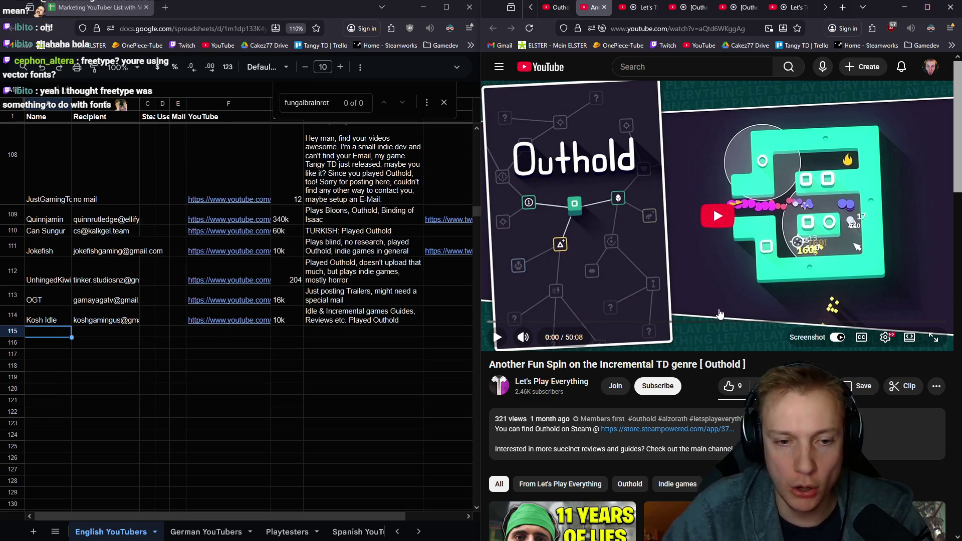
scroll(714, 301, "down", 2)
scroll(712, 225, "down", 1)
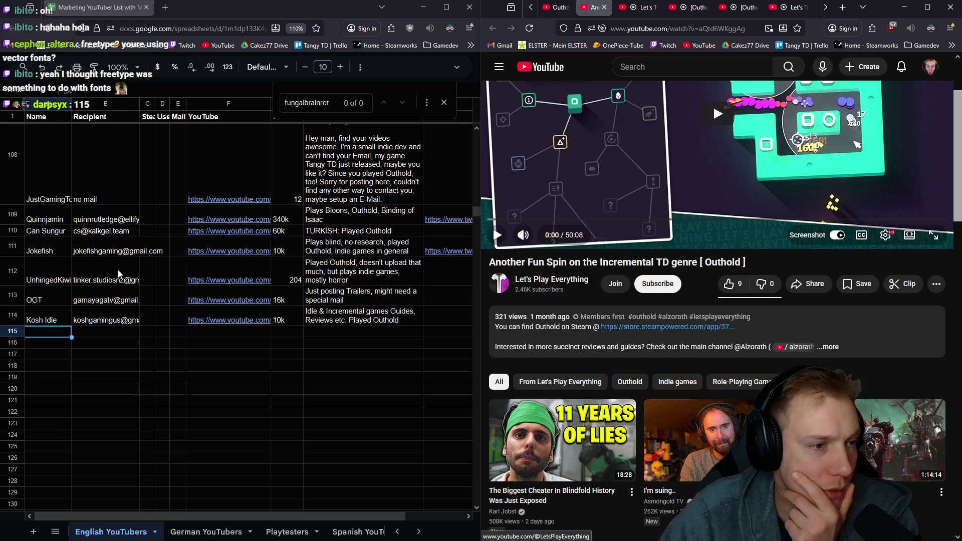
scroll(123, 268, "up", 2)
scroll(122, 268, "up", 1)
scroll(127, 268, "up", 2)
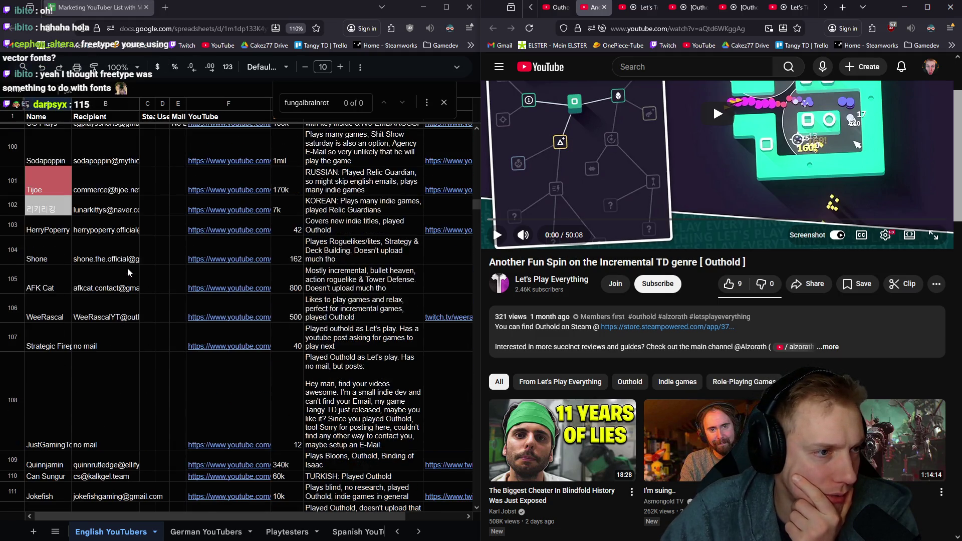
scroll(127, 268, "down", 2)
scroll(131, 267, "down", 2)
scroll(131, 267, "down", 2)
- Open the Let's Play Everything channel page from under its Outhold video
left_click(551, 280)
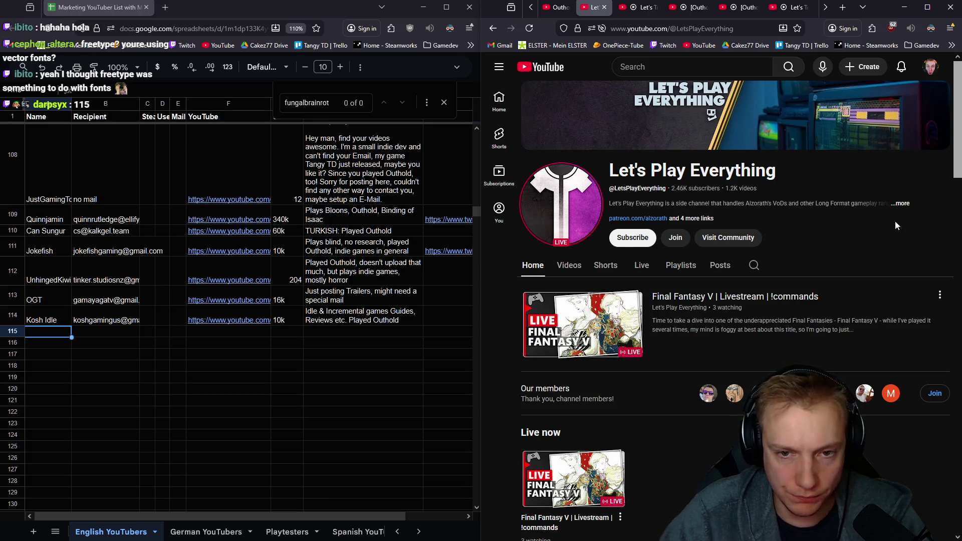
- Paste the channel's twitch.tv/alzorath link into row 115 and check the existing Alzorath entry in row 91
left_click(903, 203)
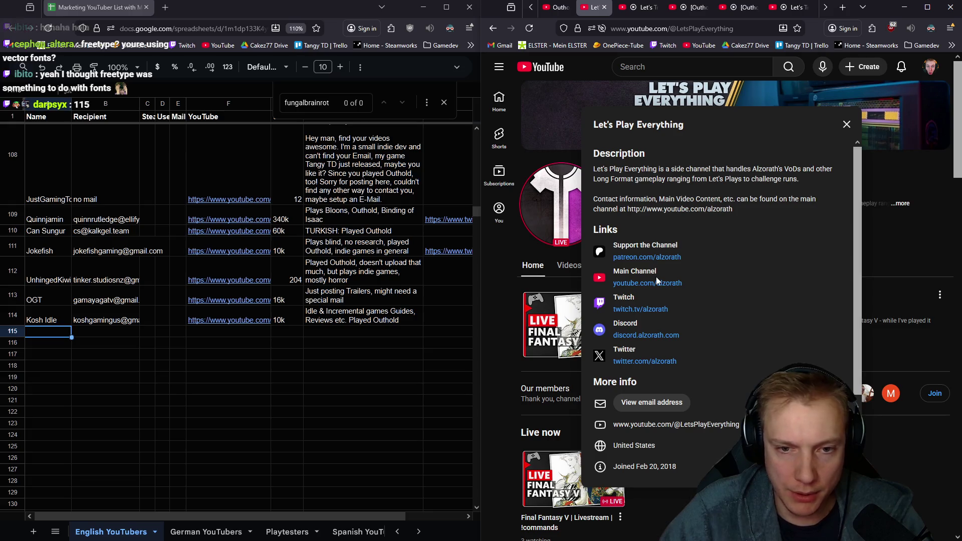
left_click_drag(670, 309, 611, 309)
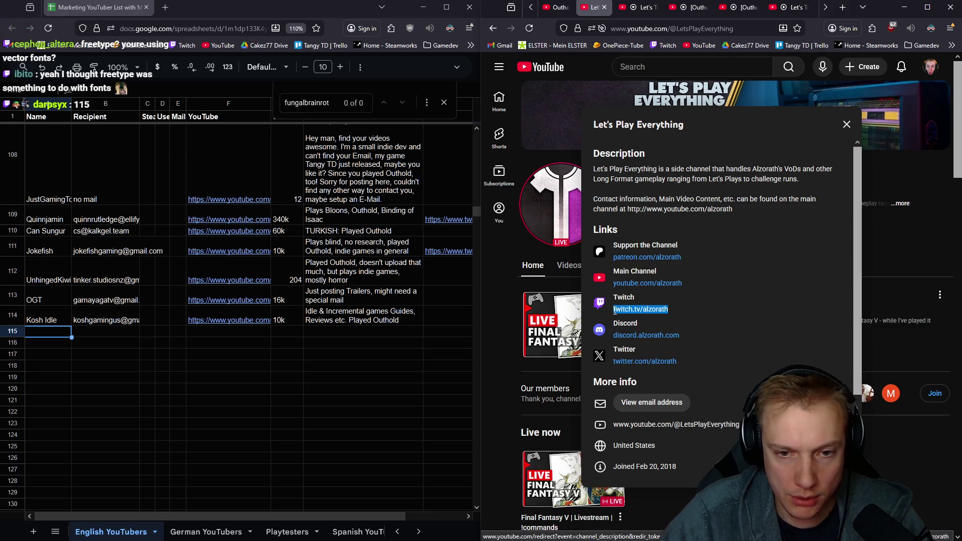
left_click(433, 332)
key("ctrl+v")
left_click(389, 332)
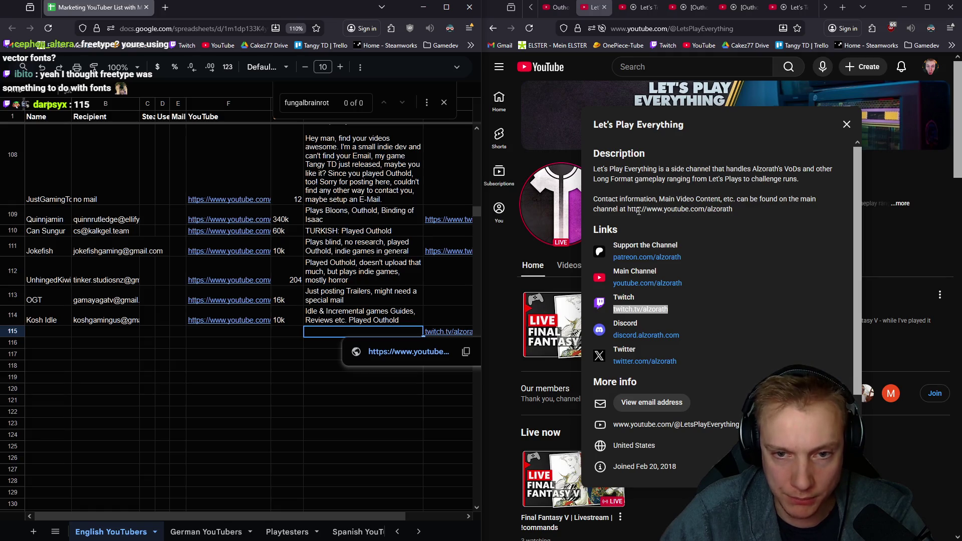
left_click(733, 208)
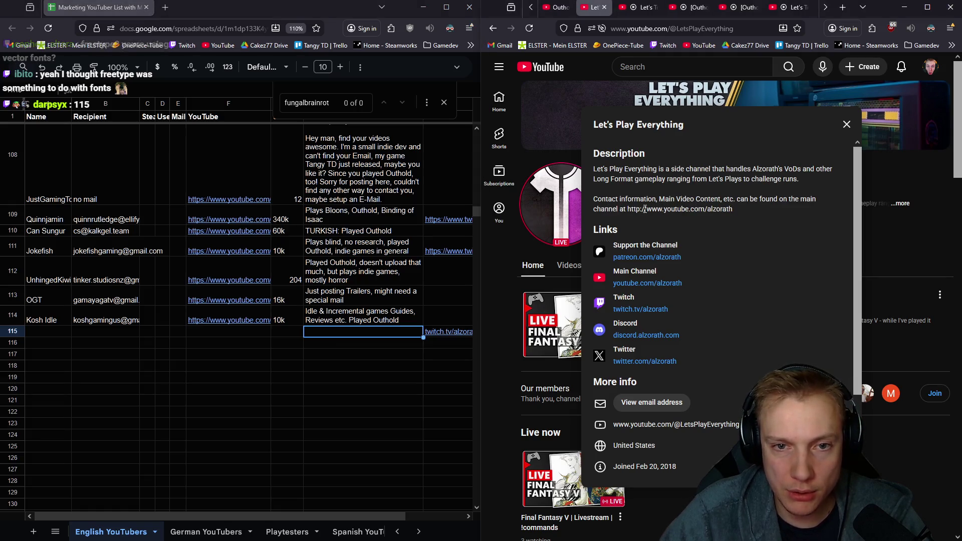
left_click_drag(732, 208, 644, 208)
scroll(58, 228, "up", 2)
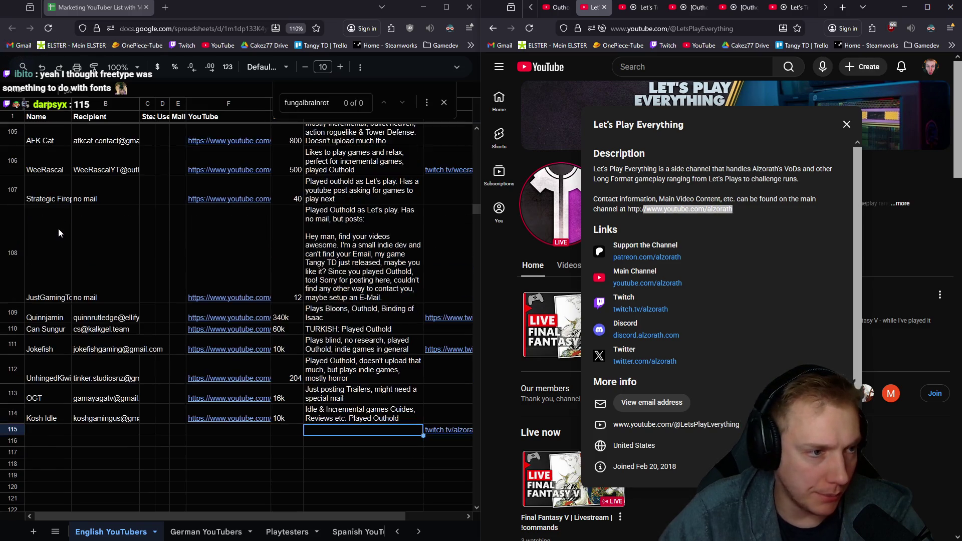
scroll(58, 228, "up", 2)
scroll(60, 226, "up", 2)
scroll(63, 224, "up", 2)
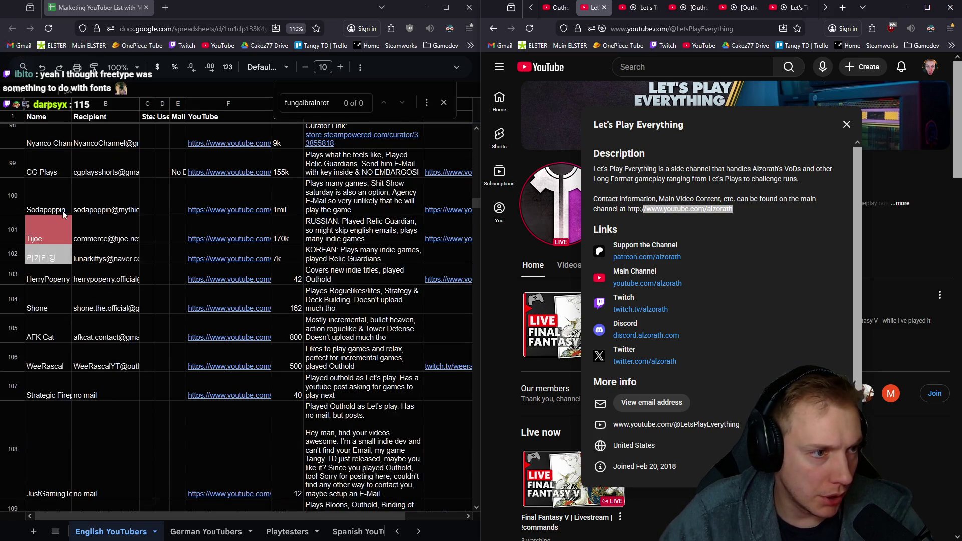
scroll(64, 194, "up", 2)
scroll(67, 193, "up", 1)
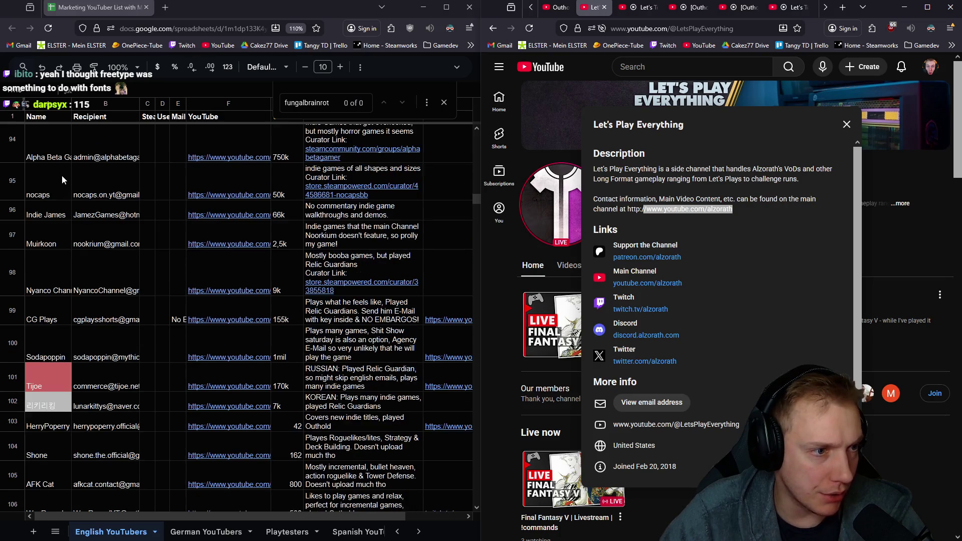
scroll(60, 177, "down", 2)
scroll(60, 202, "down", 1)
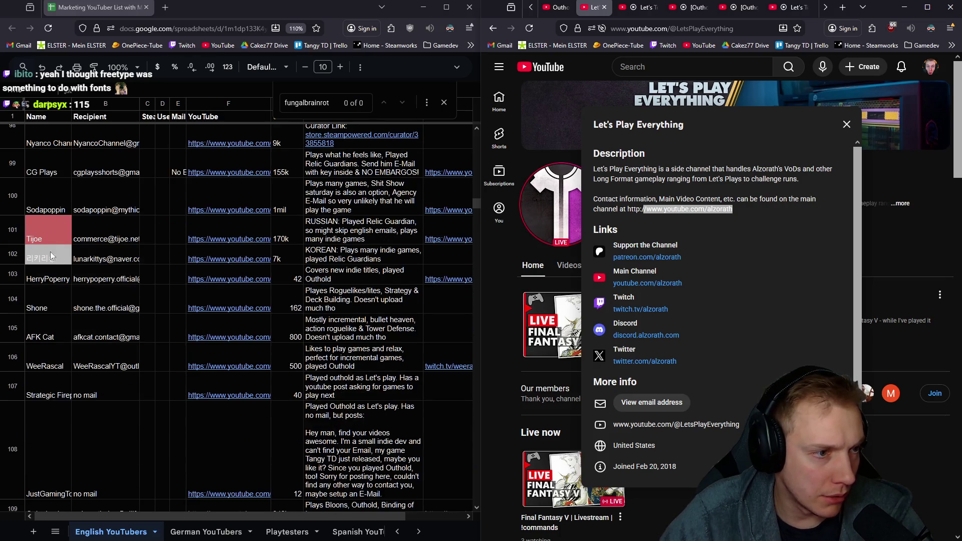
scroll(50, 225, "down", 2)
scroll(49, 209, "down", 2)
scroll(52, 225, "down", 2)
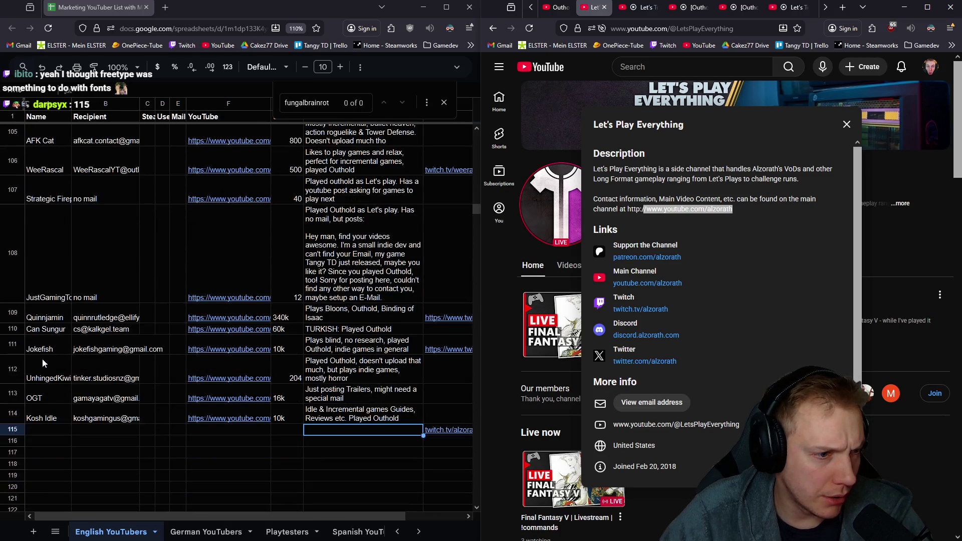
scroll(59, 298, "up", 2)
scroll(69, 274, "up", 2)
scroll(64, 266, "up", 2)
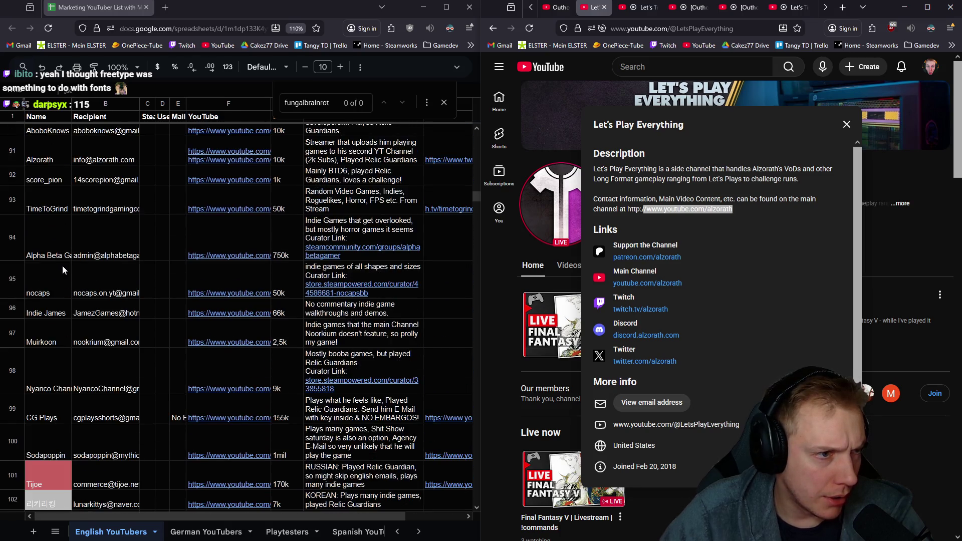
left_click(41, 161)
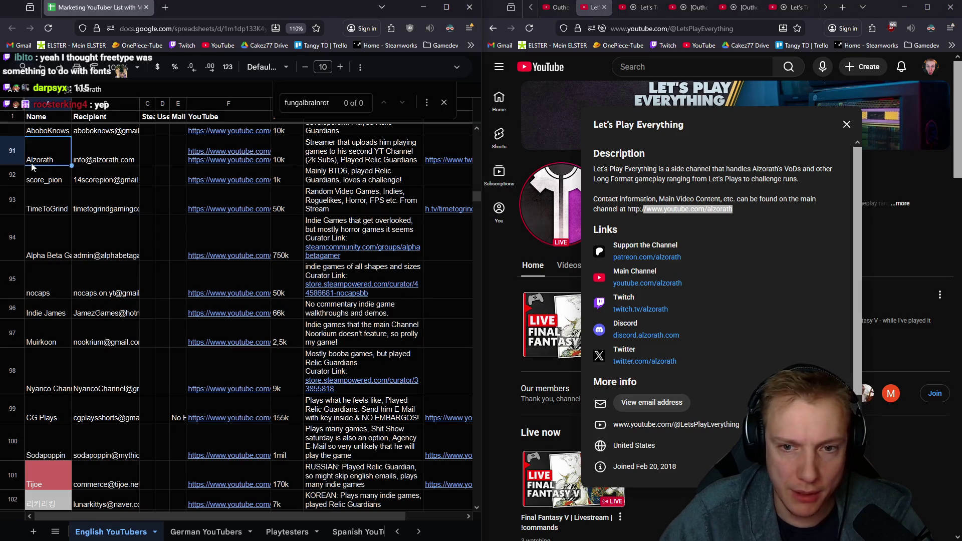
mouse_move(229, 156)
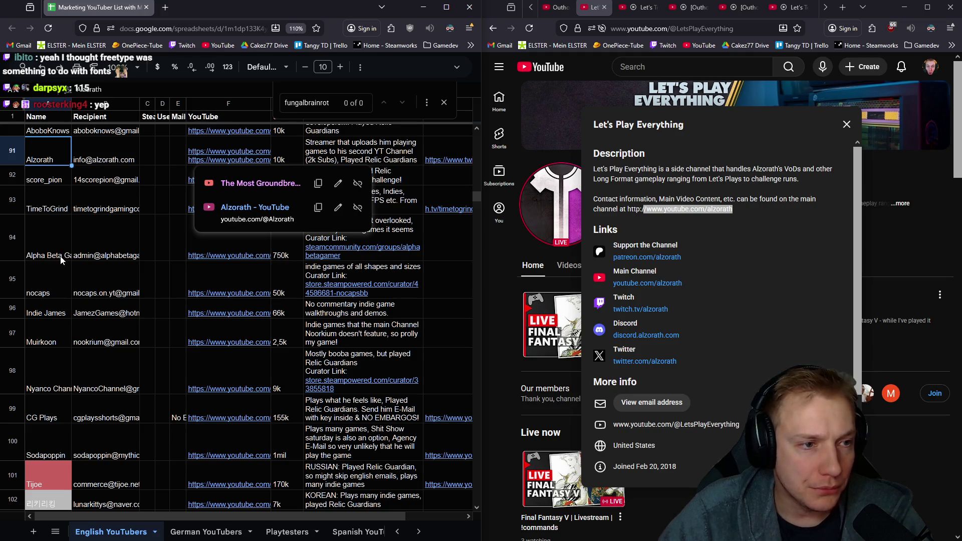
scroll(62, 259, "down", 3)
left_click(846, 124)
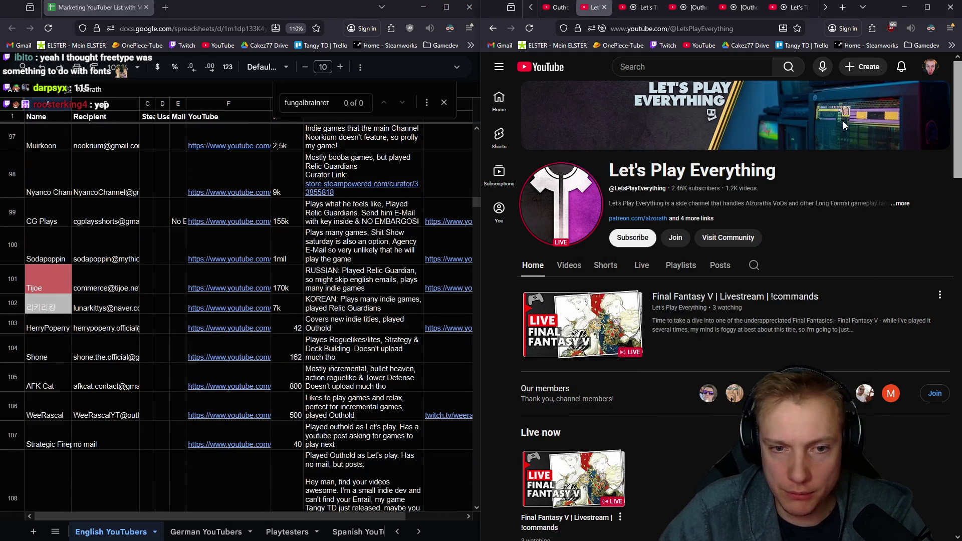
left_click(593, 9)
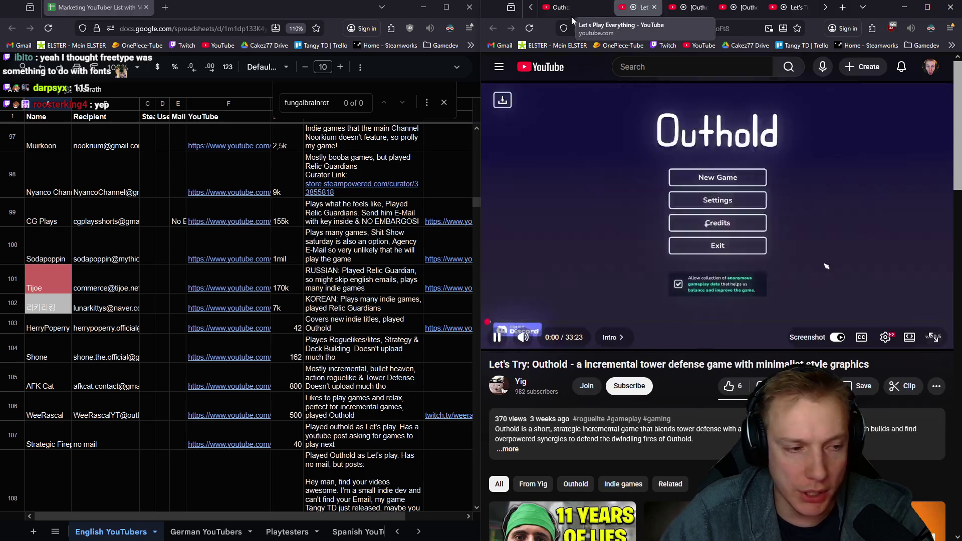
scroll(145, 249, "down", 5)
scroll(277, 301, "down", 3)
left_click(444, 383)
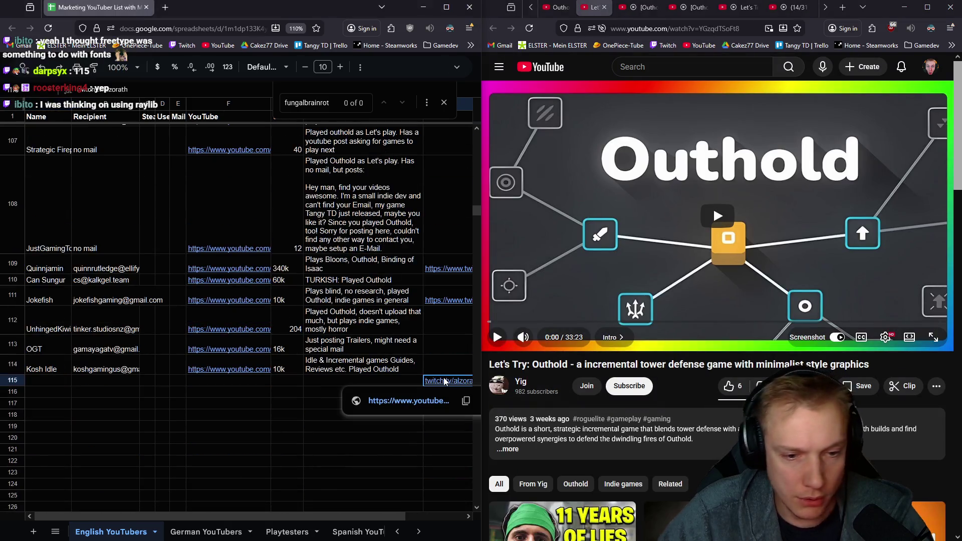
left_click(50, 386)
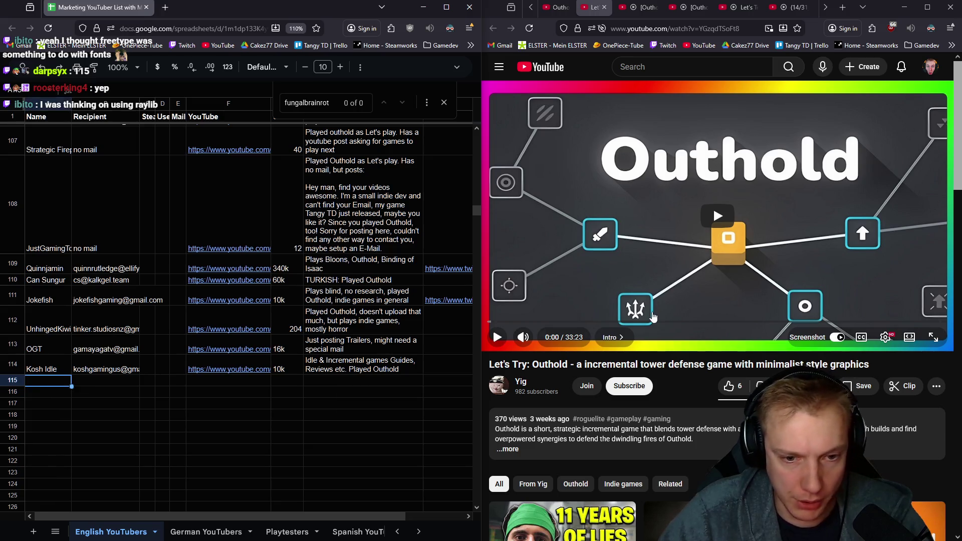
left_click(521, 380)
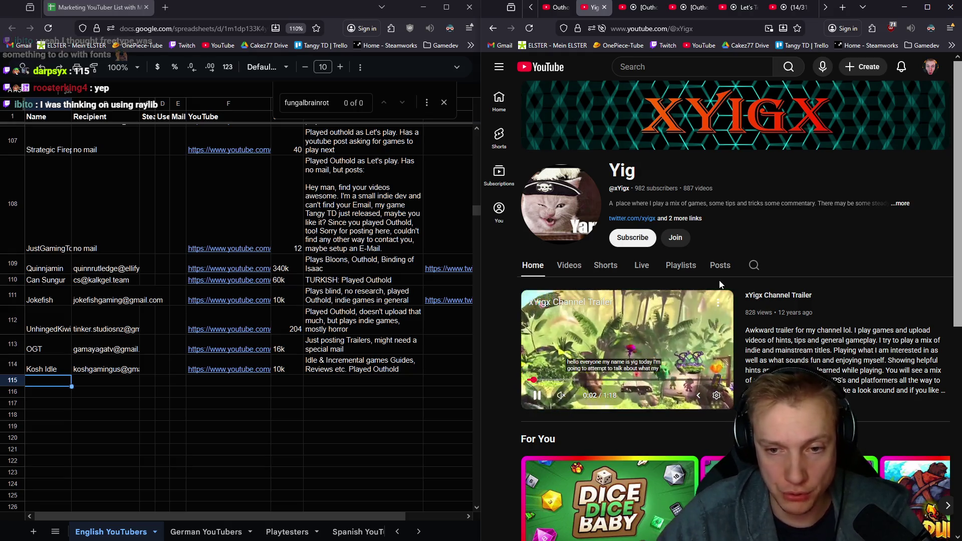
left_click(623, 346)
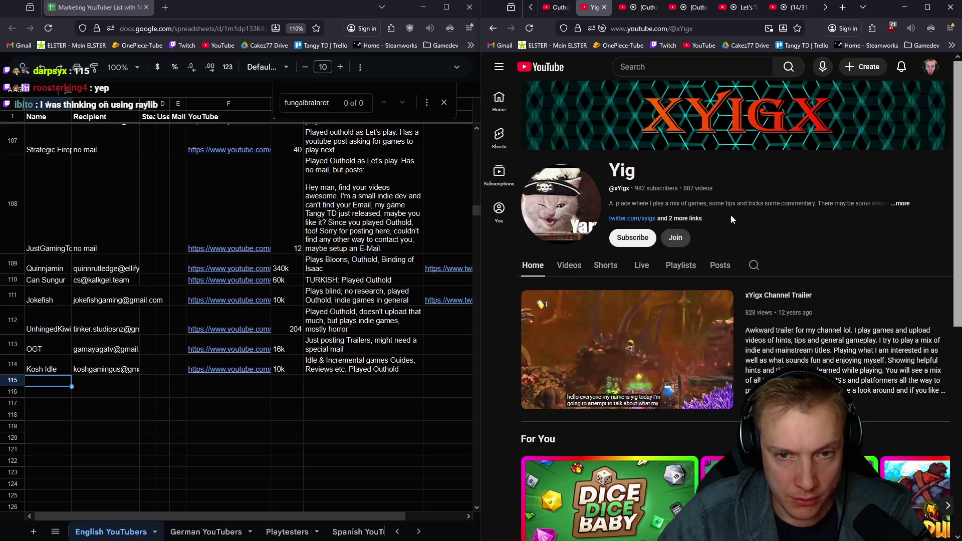
left_click(902, 204)
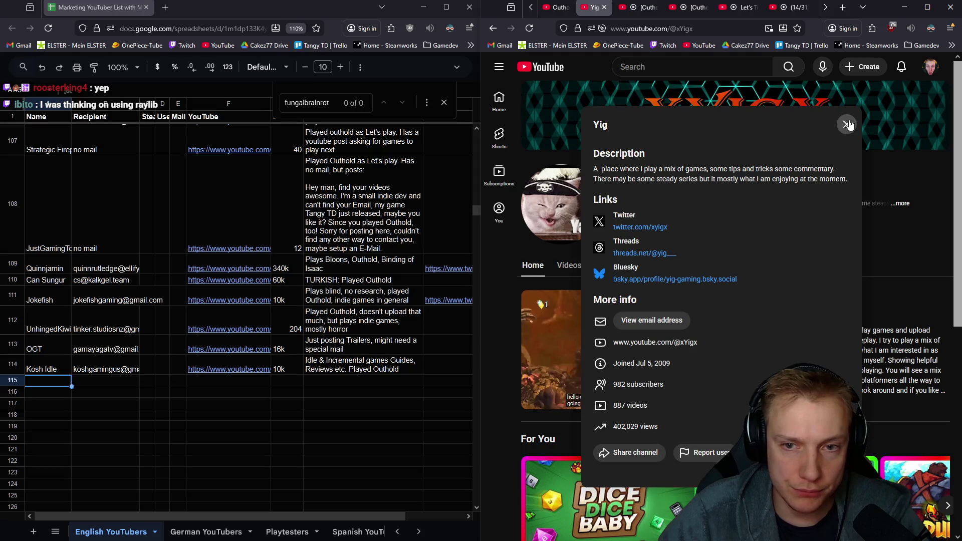
type("Played OUth")
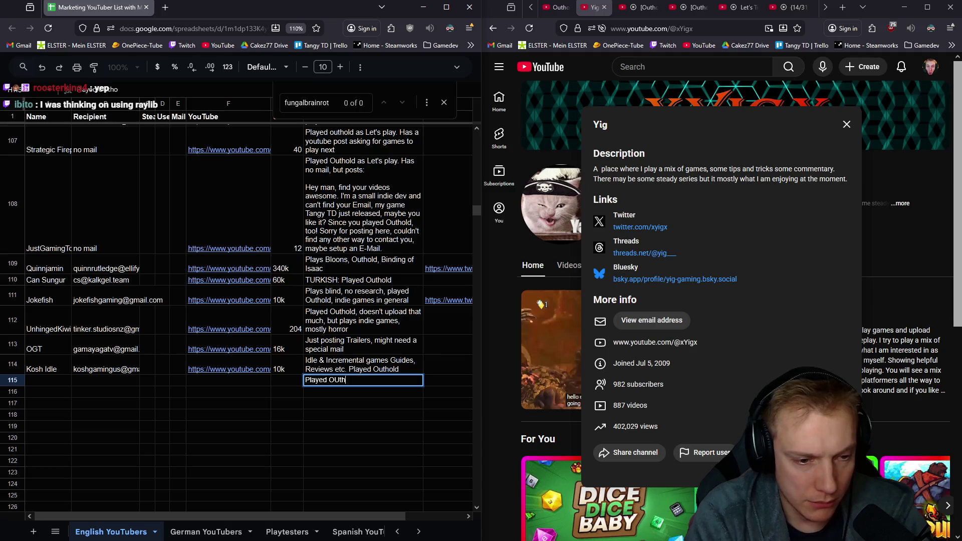
key("ctrl+a")
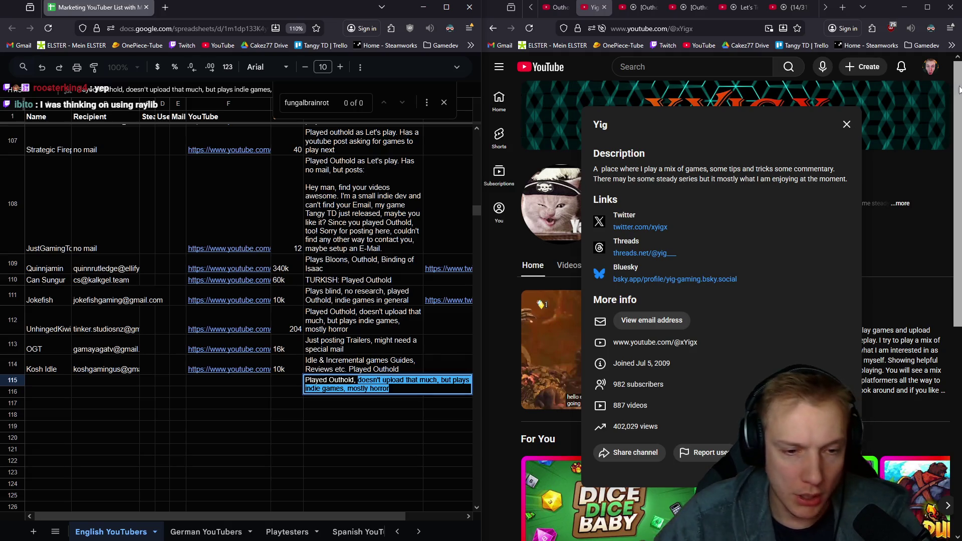
key("BackSpace")
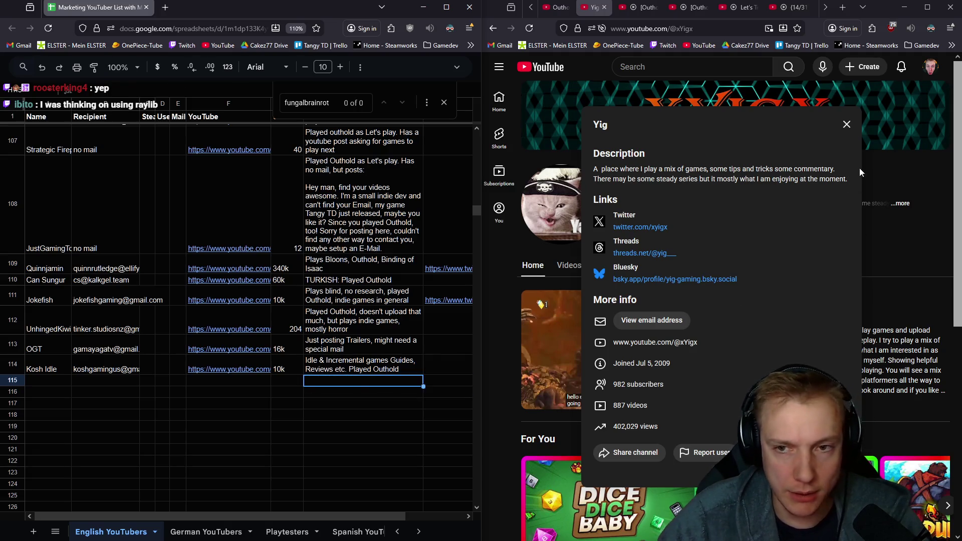
left_click(846, 124)
left_click(569, 266)
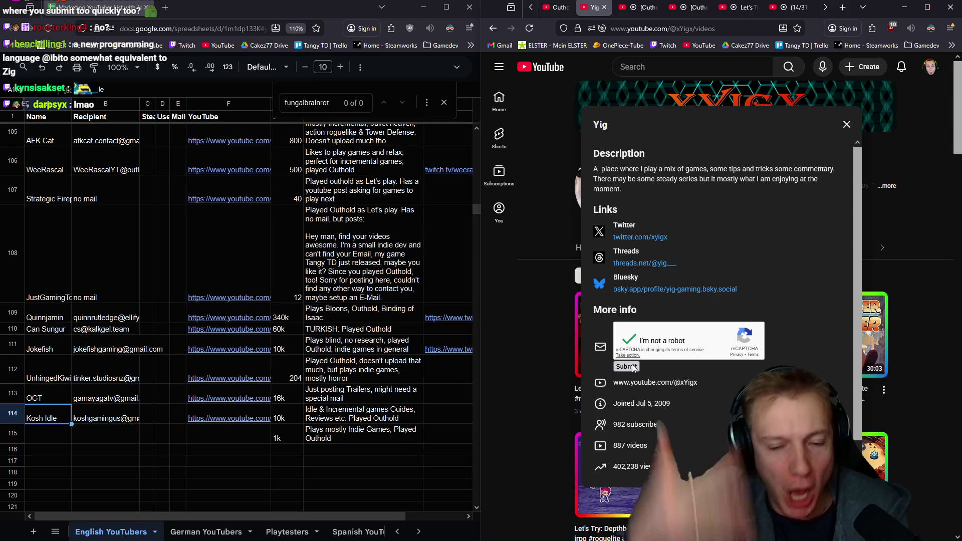
left_click(528, 28)
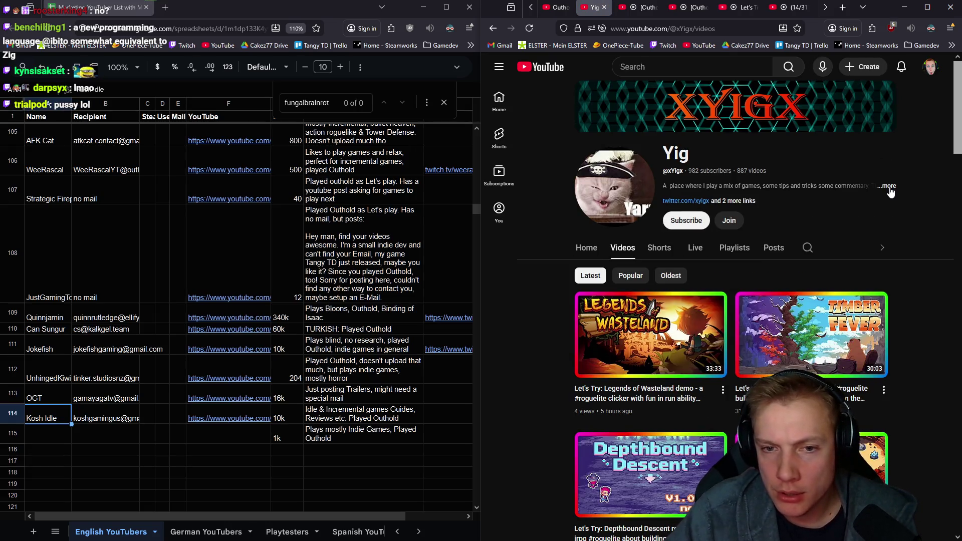
left_click(889, 186)
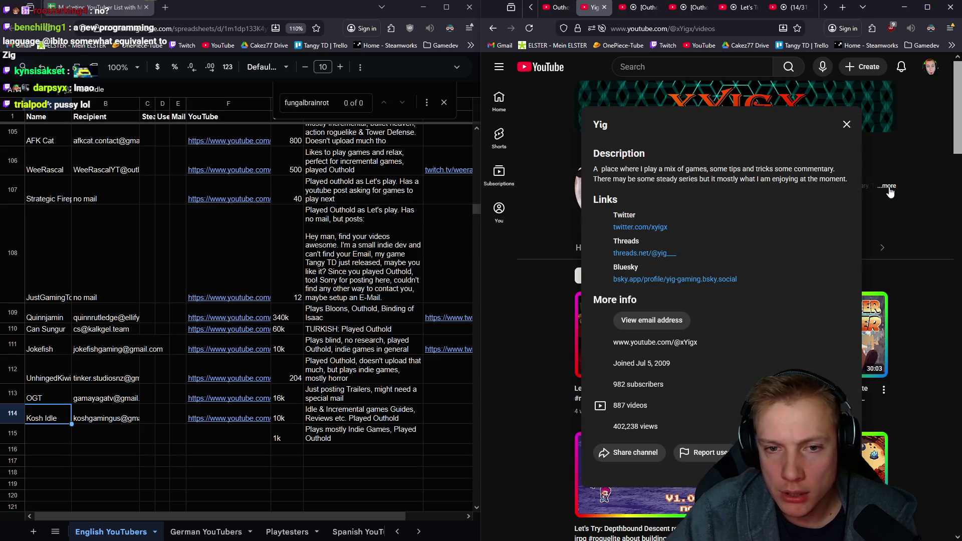
- Reveal Yig's contact email through the reCAPTCHA and paste it into recipient cell B115
left_click(644, 320)
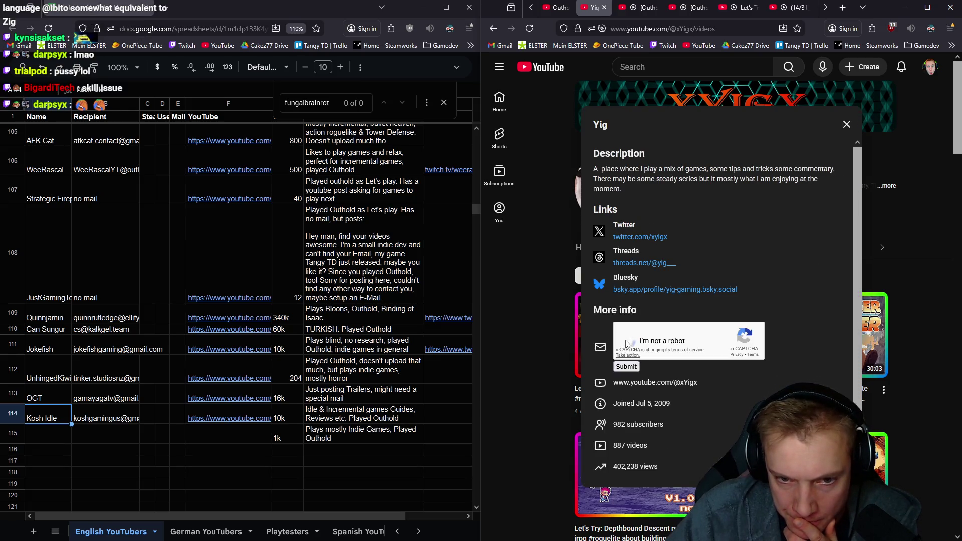
left_click(626, 367)
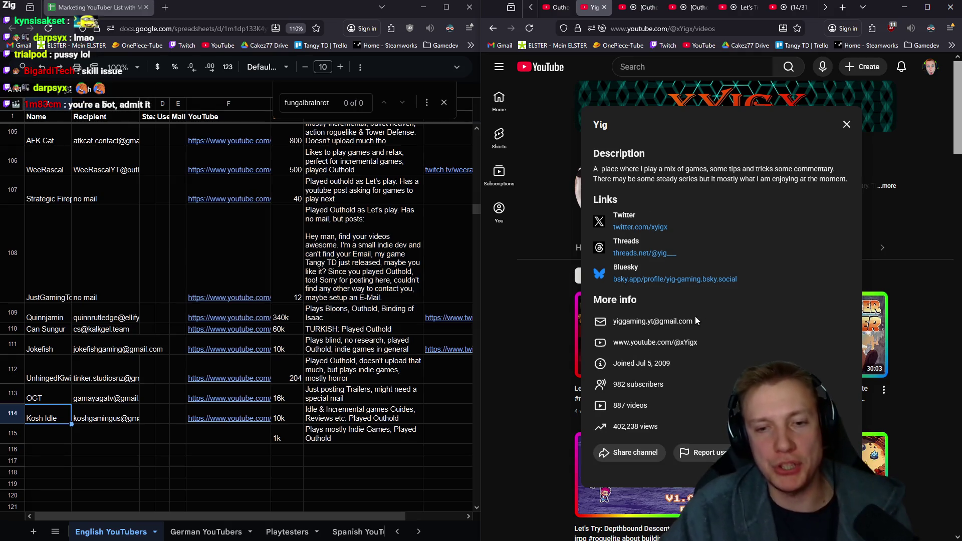
right_click(650, 321)
left_click(682, 328)
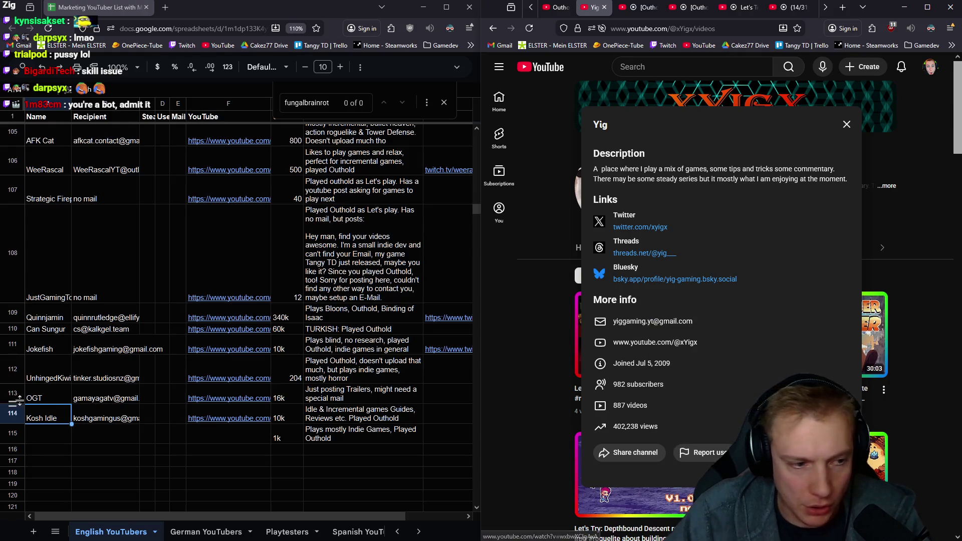
left_click(100, 433)
key("ctrl+v")
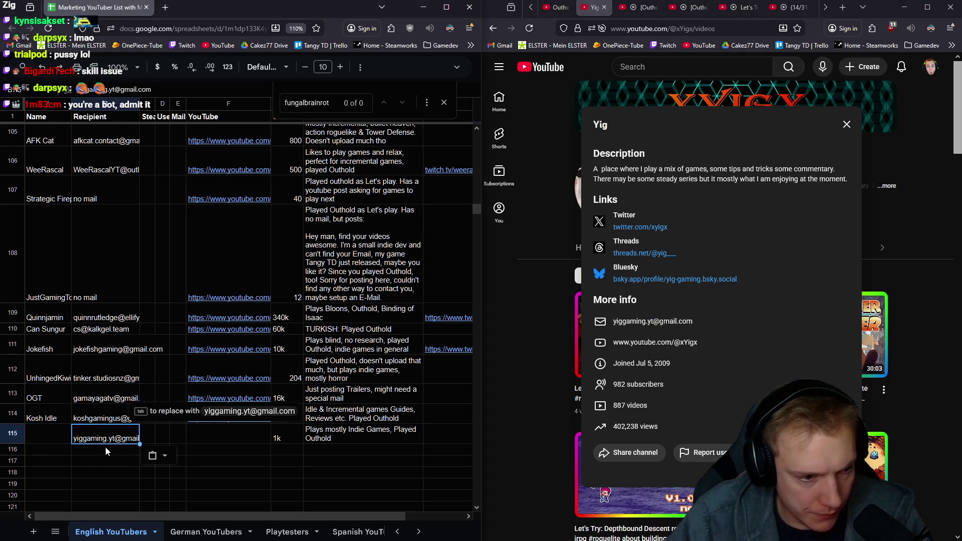
- Enter the name Yig in A115 and paste the Yig channel URL into F115
left_click(35, 445)
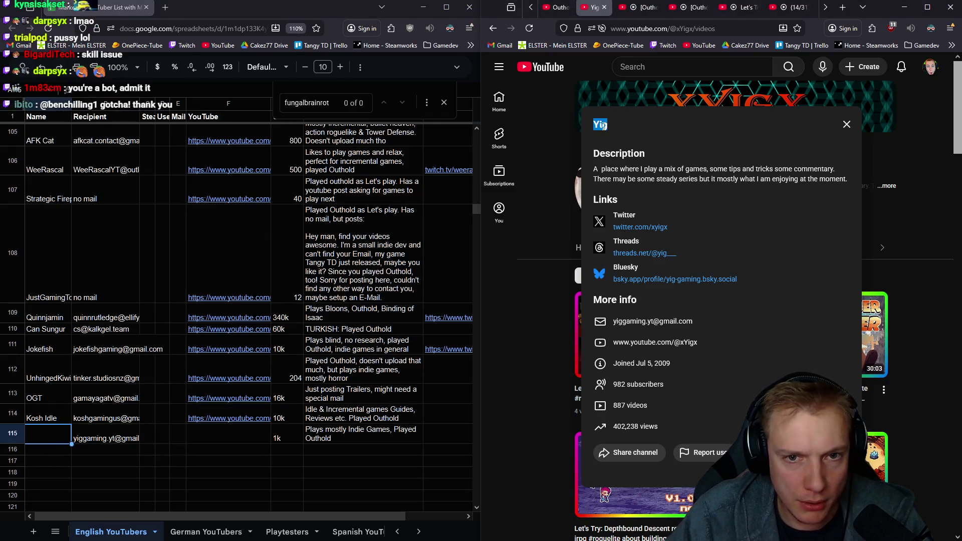
double_click(37, 437)
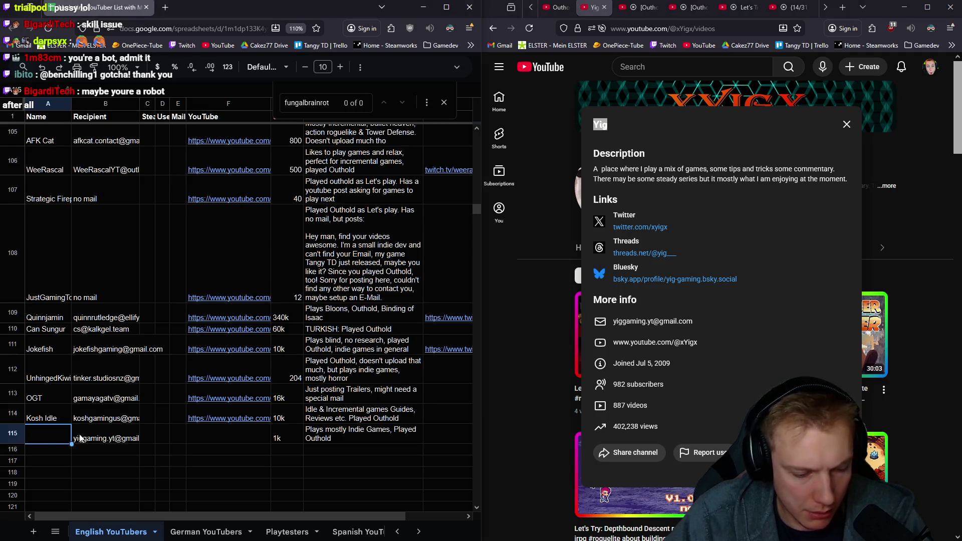
left_click(695, 28)
key("ctrl+c")
left_click(695, 28)
left_click(226, 438)
key("ctrl+v")
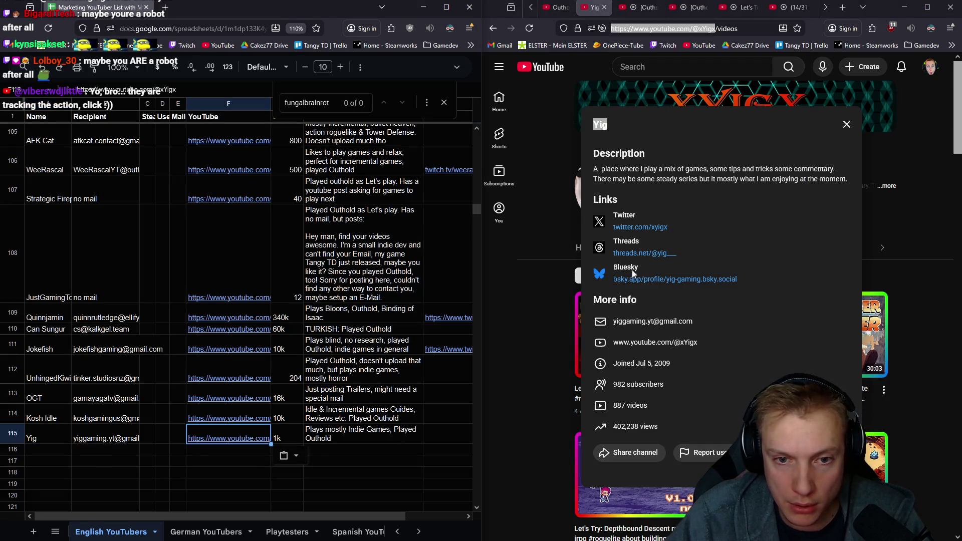
left_click(846, 125)
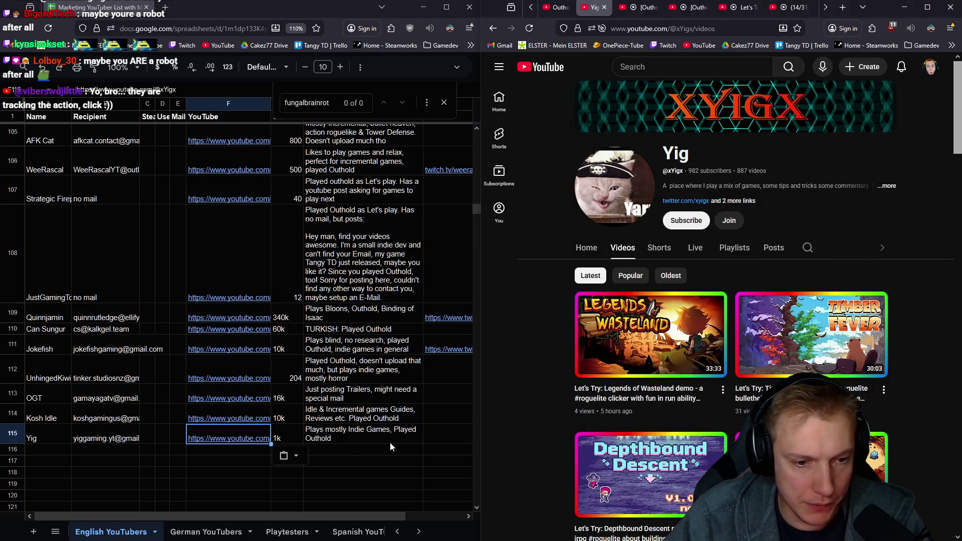
left_click(604, 8)
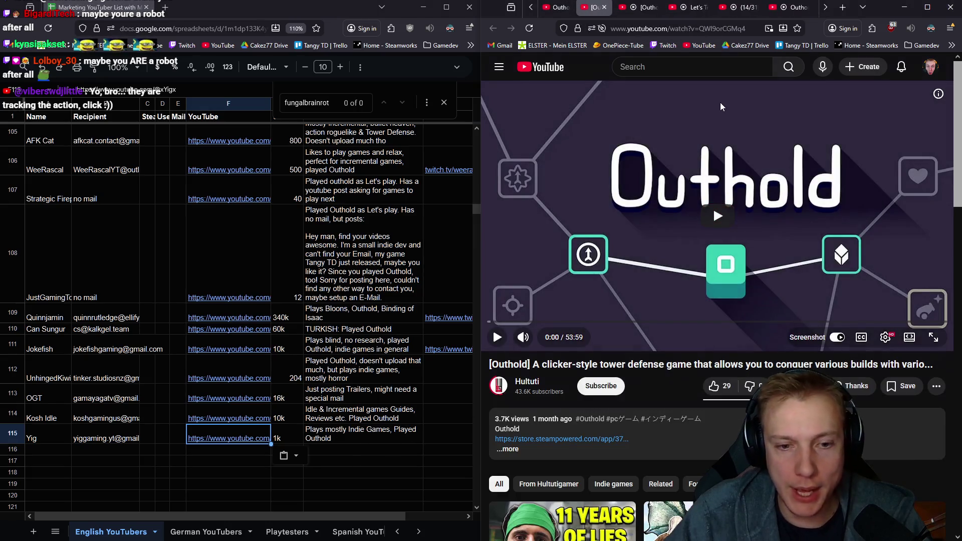
left_click(526, 381)
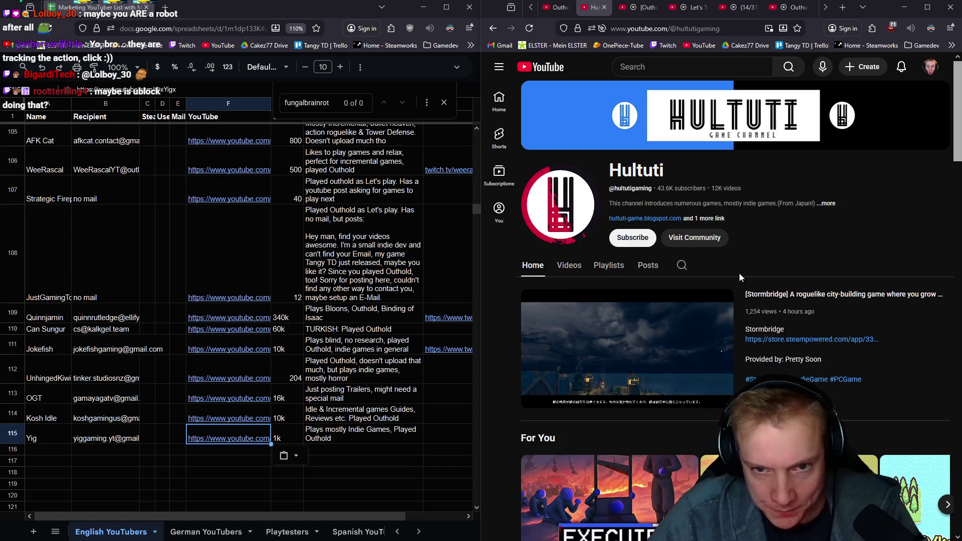
left_click(829, 206)
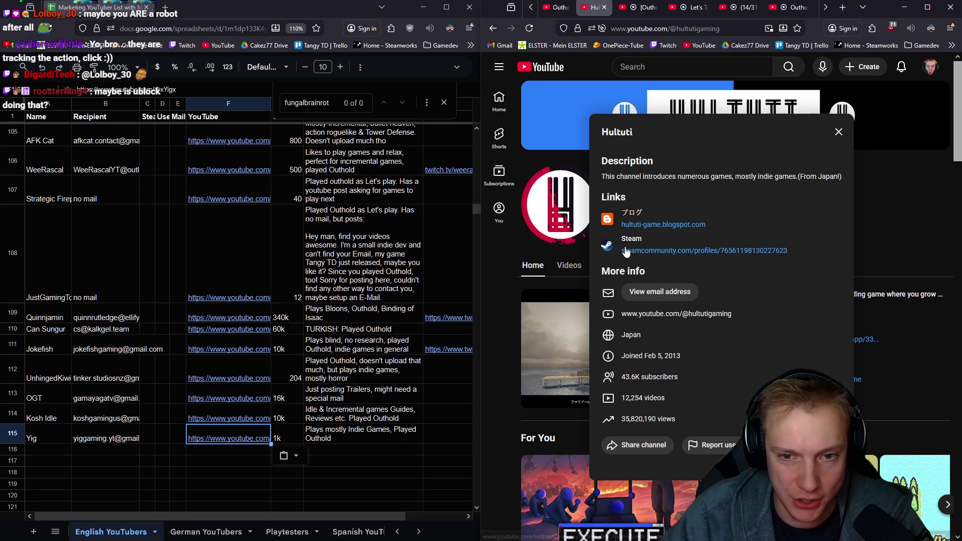
left_click(681, 256)
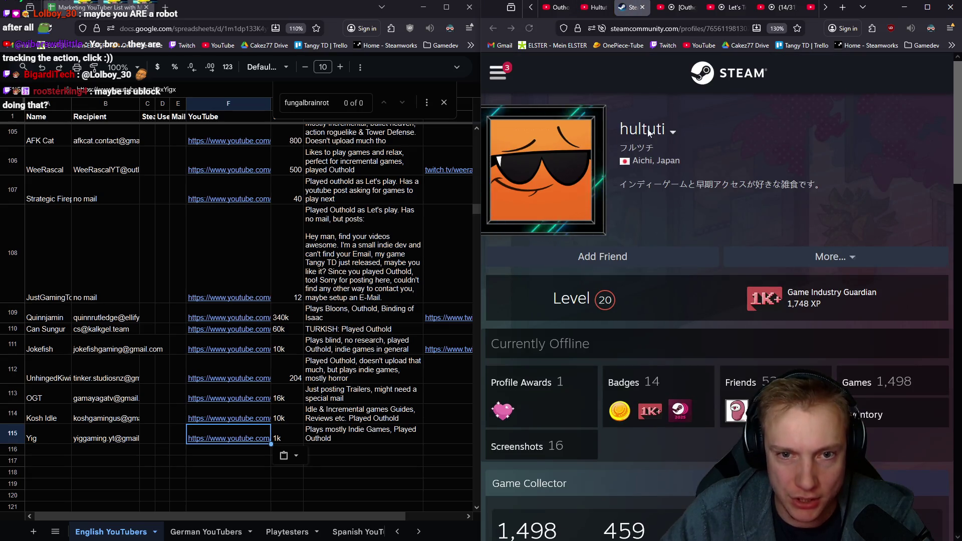
scroll(720, 226, "down", 5)
scroll(720, 225, "down", 5)
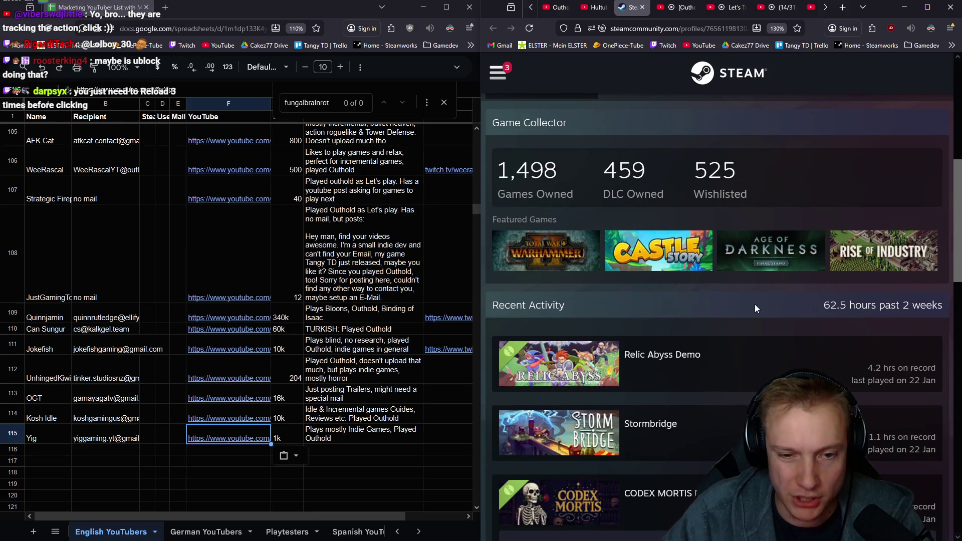
scroll(755, 305, "up", 5)
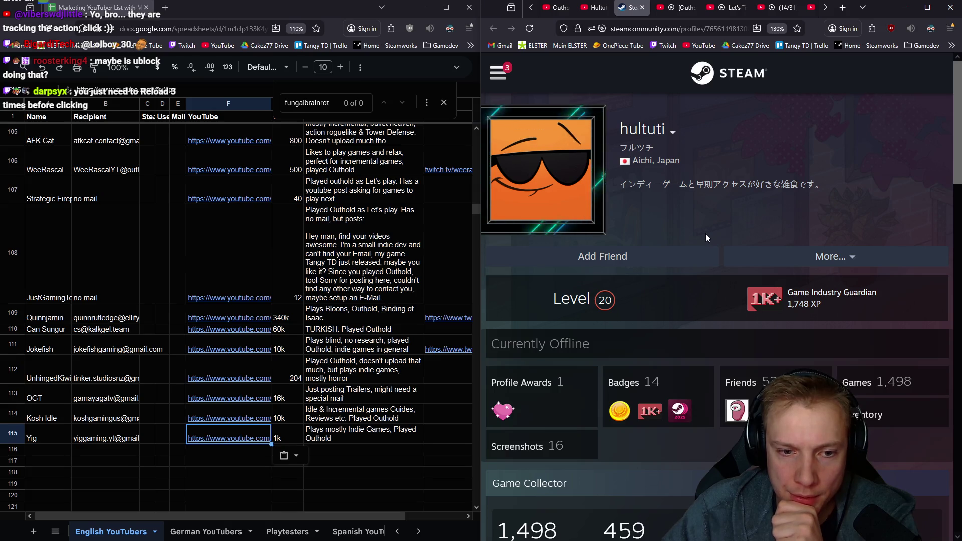
scroll(705, 234, "down", 5)
left_click(594, 7)
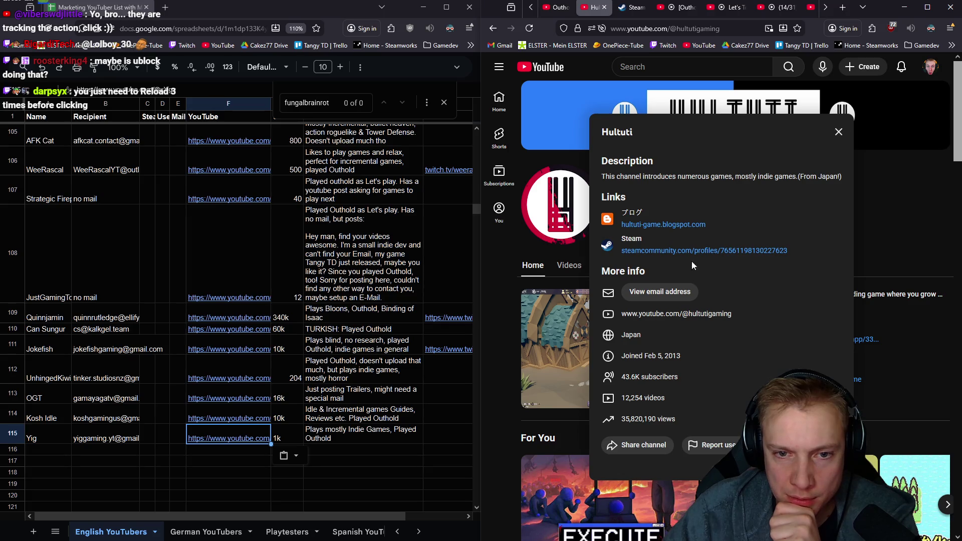
left_click(663, 225)
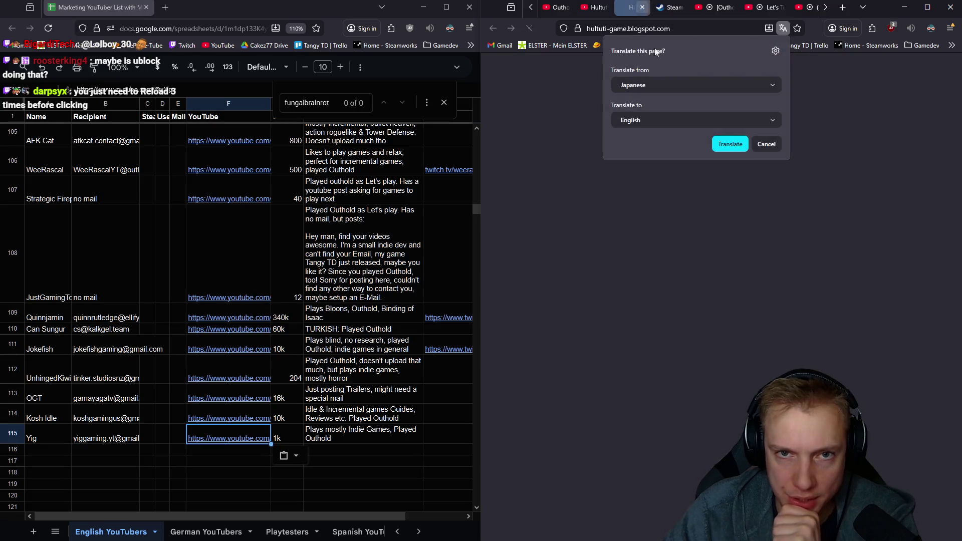
left_click(768, 144)
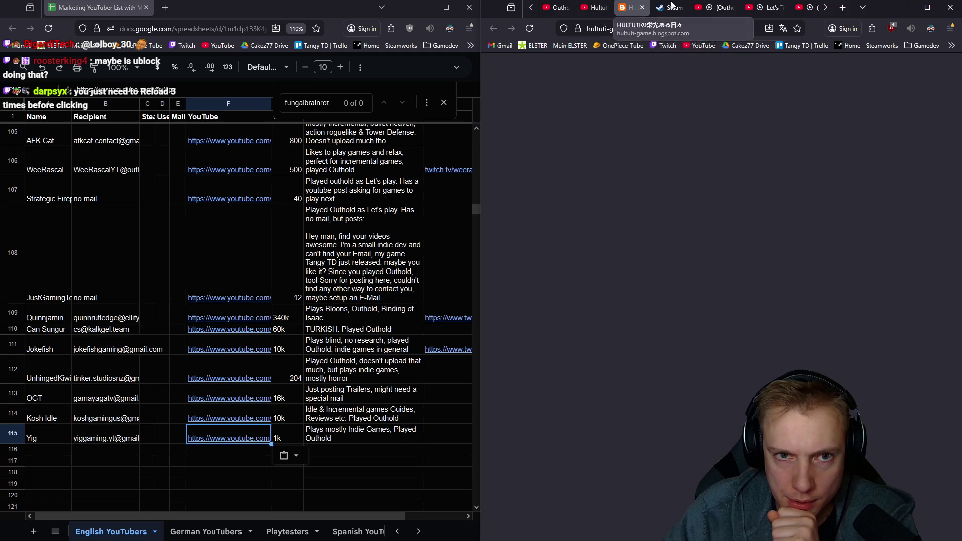
left_click(595, 7)
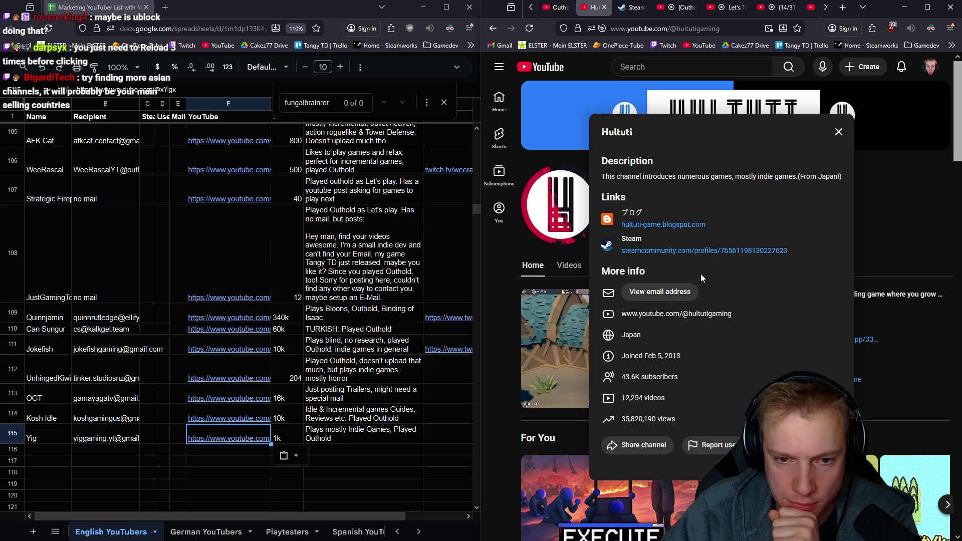
left_click(677, 298)
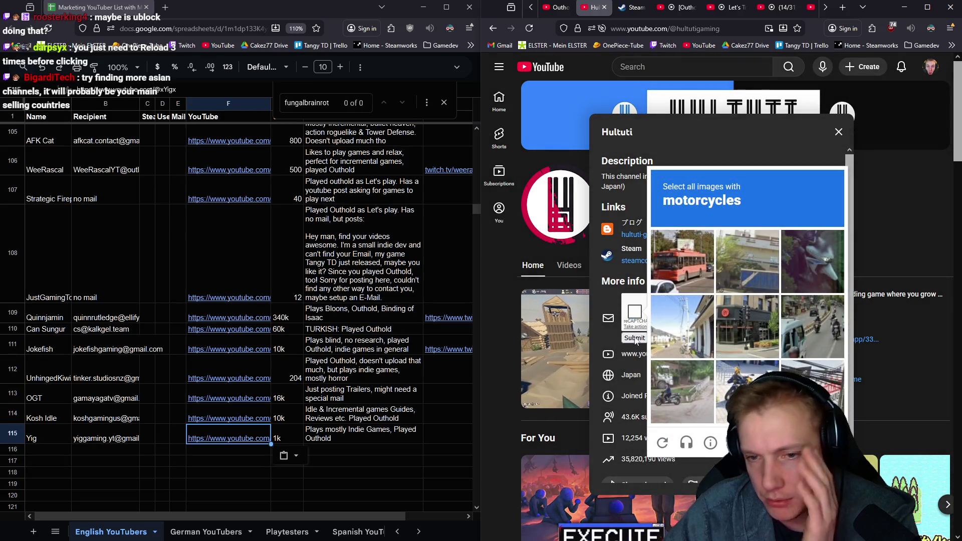
left_click(825, 323)
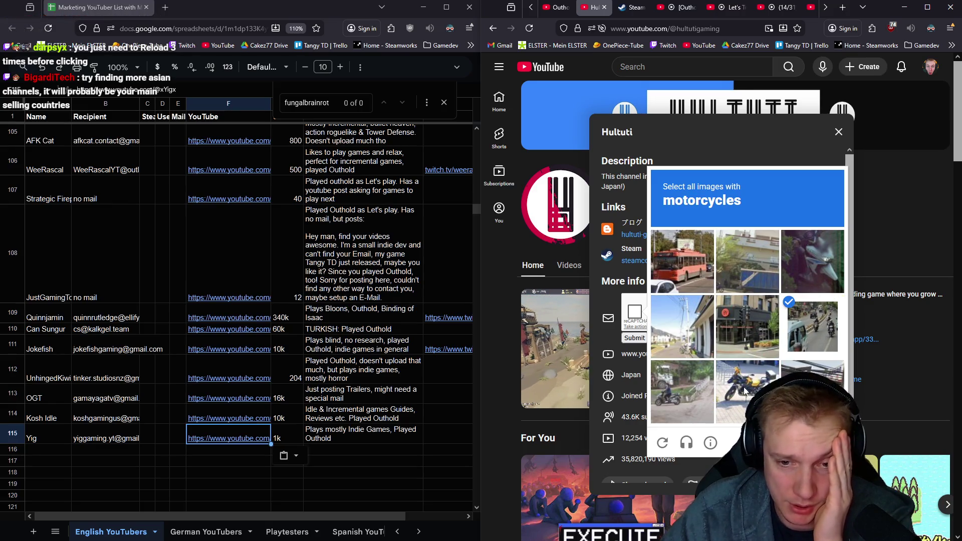
left_click(747, 390)
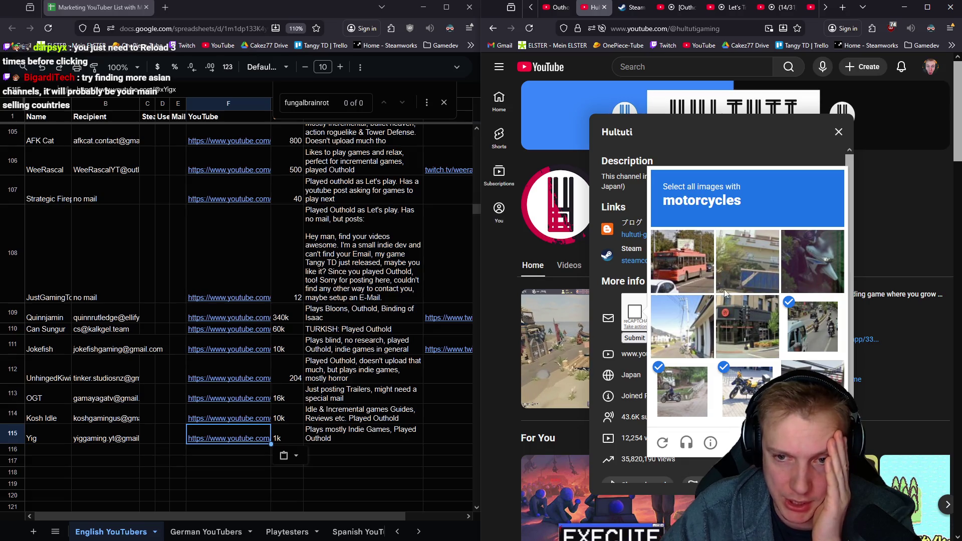
left_click(803, 264)
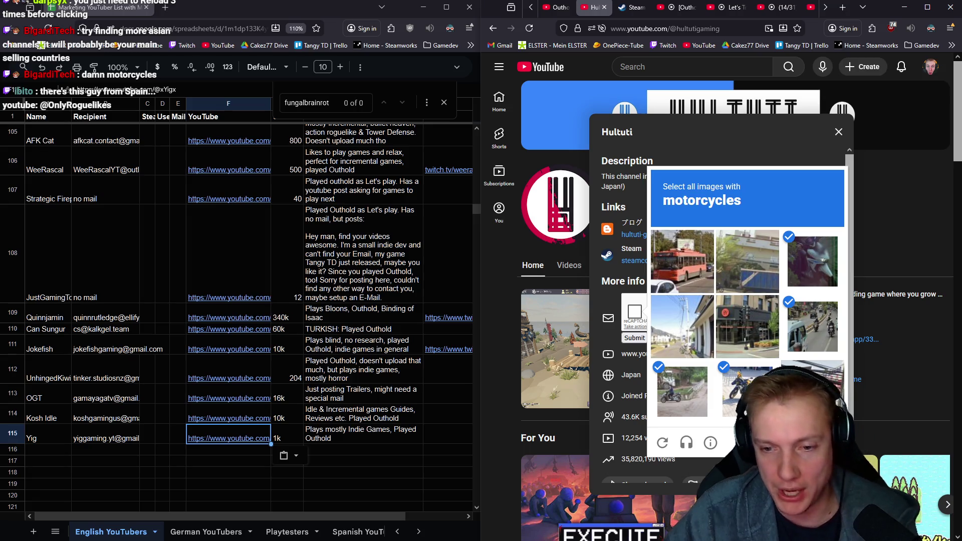
left_click(815, 442)
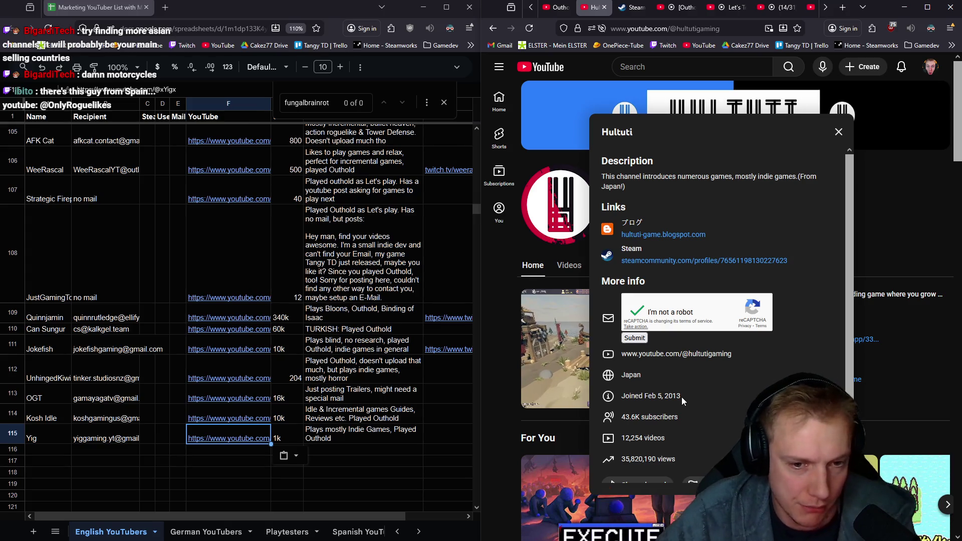
left_click(636, 340)
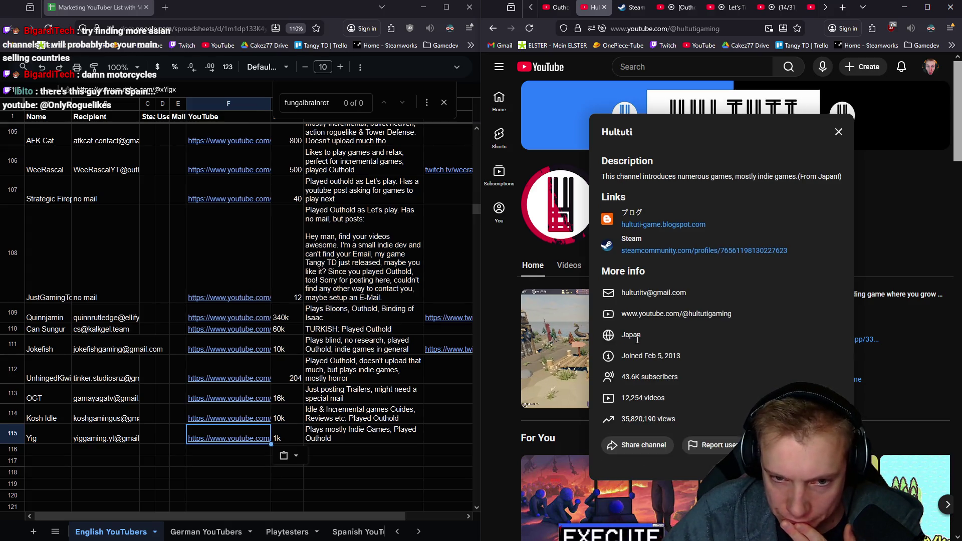
right_click(654, 292)
left_click(665, 305)
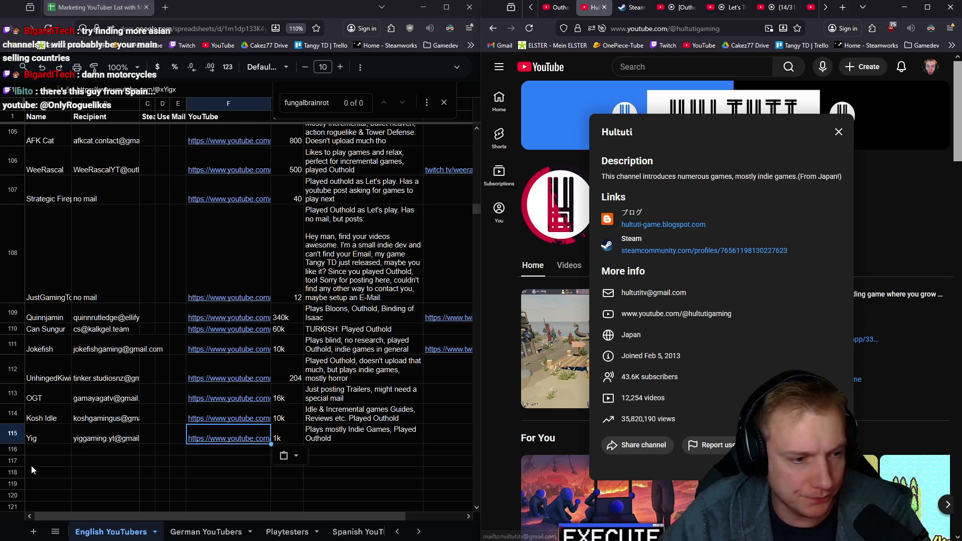
left_click(103, 451)
left_click(245, 454)
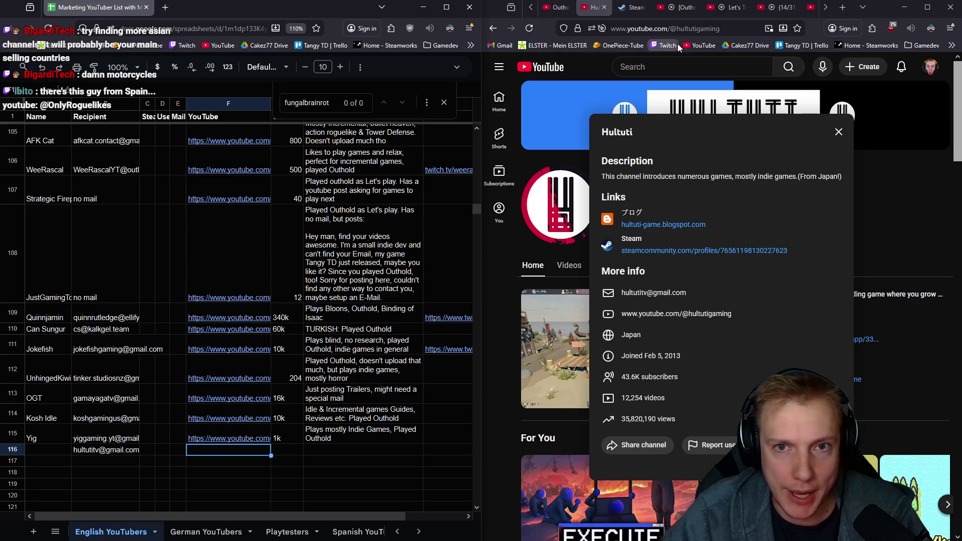
key("alt+Tab")
key("ctrl+l")
key("ctrl+c")
key("alt+Tab")
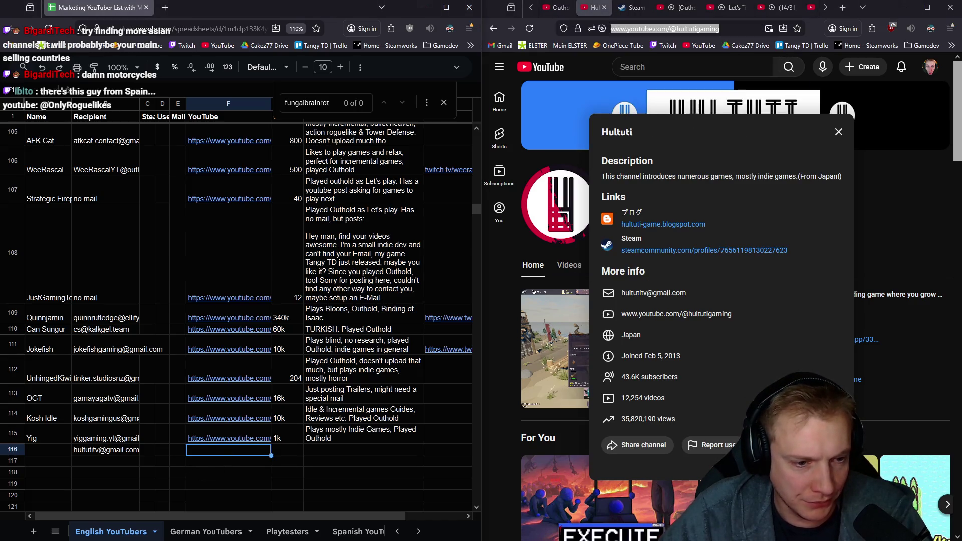
key("ctrl+v")
- Enter 45k subscribers and the indie-games-from-Japan, played-Outhold note in row 116
left_click(296, 452)
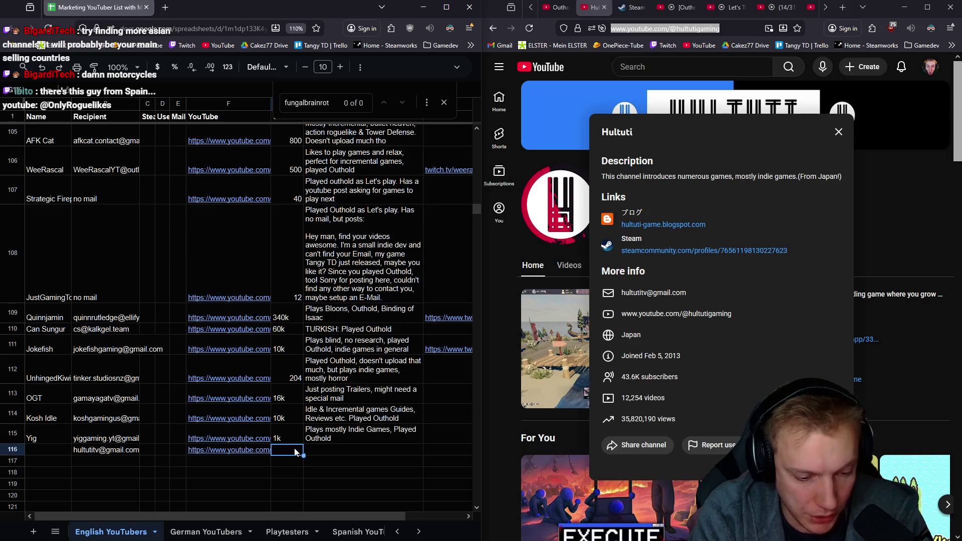
type("k")
key("Tab")
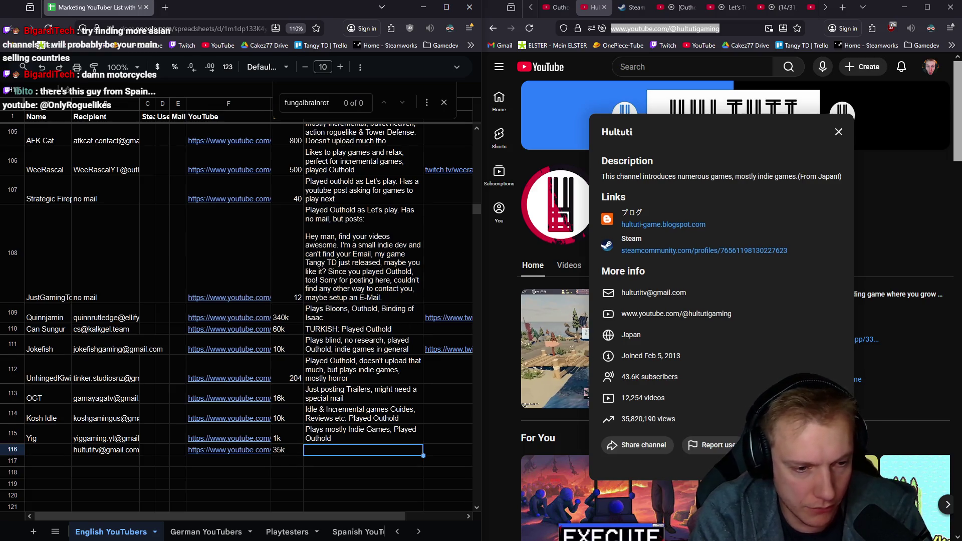
type("k")
key("Tab")
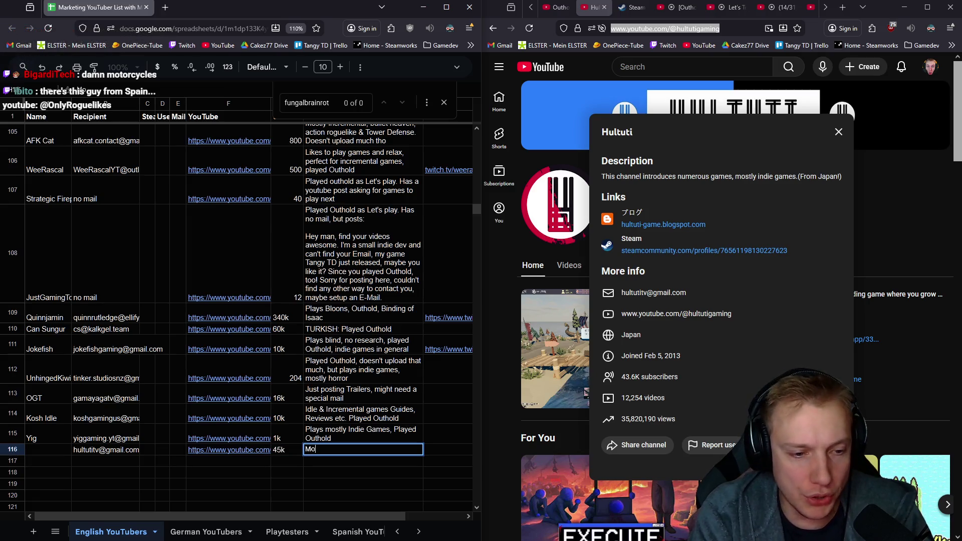
type("games, from Japan, Played Out")
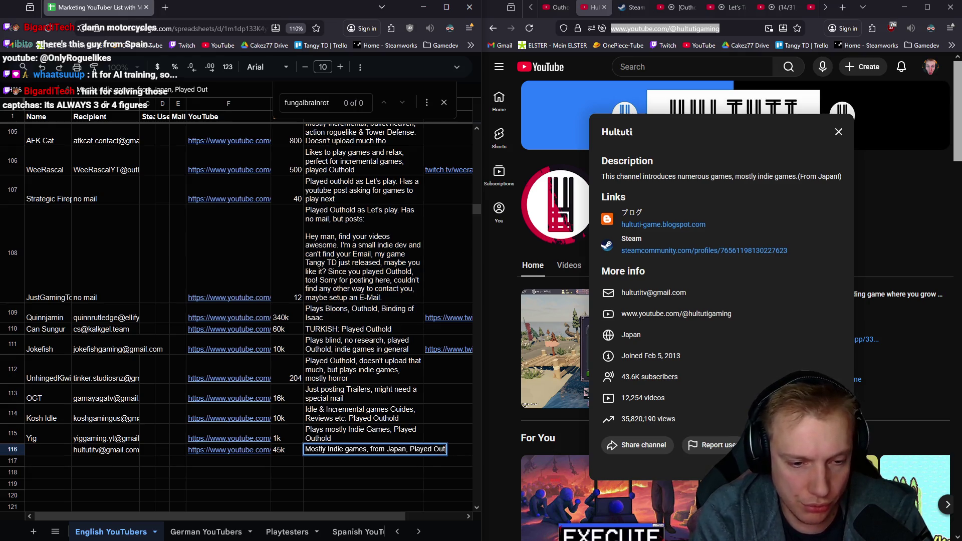
type("d")
left_click(47, 449)
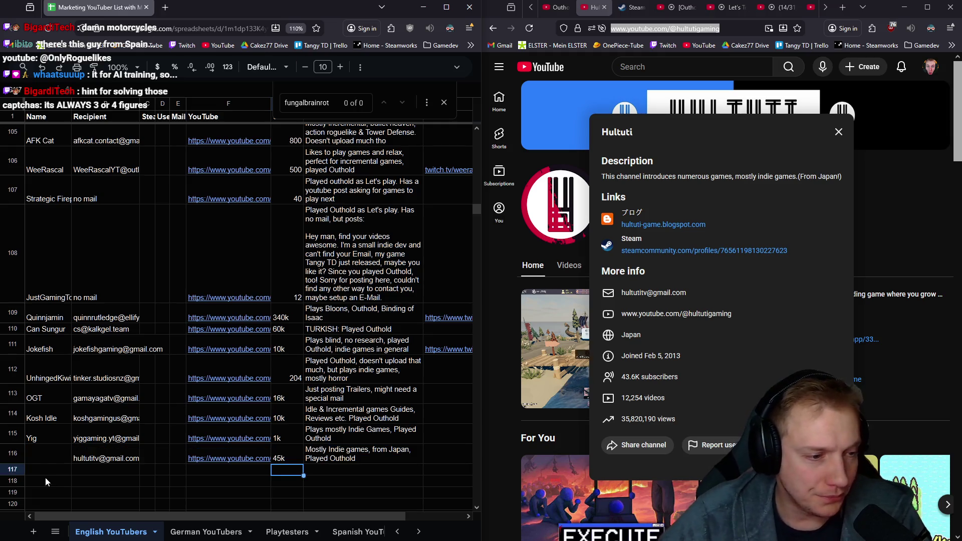
- Put the channel name Hultuti into row 116's Name cell and close the channel page
double_click(616, 132)
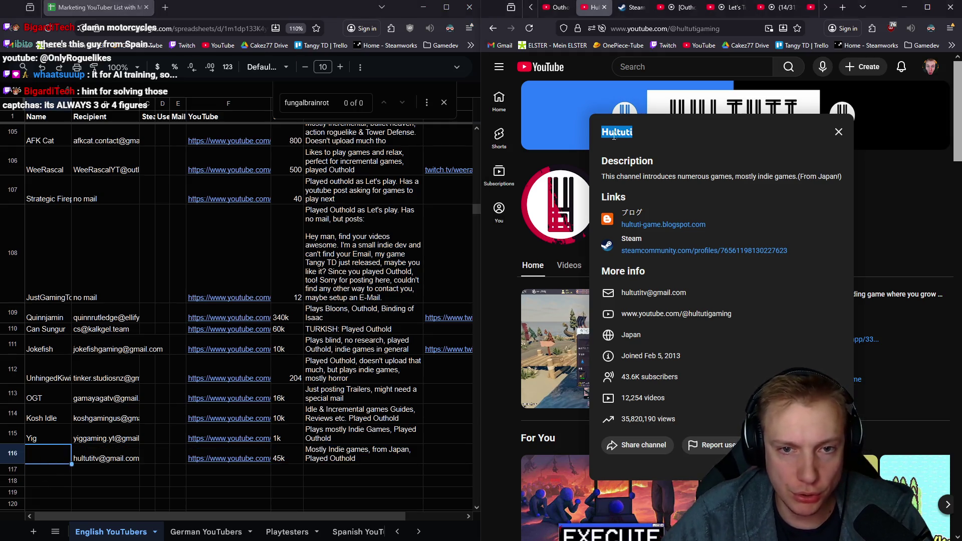
key("ctrl+v")
key("Return")
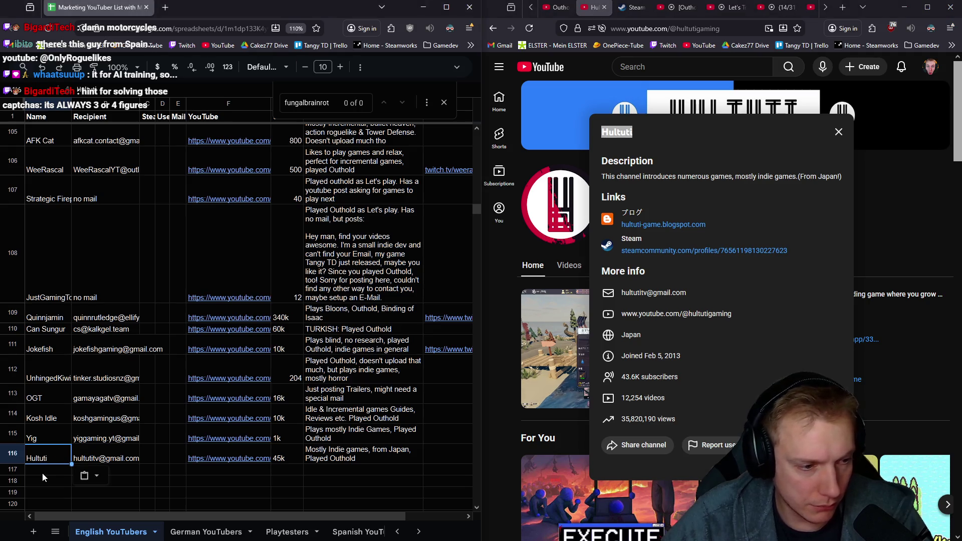
left_click(594, 7)
- Close the finished Hultuti and Outhold pages and view LethalFrag's YouTube channel details
left_click(603, 7)
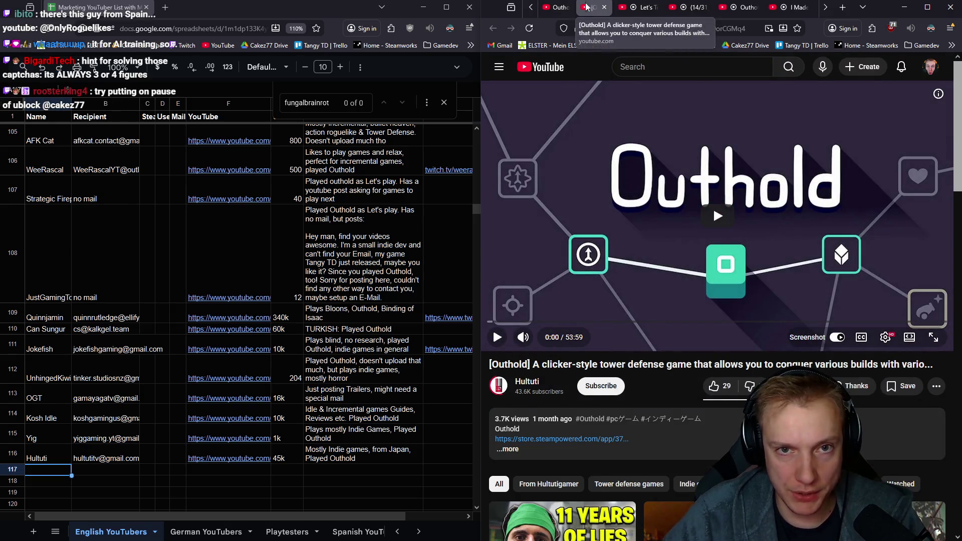
left_click(603, 7)
key("ctrl+w")
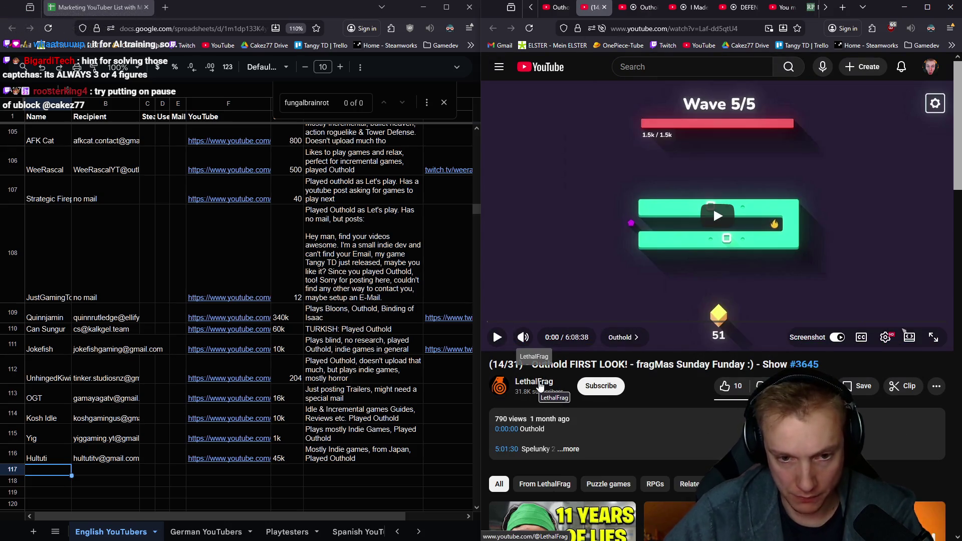
left_click(535, 381)
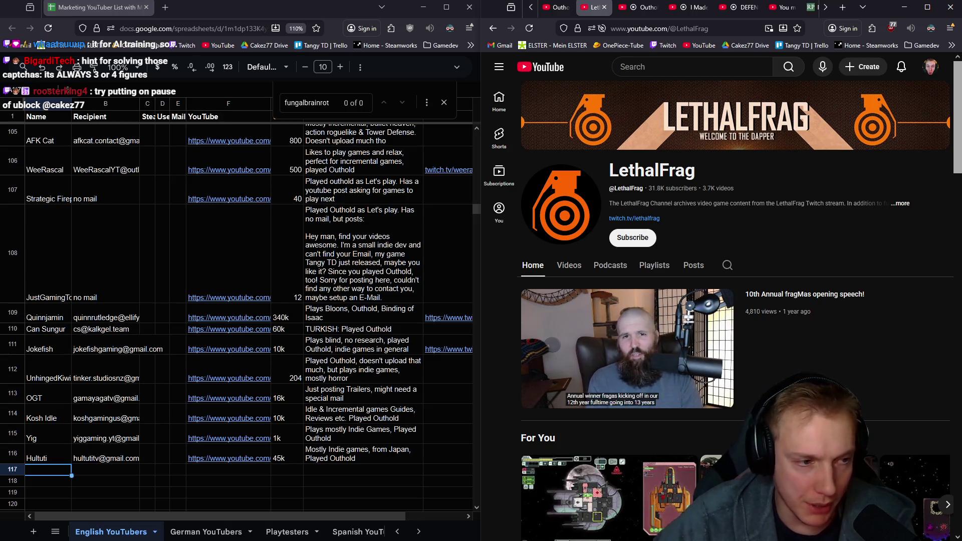
mouse_move(627, 348)
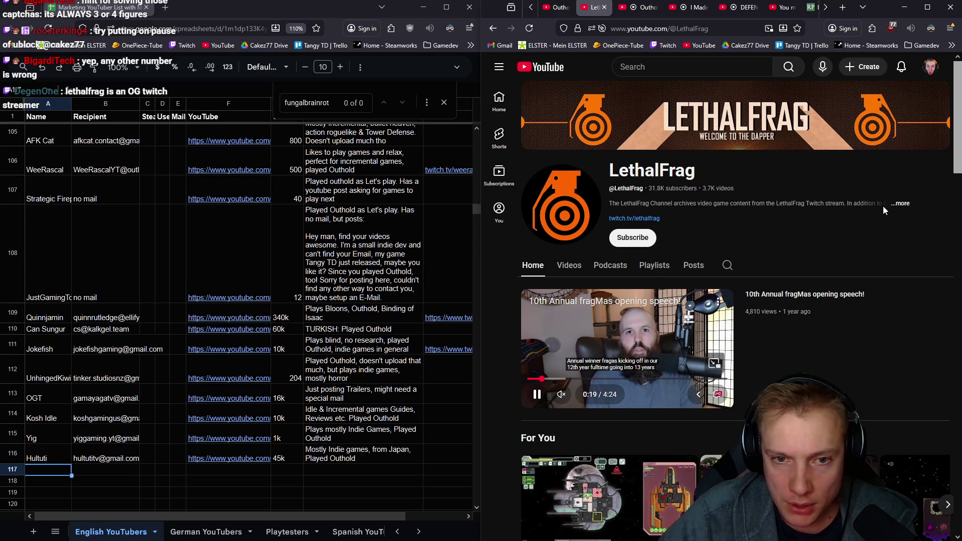
left_click(902, 205)
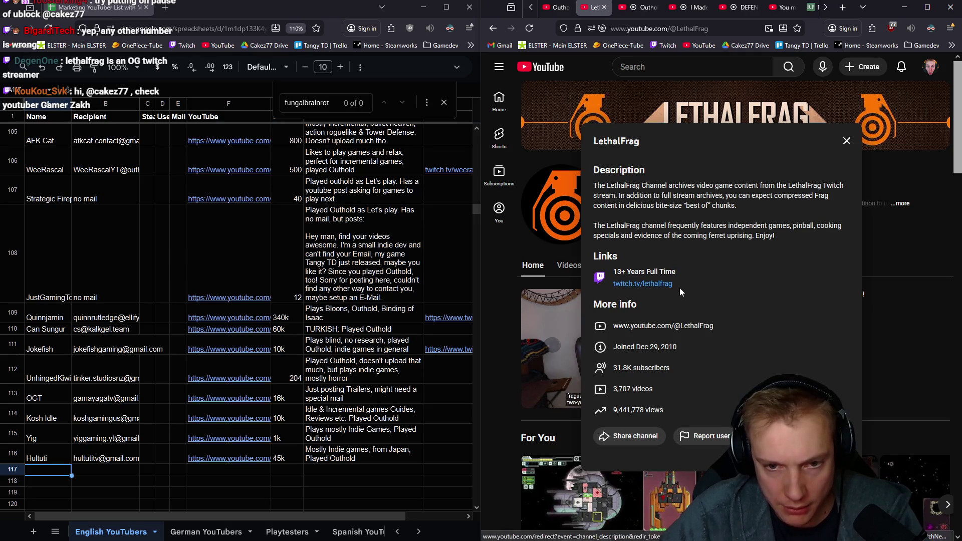
- Follow the twitch.tv/lethalfrag link from the channel details and select row 117's link cell
left_click_drag(675, 271, 614, 272)
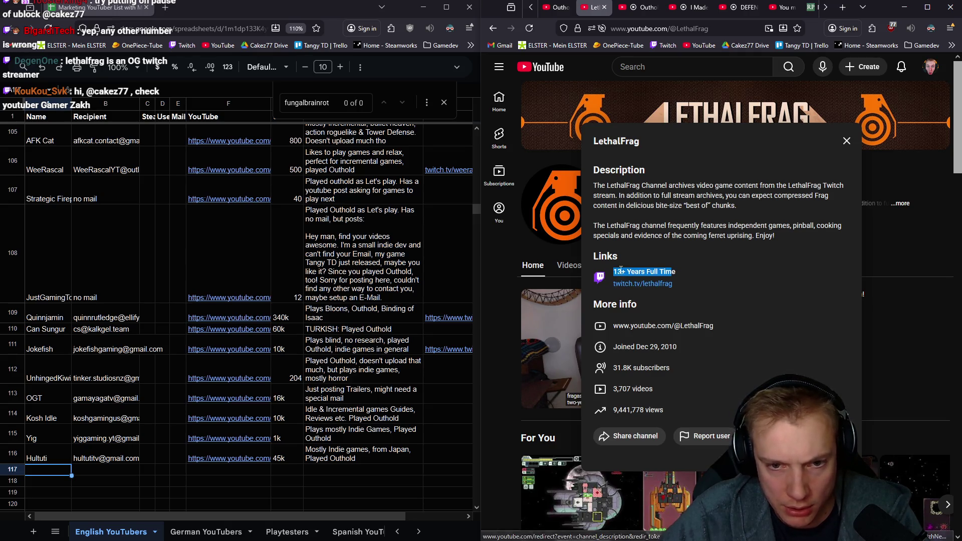
left_click(680, 284)
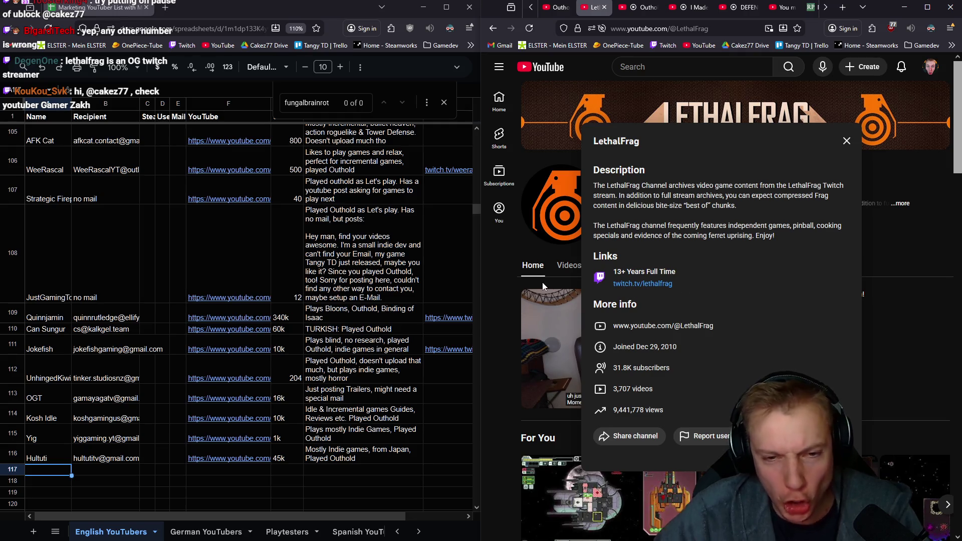
left_click(846, 141)
left_click(900, 204)
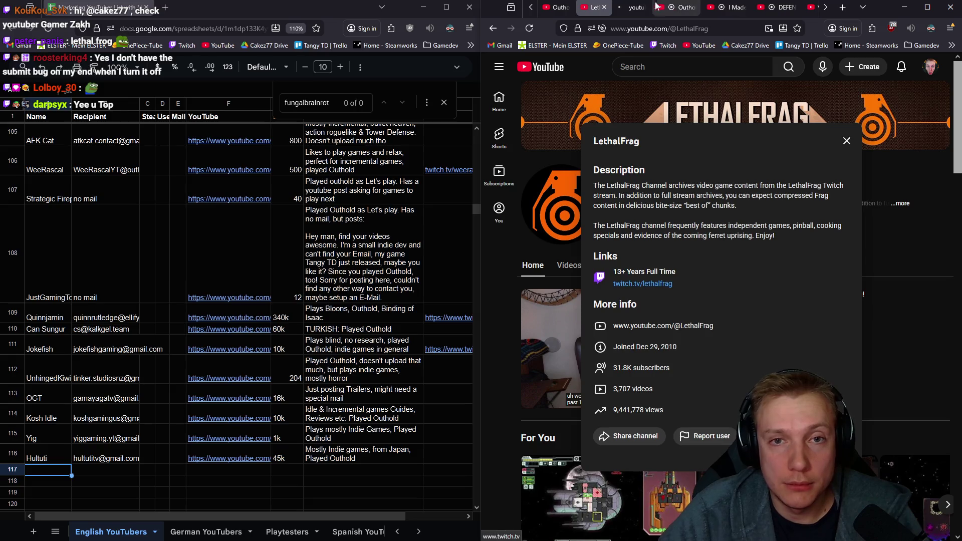
left_click(642, 283)
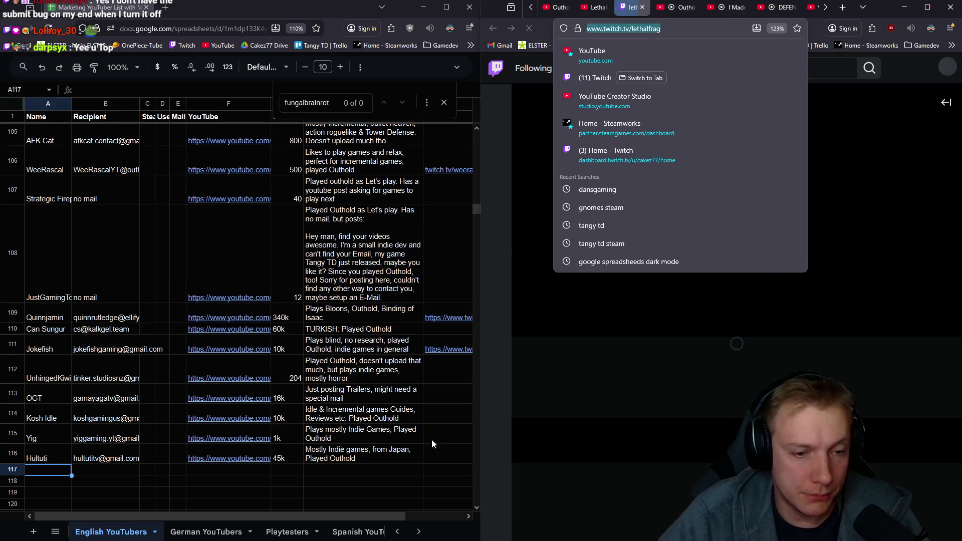
left_click(443, 466)
- Give row 117 the Twitch link, 32k subscribers and a note about archiving his stream VODs
key("ctrl+v")
left_click(345, 469)
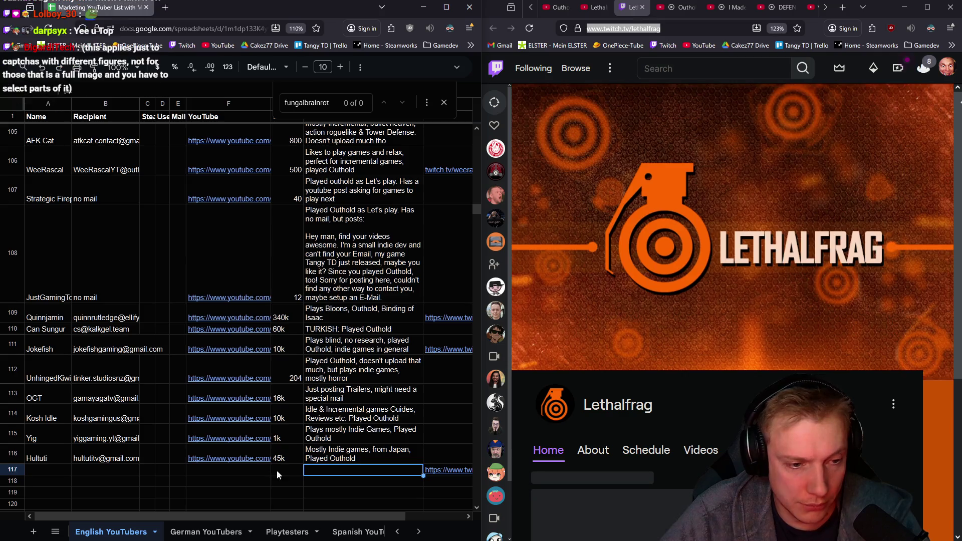
left_click(277, 470)
left_click(632, 7)
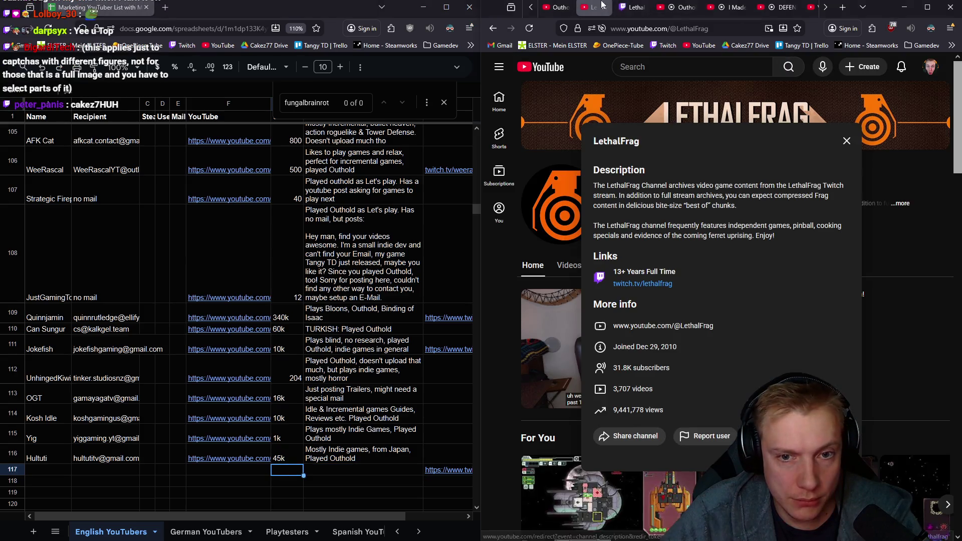
left_click(629, 7)
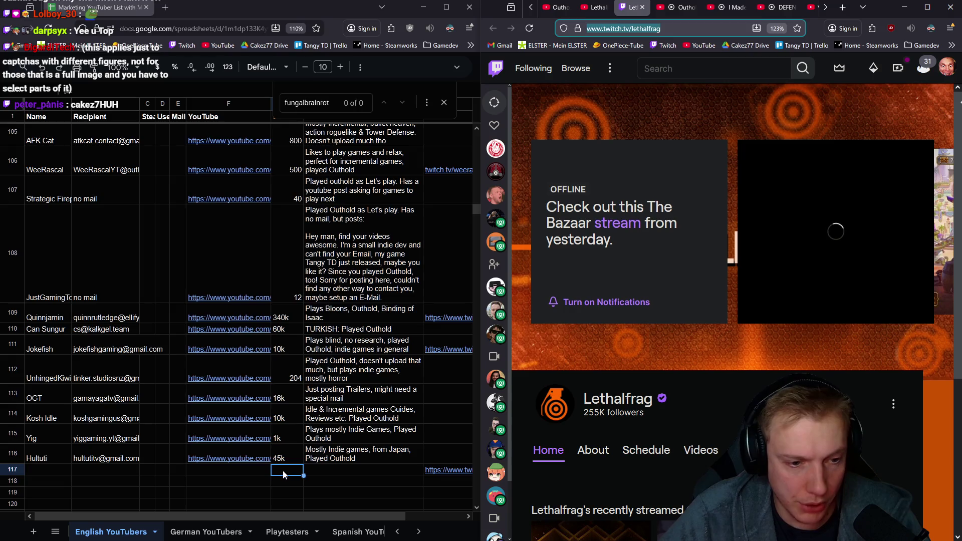
type("32k")
key("Tab")
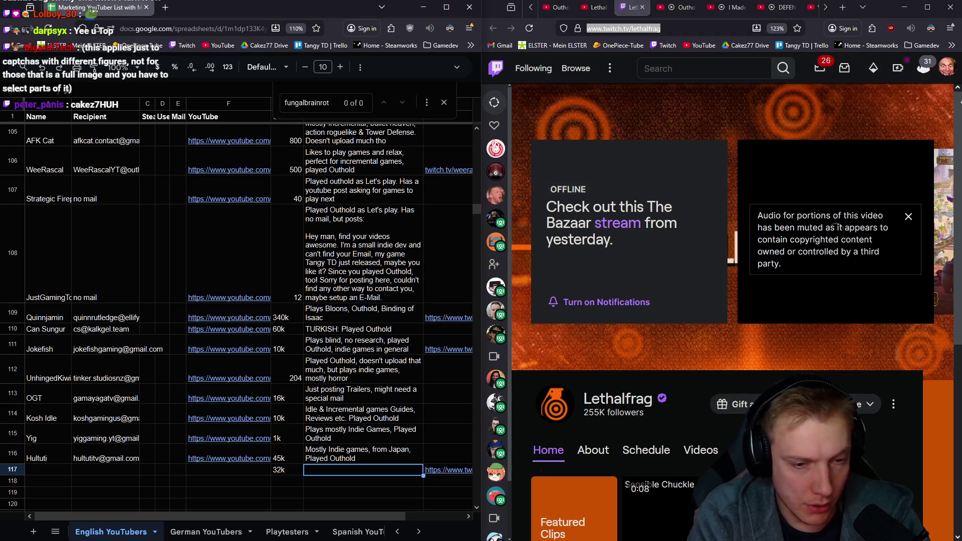
type("Streamer that achives hi")
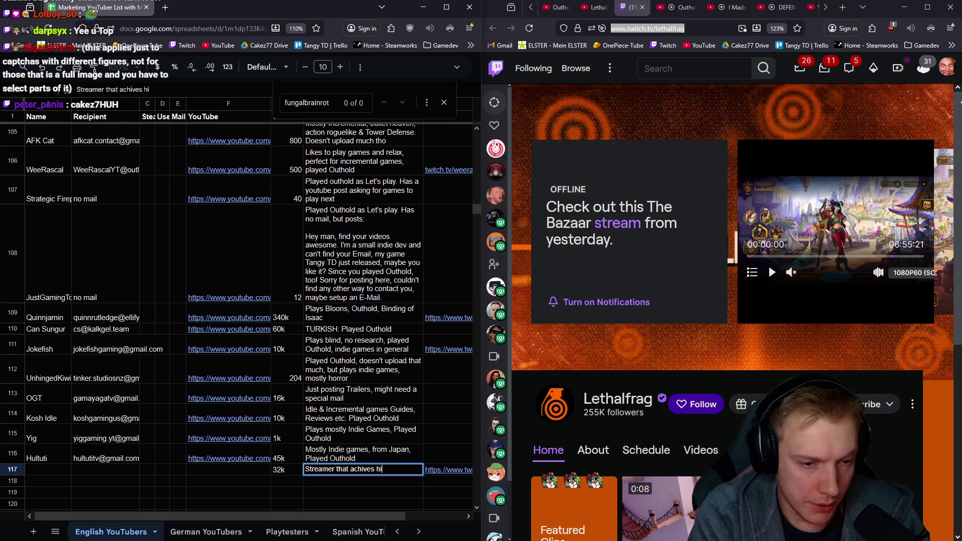
type("s VODS")
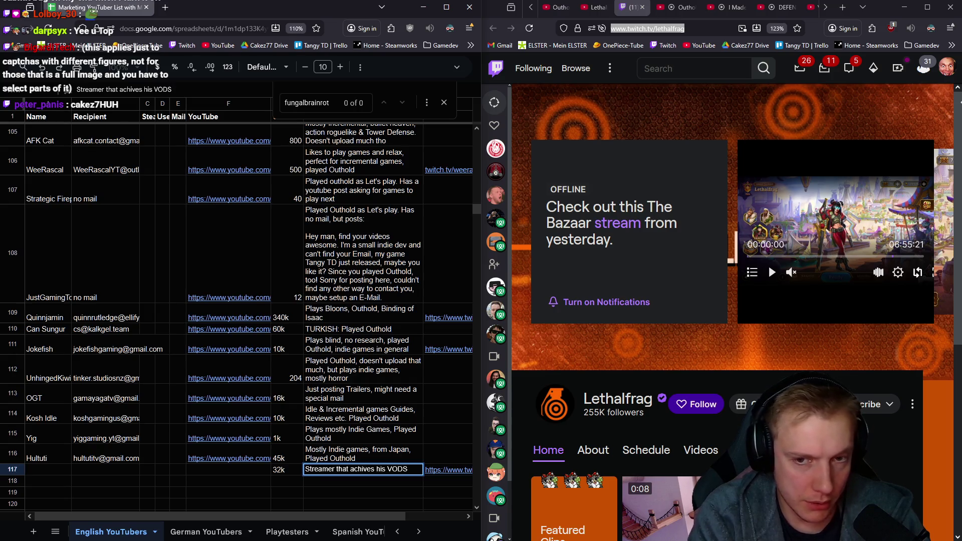
type(", Played Hou")
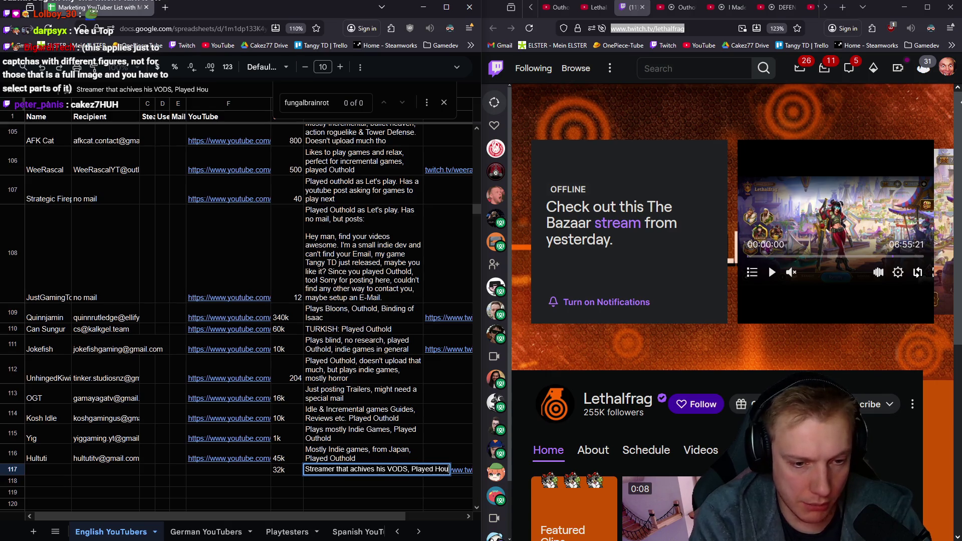
key("BackSpace")
key("BackSpace")
key("BackSpace")
type("Outhold")
- Commit the note, browse Lethalfrag's Twitch About panels and open one of its links in a new tab
key("Return")
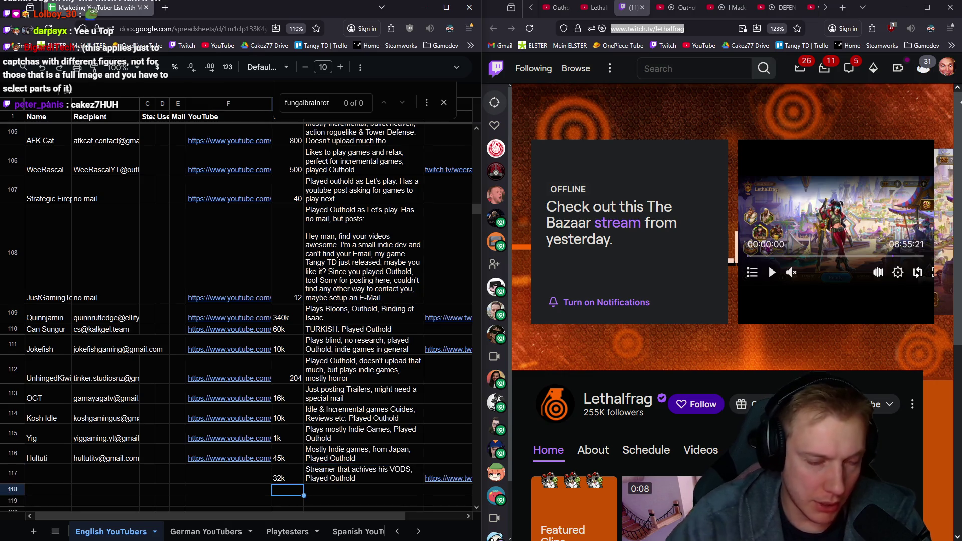
scroll(828, 280, "down", 2)
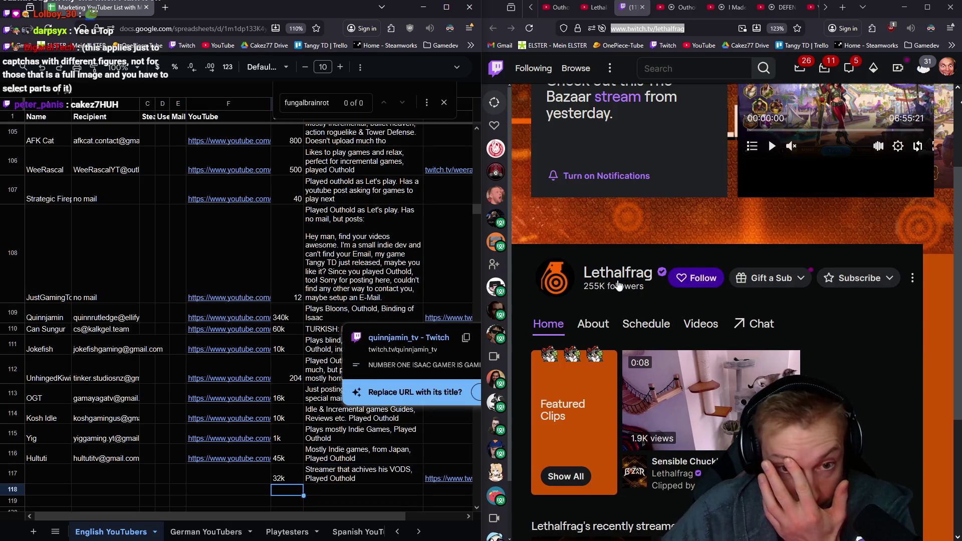
left_click(593, 323)
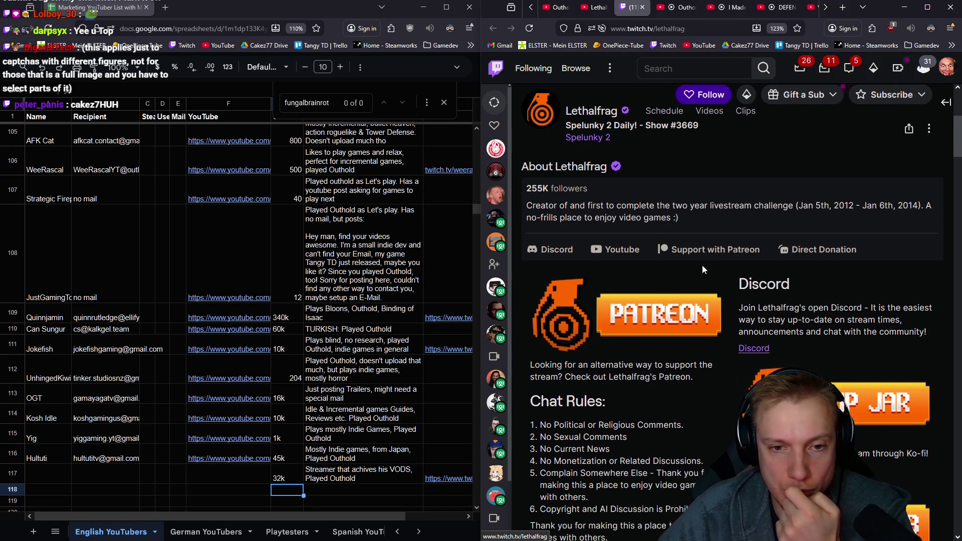
scroll(703, 266, "down", 3)
scroll(702, 265, "down", 2)
scroll(701, 269, "down", 1)
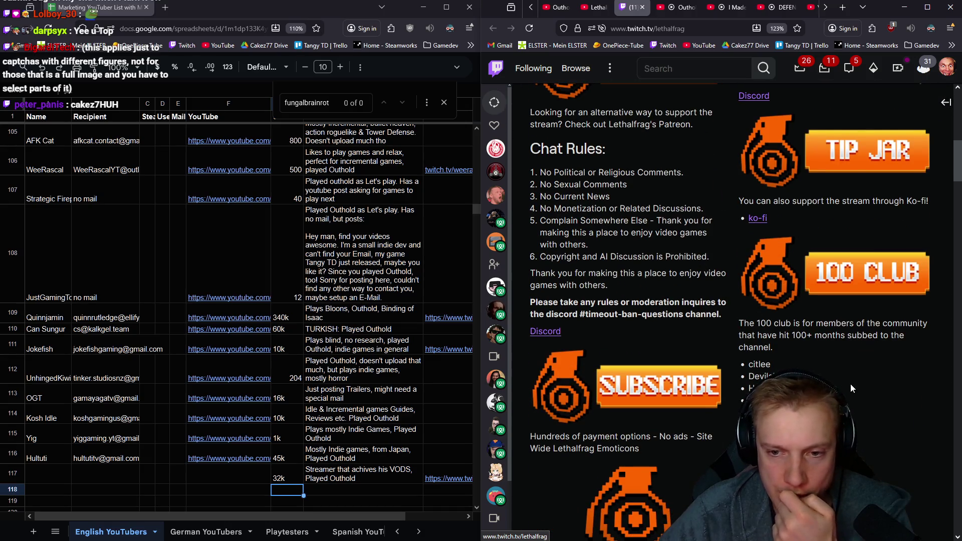
scroll(849, 384, "up", 6)
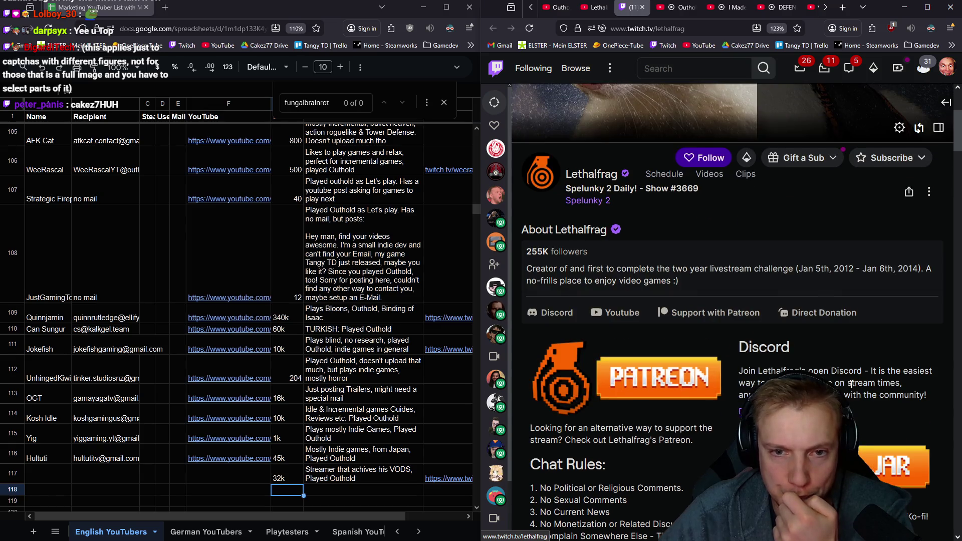
scroll(830, 377, "down", 2)
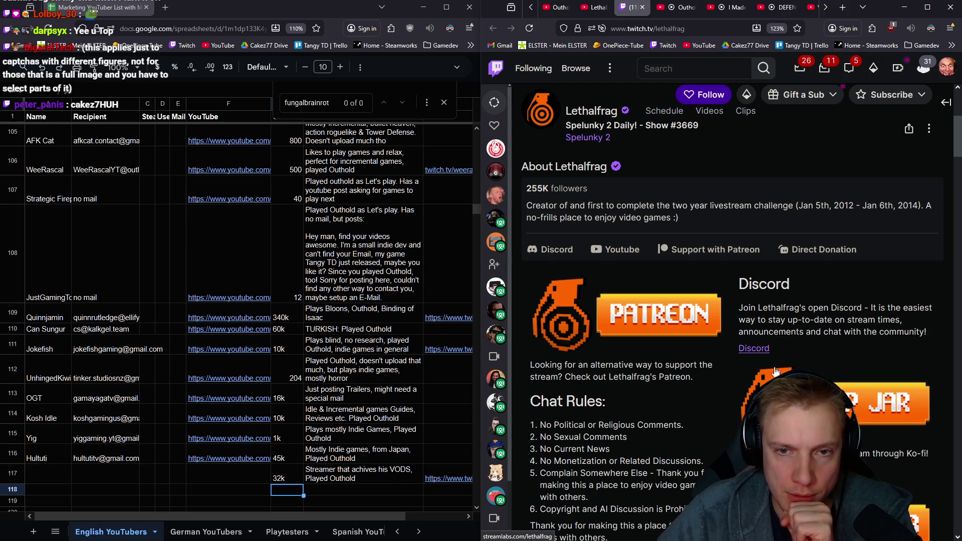
scroll(775, 371, "down", 2)
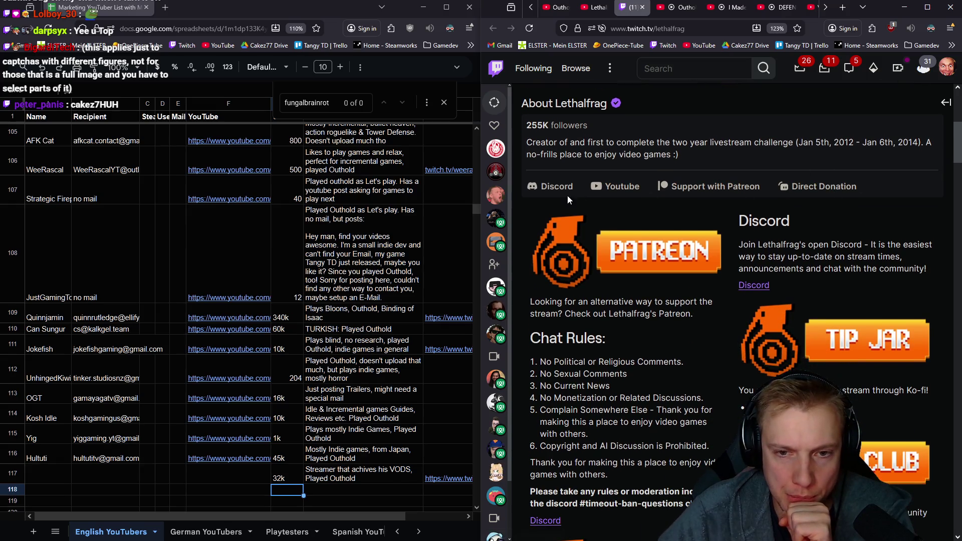
scroll(751, 260, "down", 2)
scroll(677, 278, "down", 2)
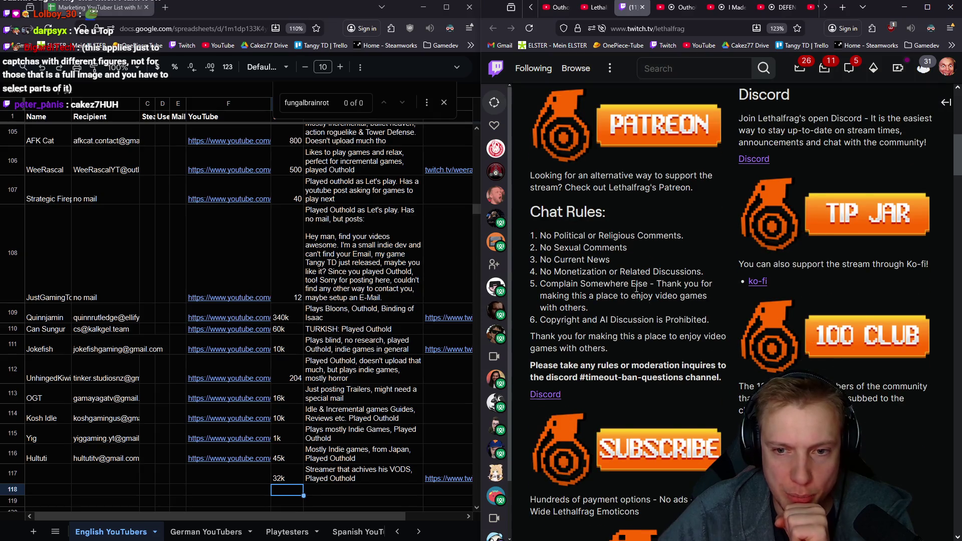
scroll(634, 274, "down", 5)
scroll(647, 300, "down", 4)
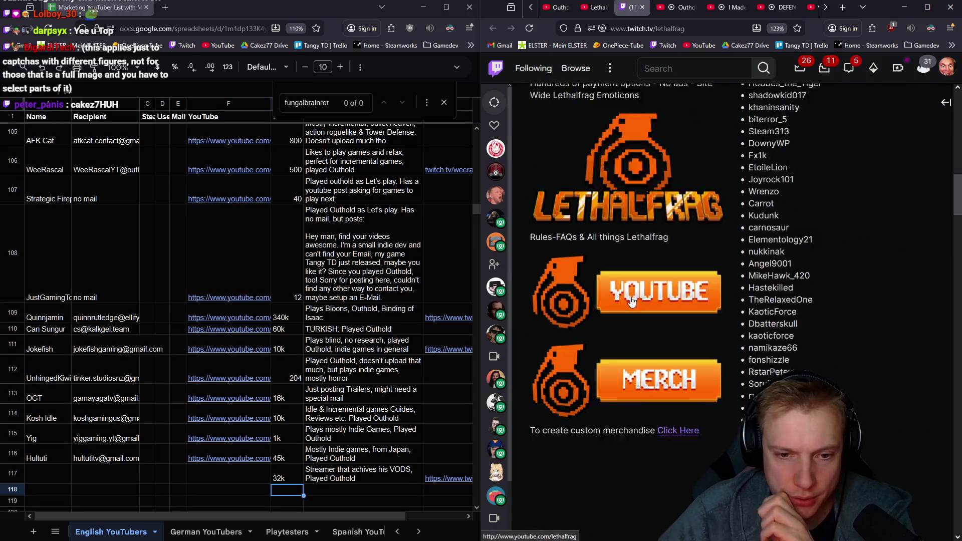
scroll(650, 326, "down", 2)
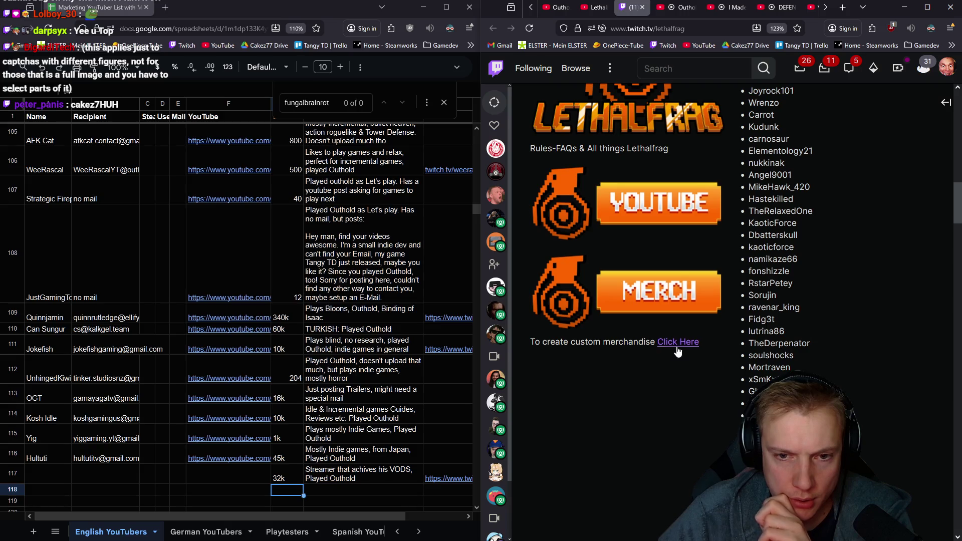
scroll(677, 349, "up", 2)
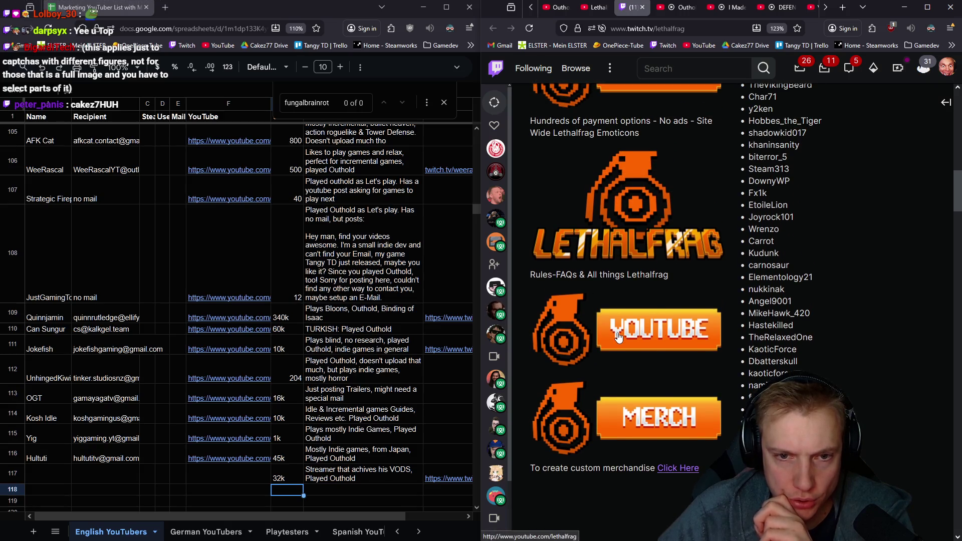
scroll(620, 337, "up", 2)
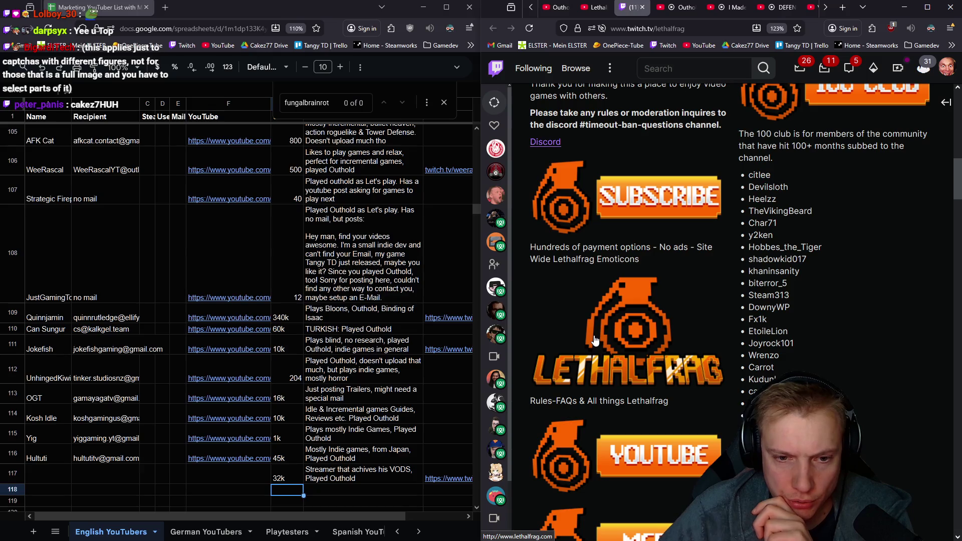
middle_click(619, 327)
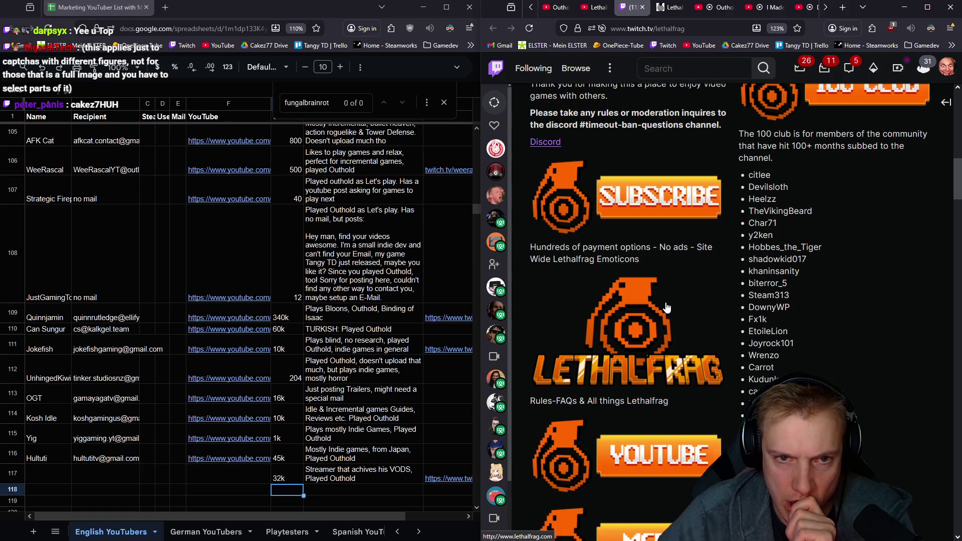
scroll(666, 307, "up", 2)
scroll(666, 307, "up", 3)
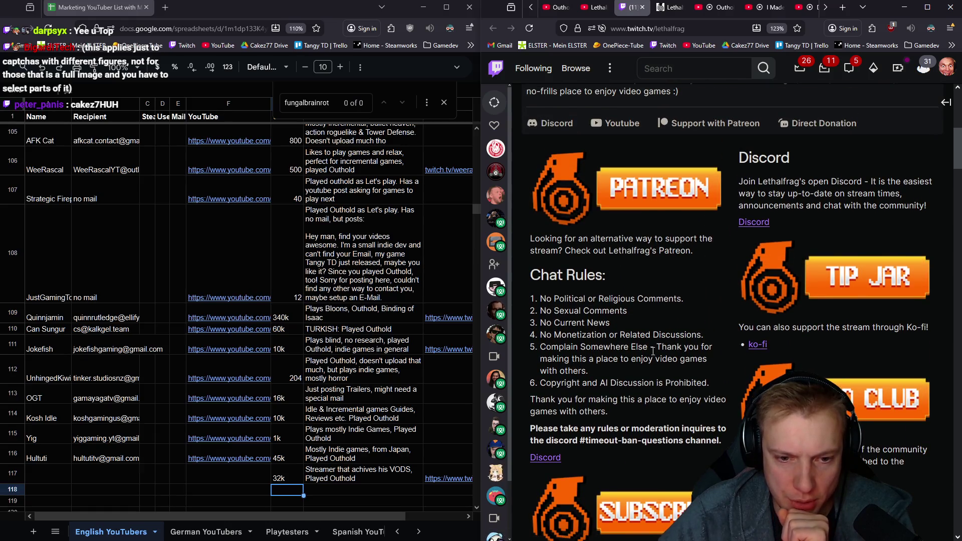
scroll(623, 335, "up", 1)
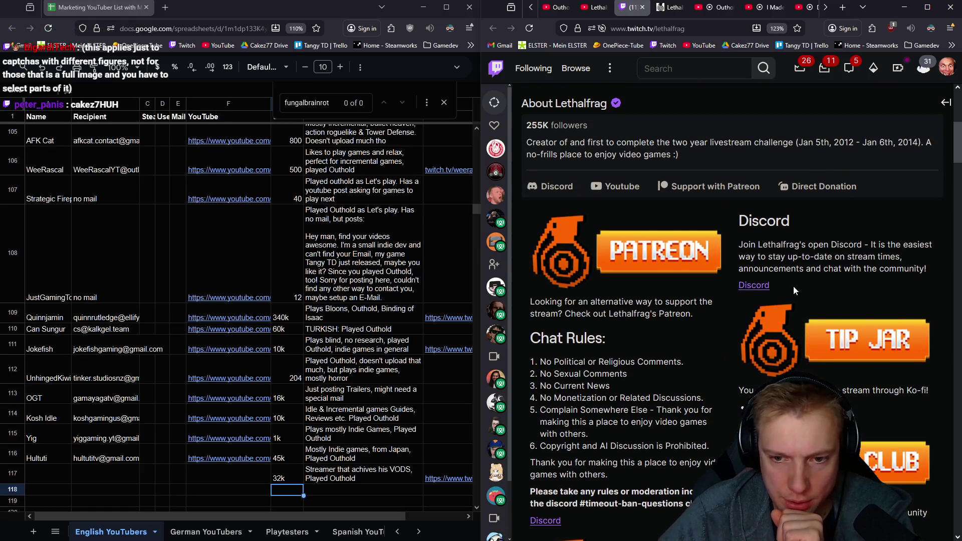
scroll(792, 286, "down", 2)
scroll(812, 289, "down", 4)
scroll(815, 290, "down", 2)
scroll(817, 288, "up", 3)
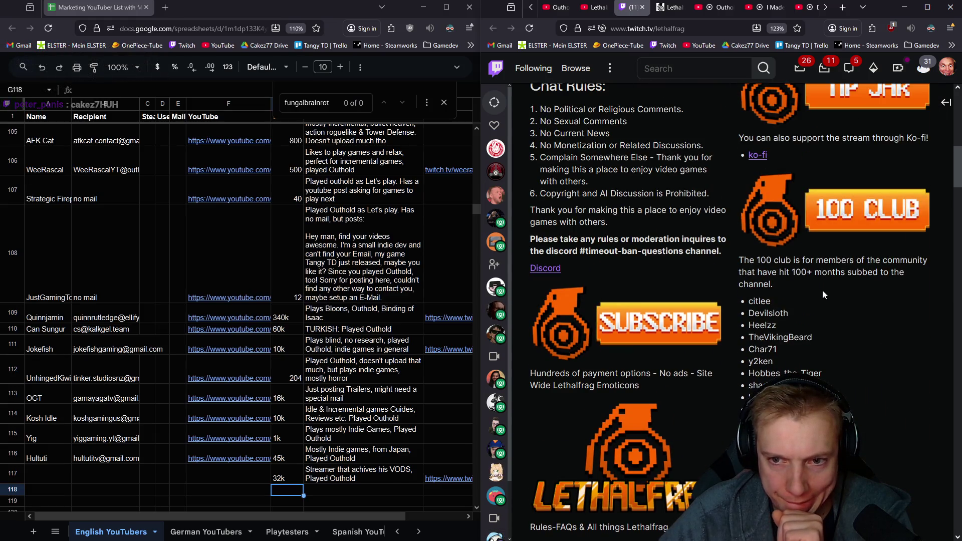
scroll(828, 297, "down", 4)
scroll(834, 303, "down", 4)
scroll(834, 300, "down", 3)
scroll(820, 307, "down", 4)
scroll(814, 304, "down", 4)
scroll(810, 305, "down", 4)
scroll(789, 312, "down", 4)
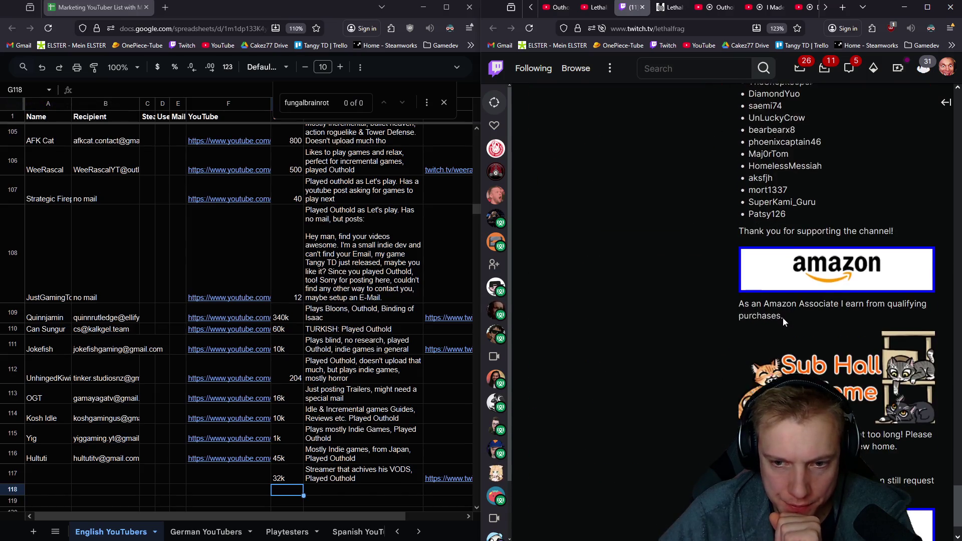
scroll(783, 317, "down", 1)
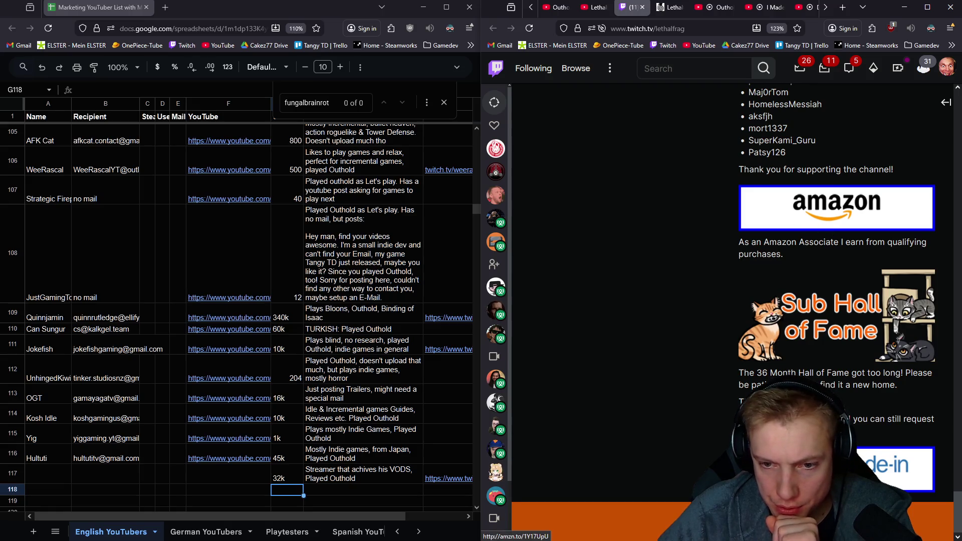
scroll(653, 175, "up", 10)
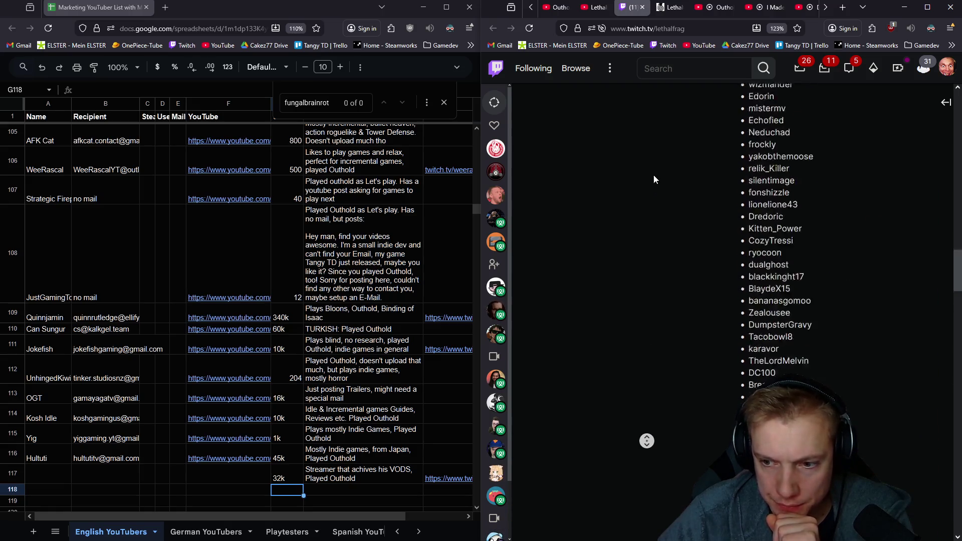
scroll(653, 175, "up", 10)
scroll(653, 175, "down", 4)
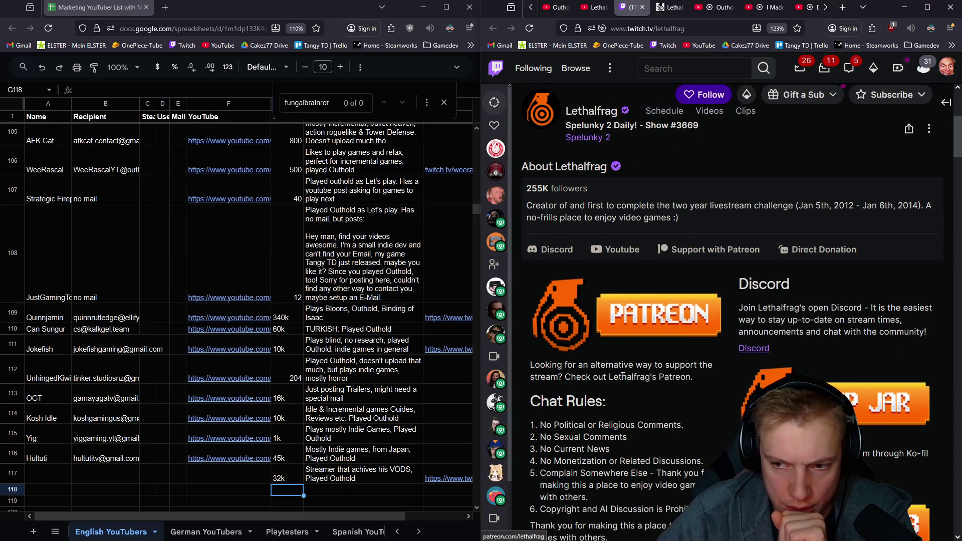
- Read Lethalfrag.com's FAQ and open a Reddit AMA request post showing his business contact
left_click(668, 7)
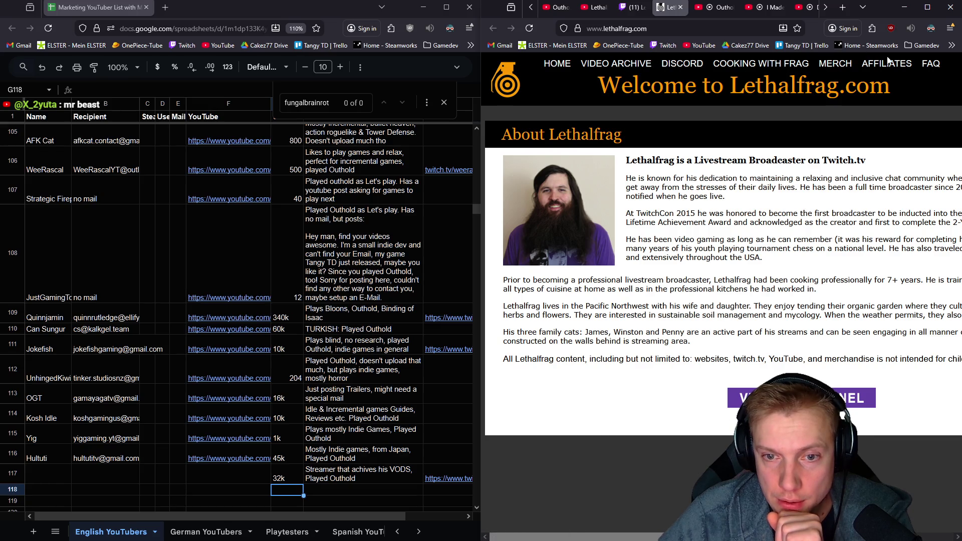
scroll(774, 317, "right", 3)
scroll(775, 317, "right", 2)
scroll(774, 318, "left", 5)
left_click(930, 64)
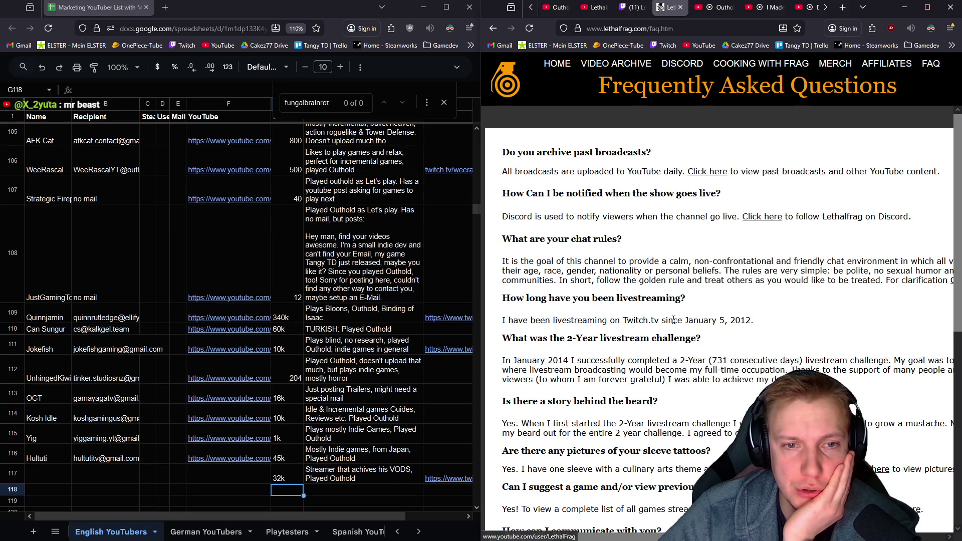
scroll(666, 268, "down", 2)
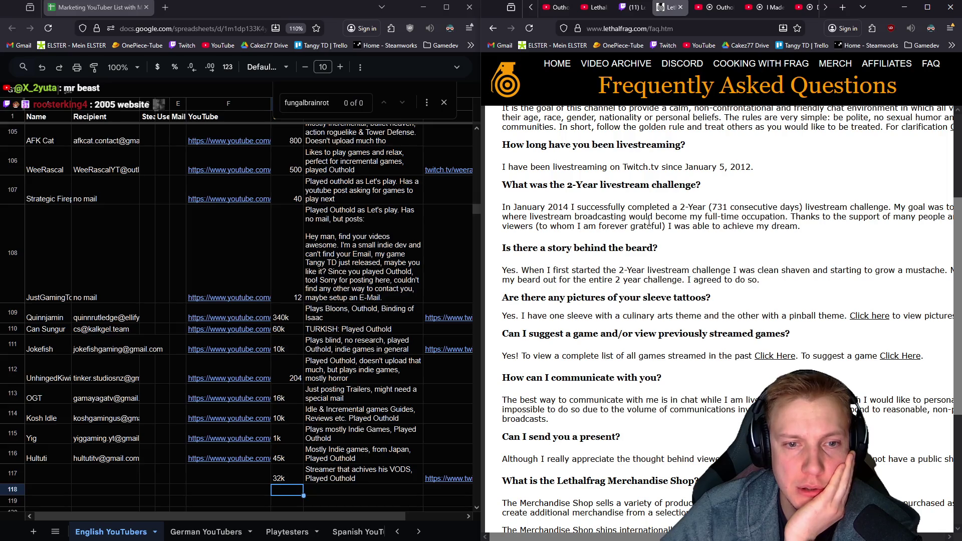
scroll(650, 221, "down", 1)
scroll(698, 308, "down", 2)
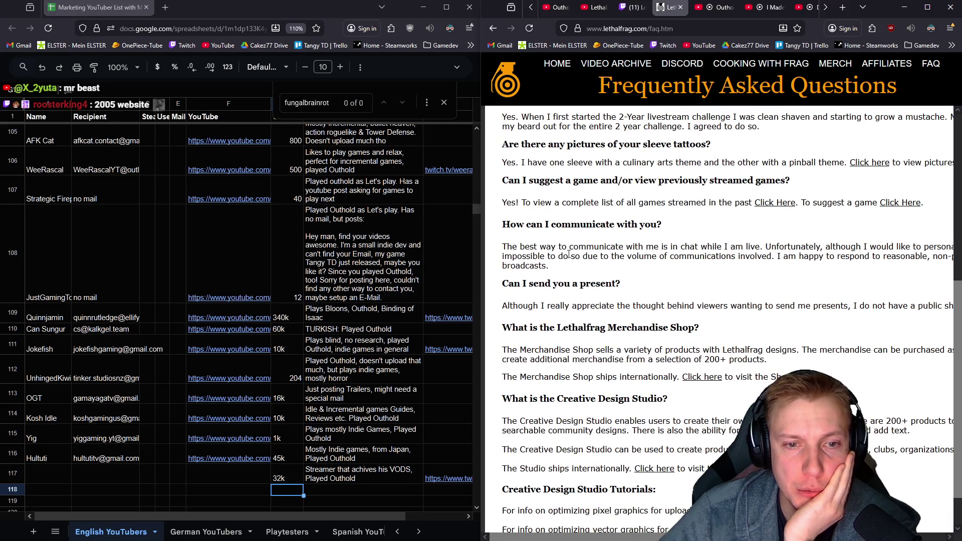
middle_click(612, 256)
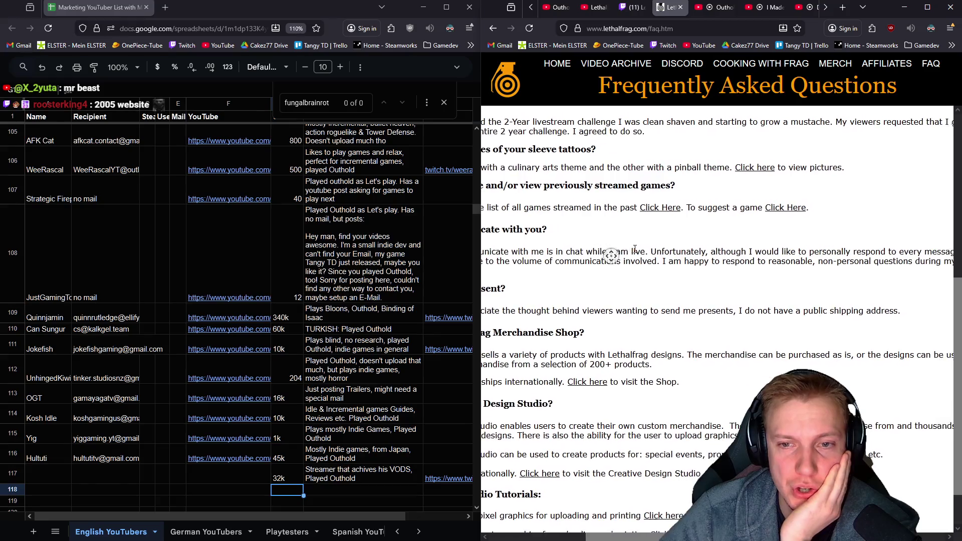
middle_click(735, 271)
left_click(654, 275)
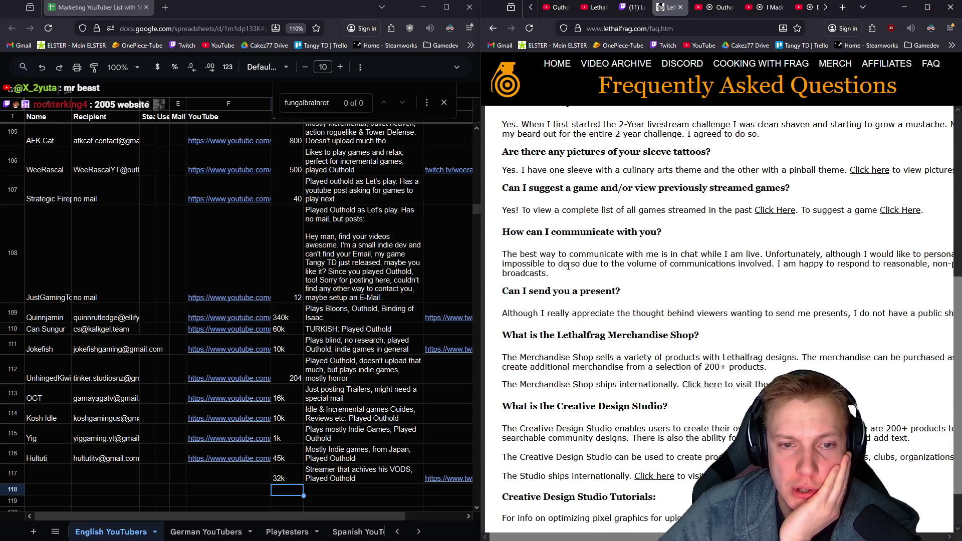
middle_click(567, 265)
left_click(596, 276)
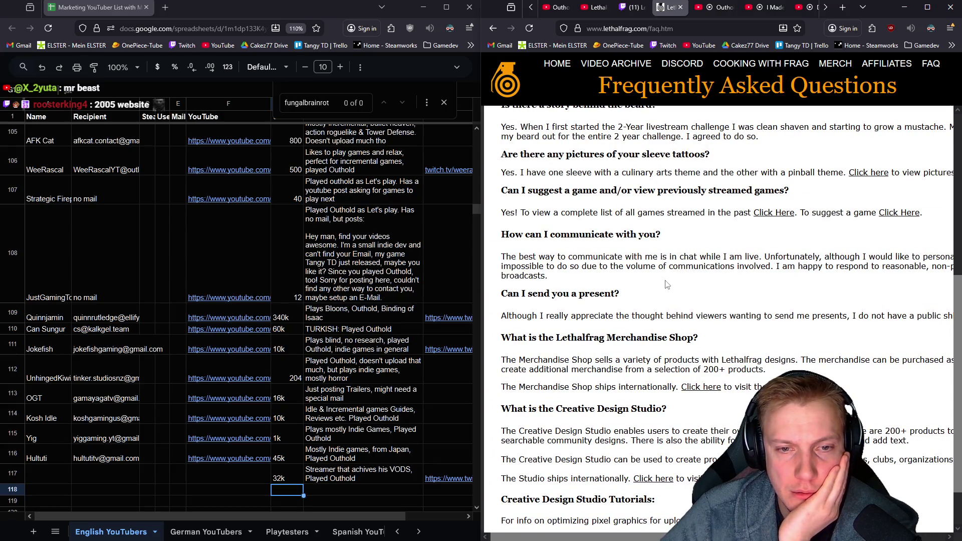
scroll(666, 284, "down", 1)
scroll(653, 251, "right", 2)
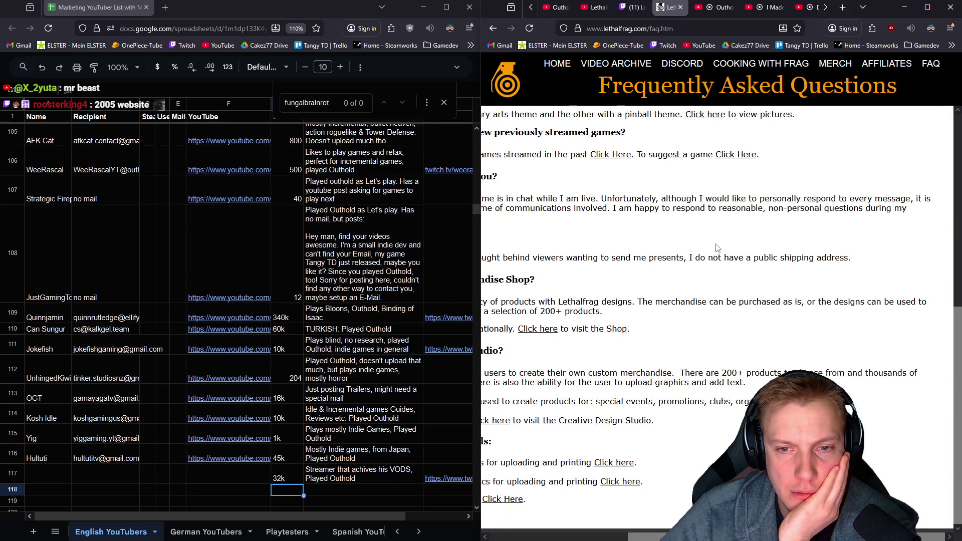
left_click(598, 247)
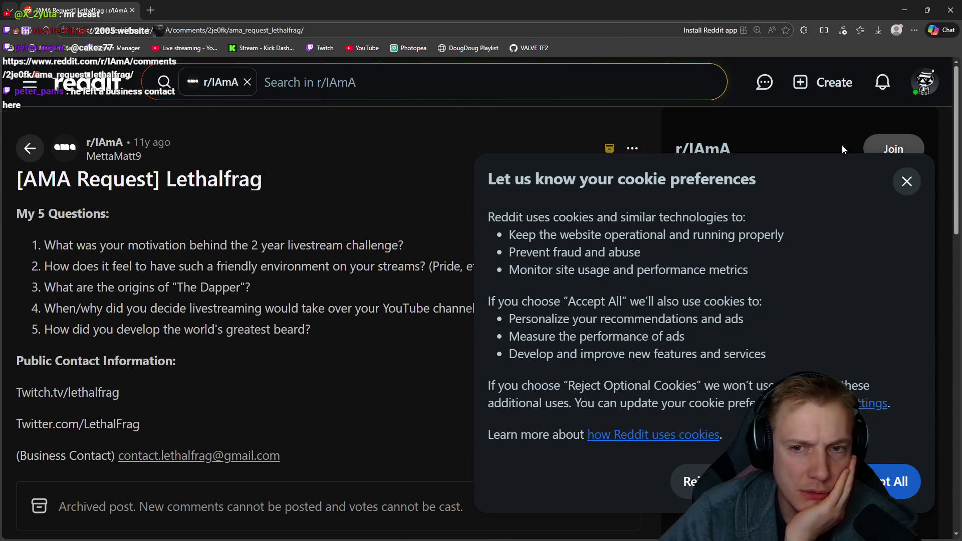
- Copy Lethalfrag's business contact email from the Reddit post and return to the spreadsheet
left_click(908, 181)
scroll(411, 277, "down", 1)
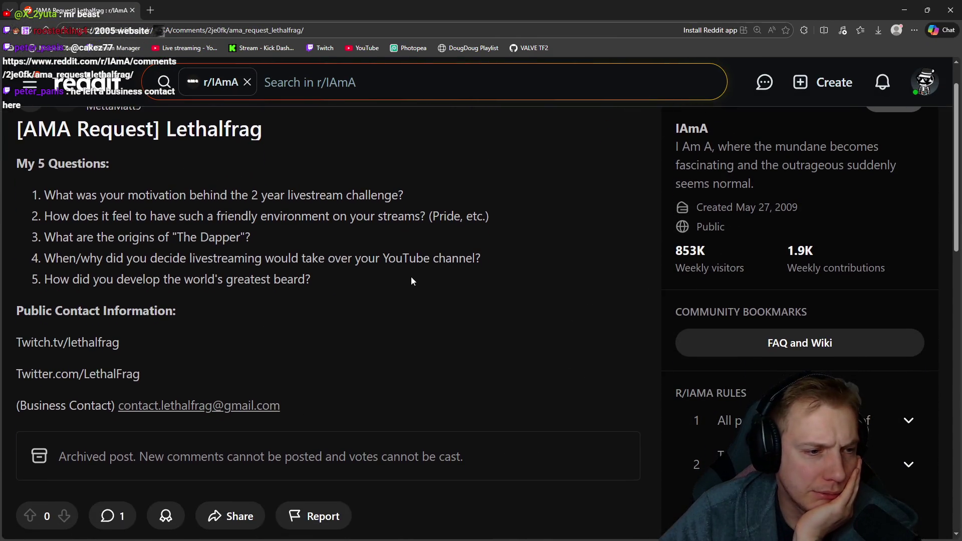
right_click(167, 409)
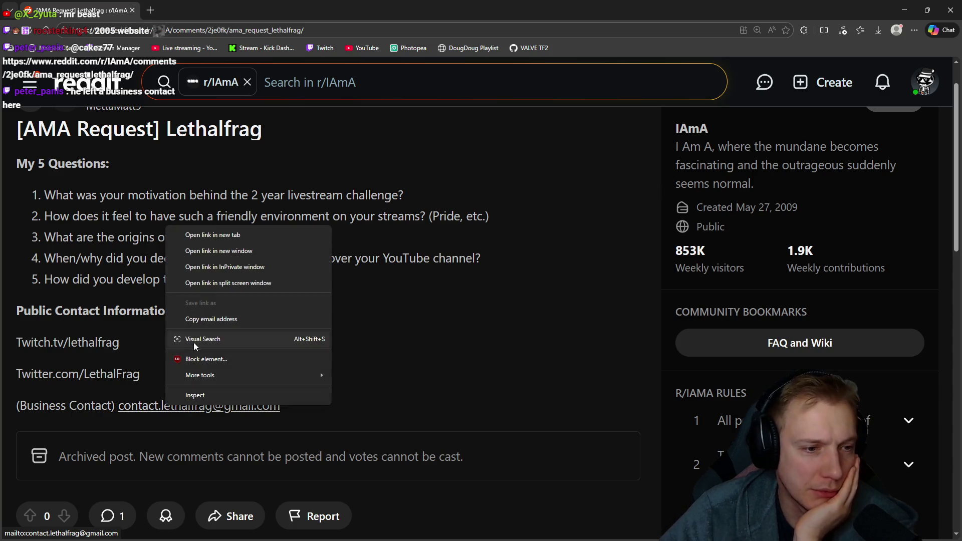
left_click(213, 322)
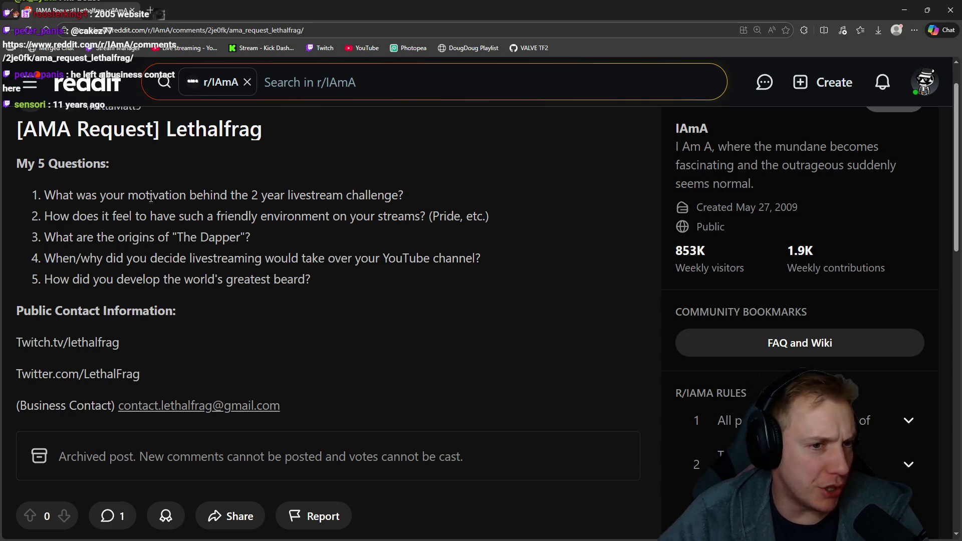
left_click_drag(129, 194, 389, 194)
left_click_drag(72, 216, 433, 216)
left_click_drag(78, 237, 158, 237)
double_click(57, 236)
scroll(220, 231, "up", 1)
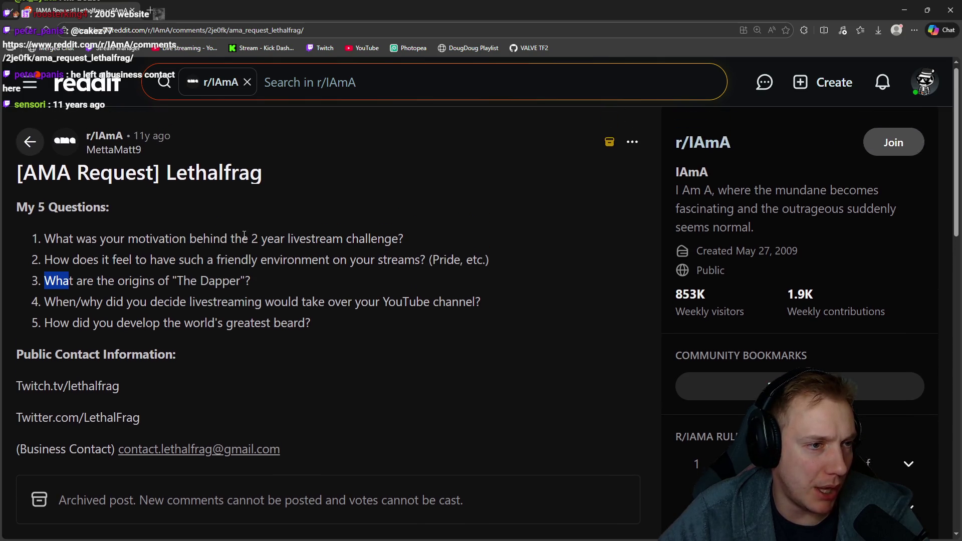
scroll(219, 232, "down", 5)
scroll(256, 255, "down", 2)
scroll(256, 254, "up", 2)
scroll(255, 260, "up", 3)
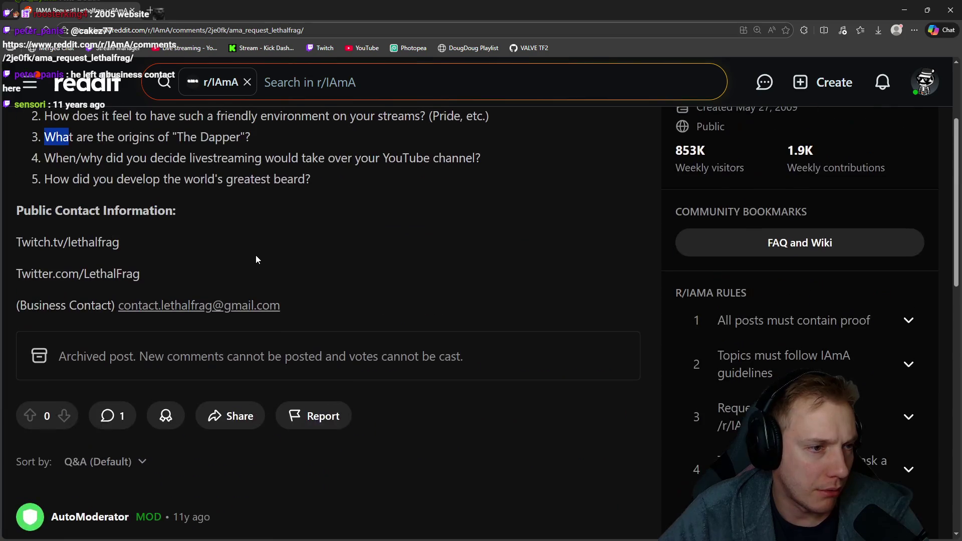
scroll(256, 259, "up", 3)
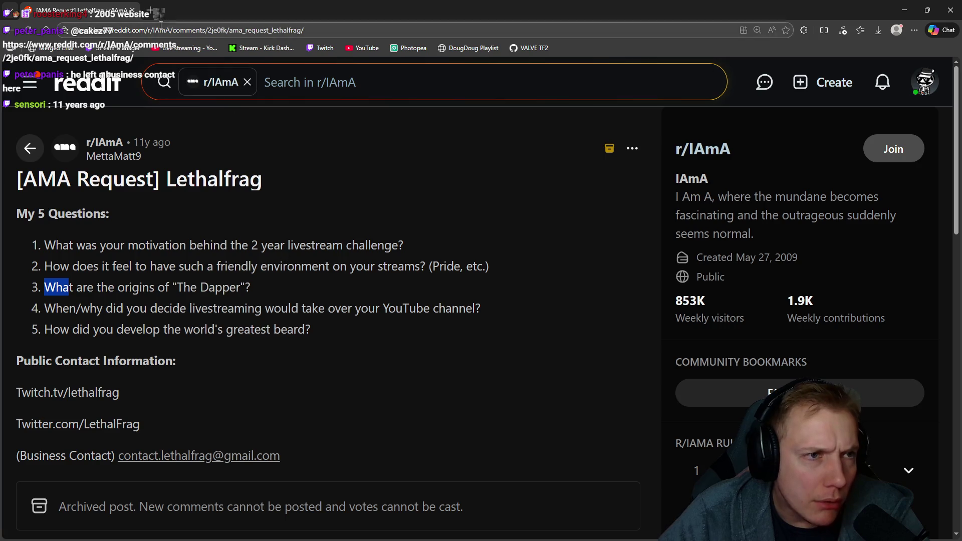
key("alt+Tab")
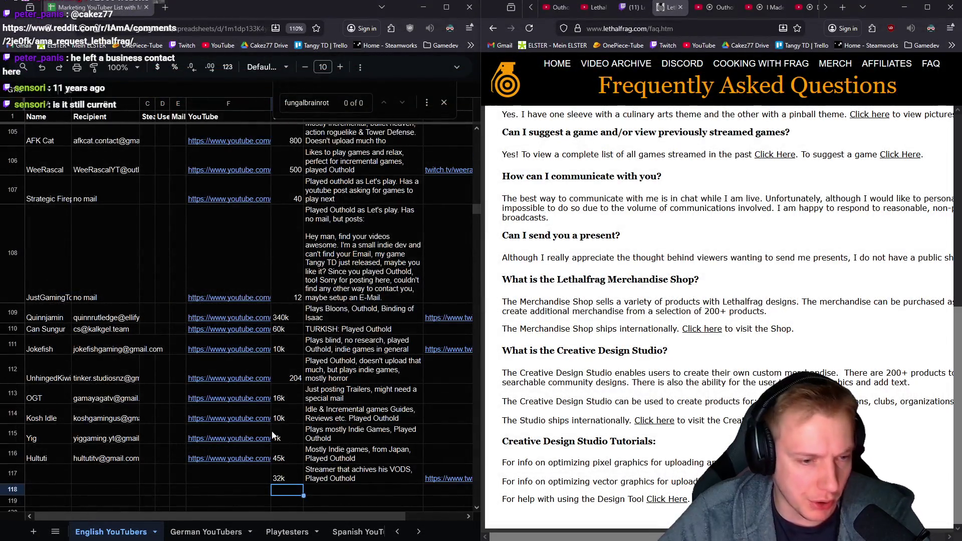
- Paste the business email into B117 and the YouTube channel URL into F117
left_click(88, 473)
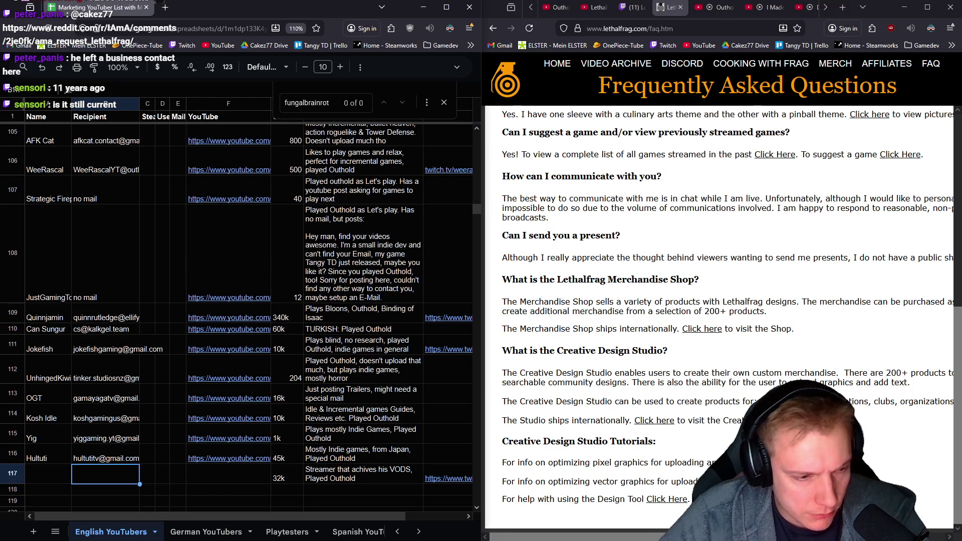
key("ctrl+v")
key("Tab")
key("Tab")
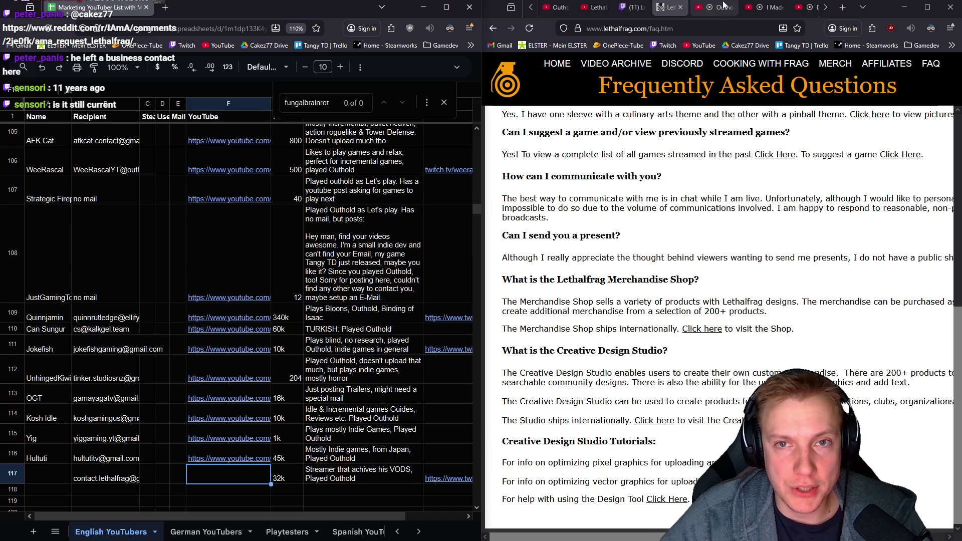
left_click(595, 7)
left_click(715, 28)
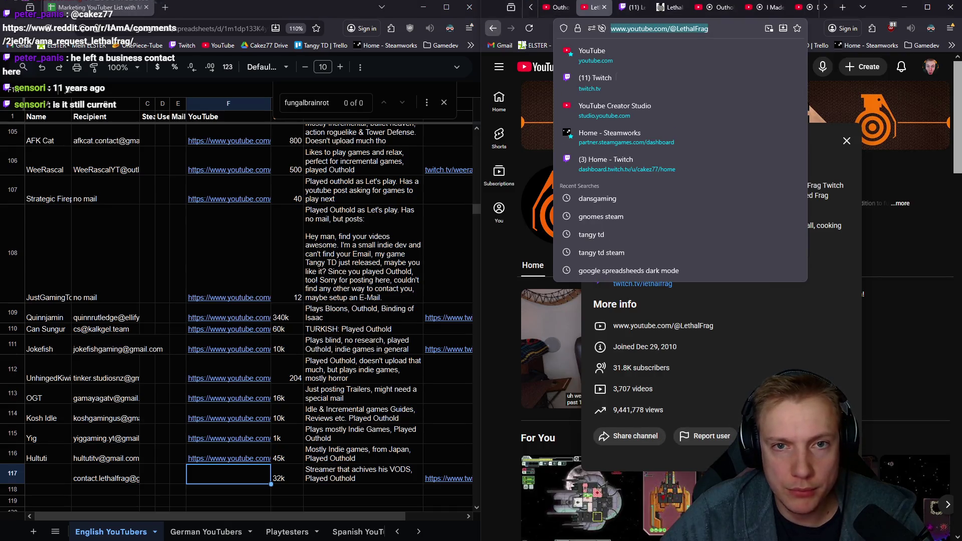
left_click(260, 478)
type("https://www.youtube.com/@LethalFrag")
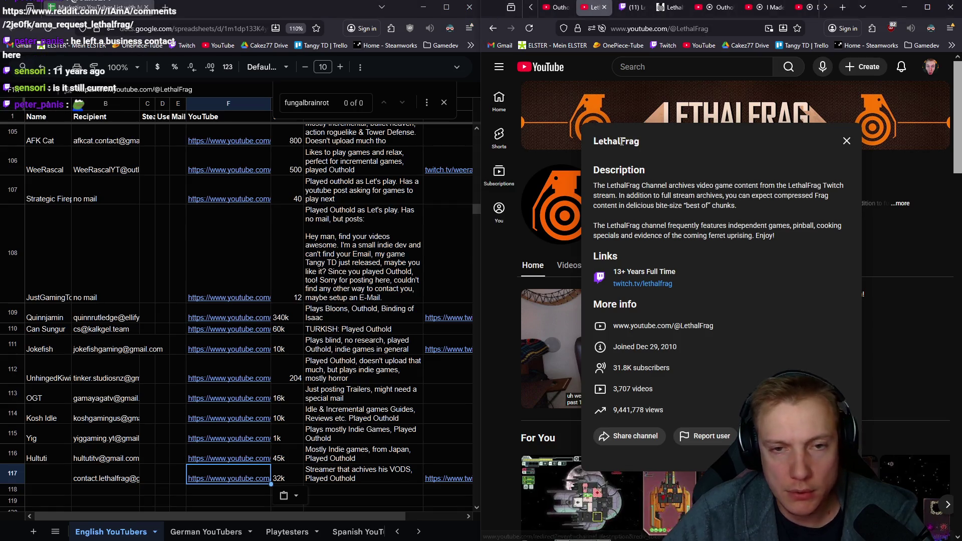
- Put the channel name LethalFrag into A117 and close the finished research pages
double_click(616, 141)
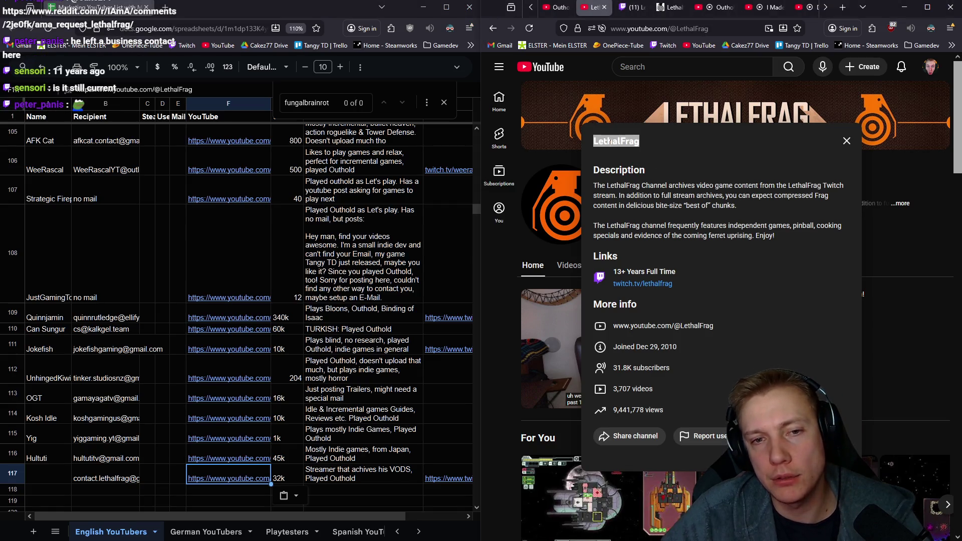
key("ctrl+c")
left_click(48, 478)
key("ctrl+v")
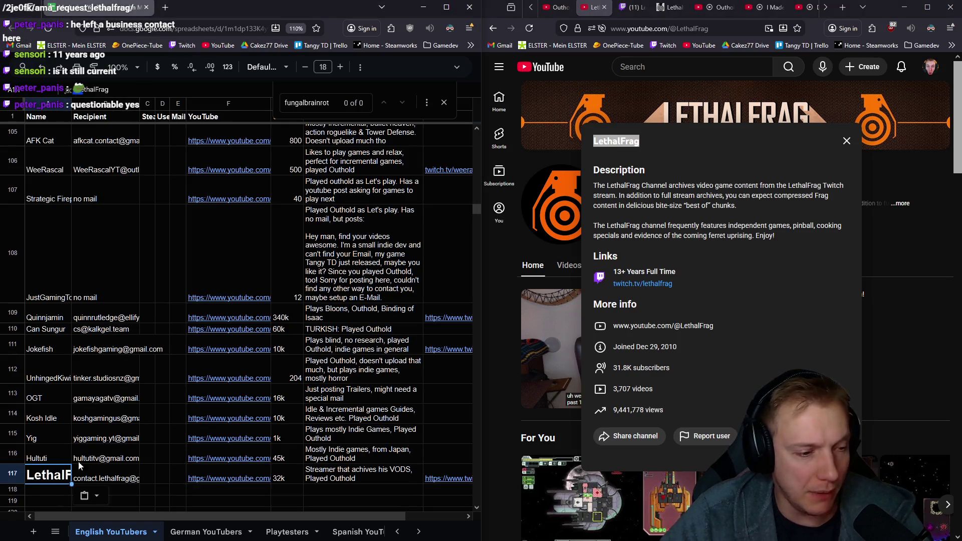
key("Return")
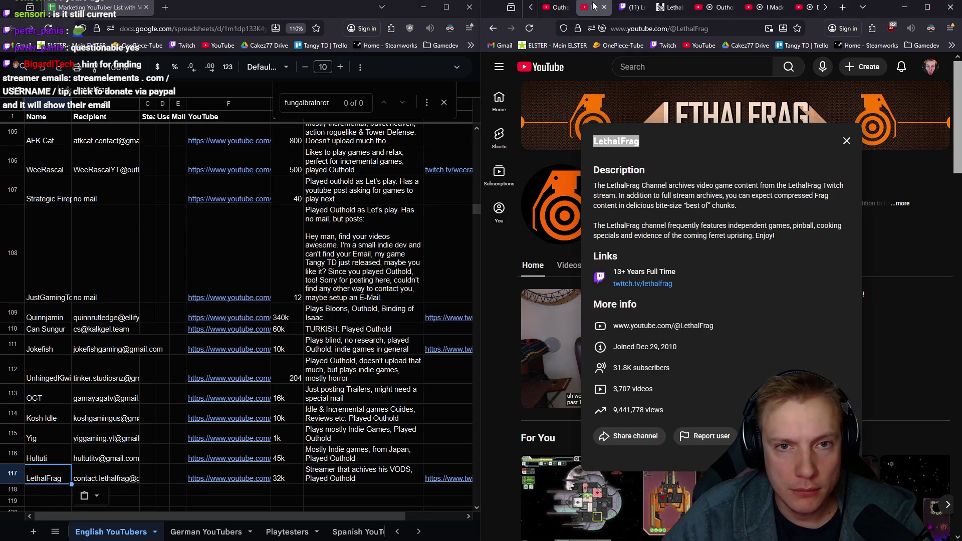
key("ctrl+w")
key("ctrl+w")
key("ctrl+w")
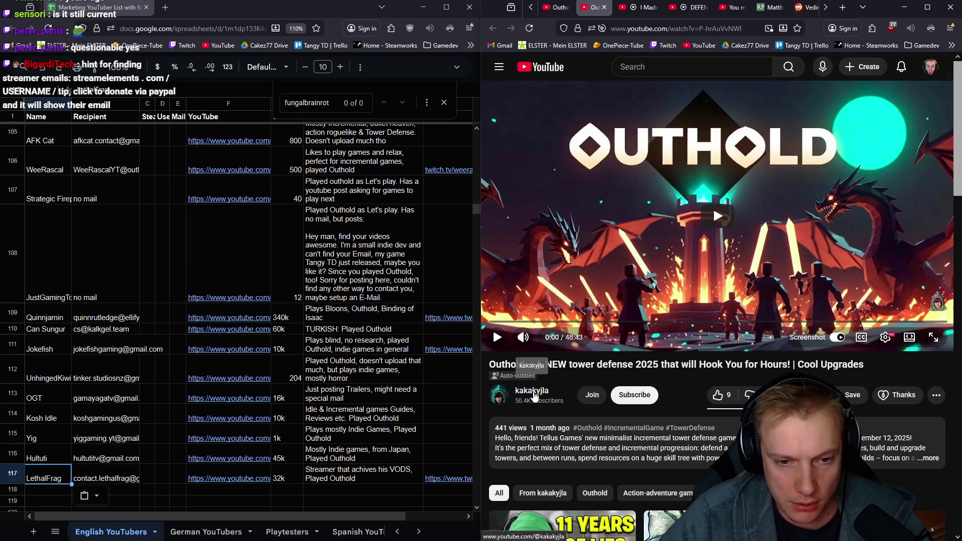
- Open the kakakyjla channel from the Outhold video
left_click(674, 292)
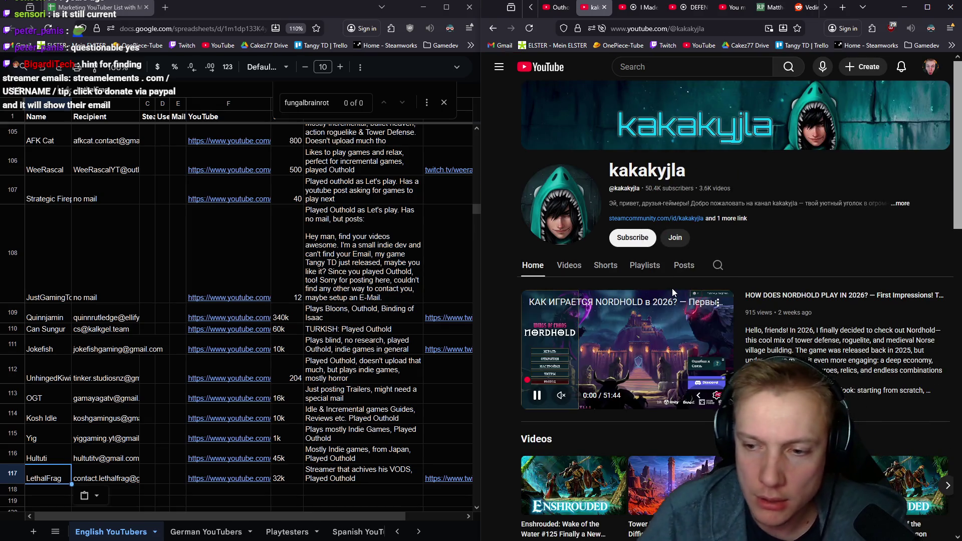
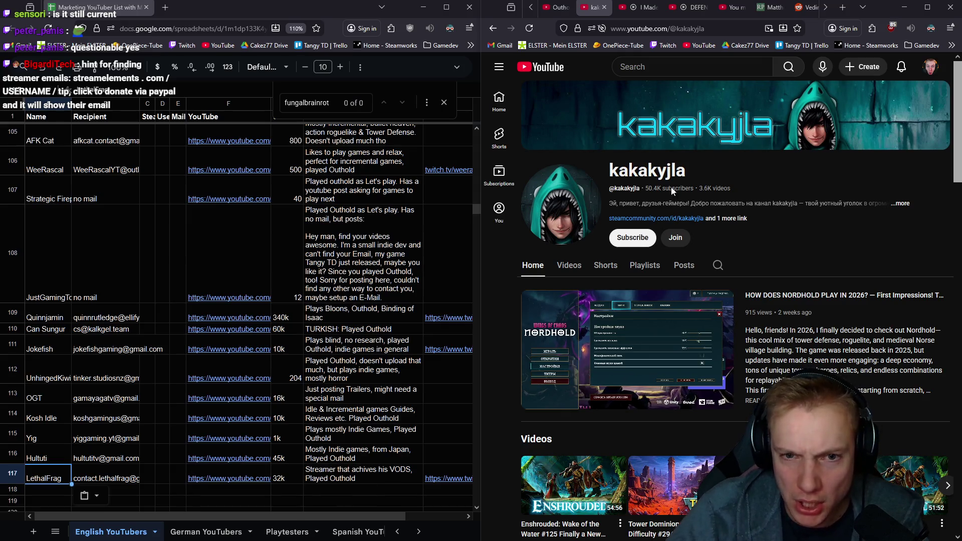
- Review kakakyjla's full description and links, then list the channel's uploaded videos
left_click(730, 219)
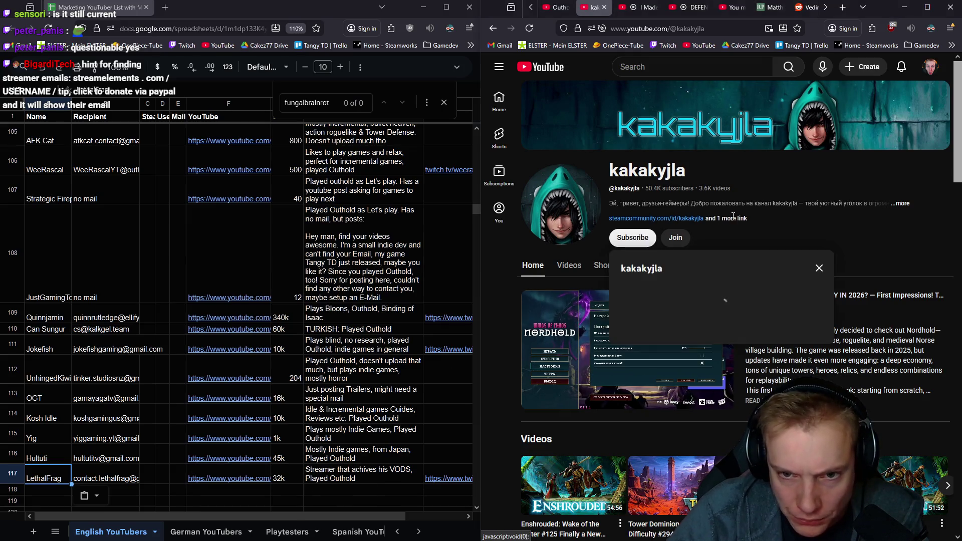
scroll(759, 293, "down", 2)
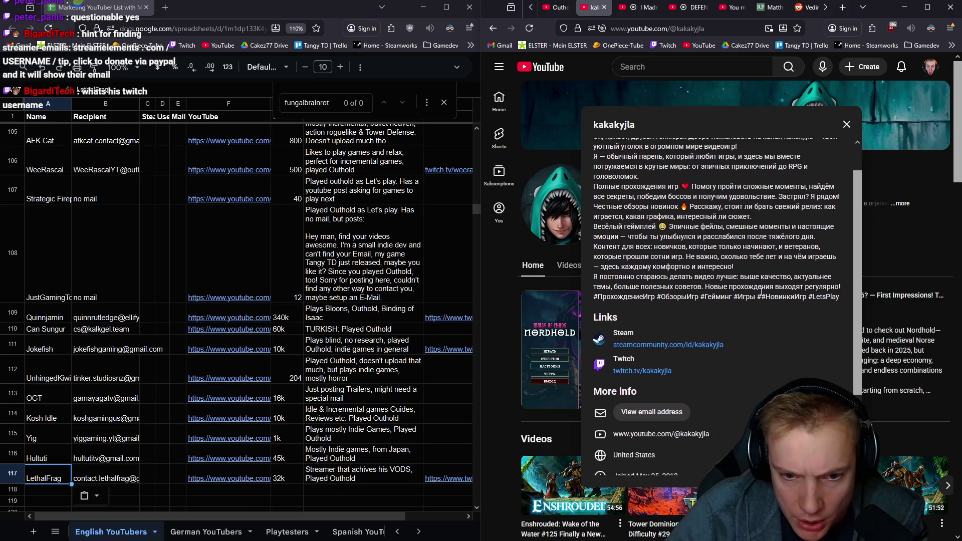
left_click(906, 237)
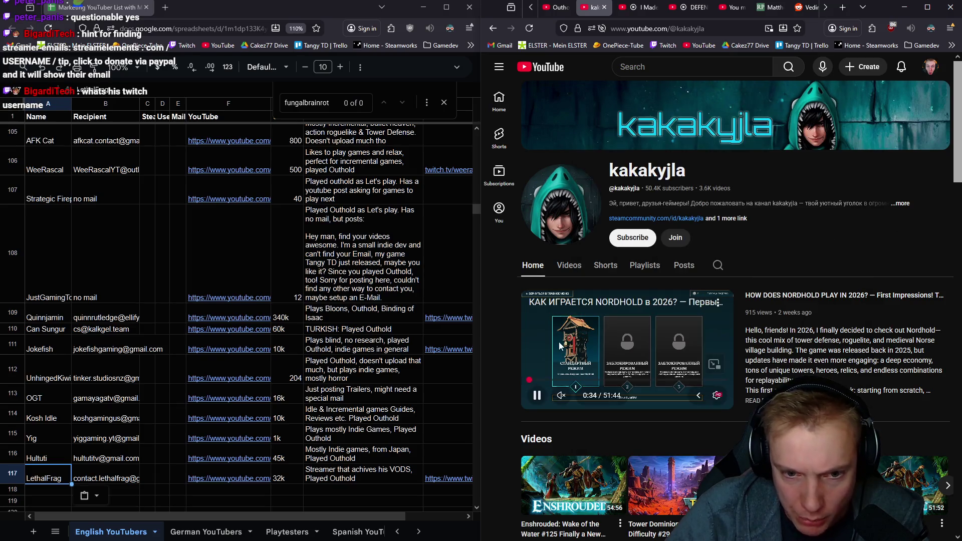
left_click(569, 265)
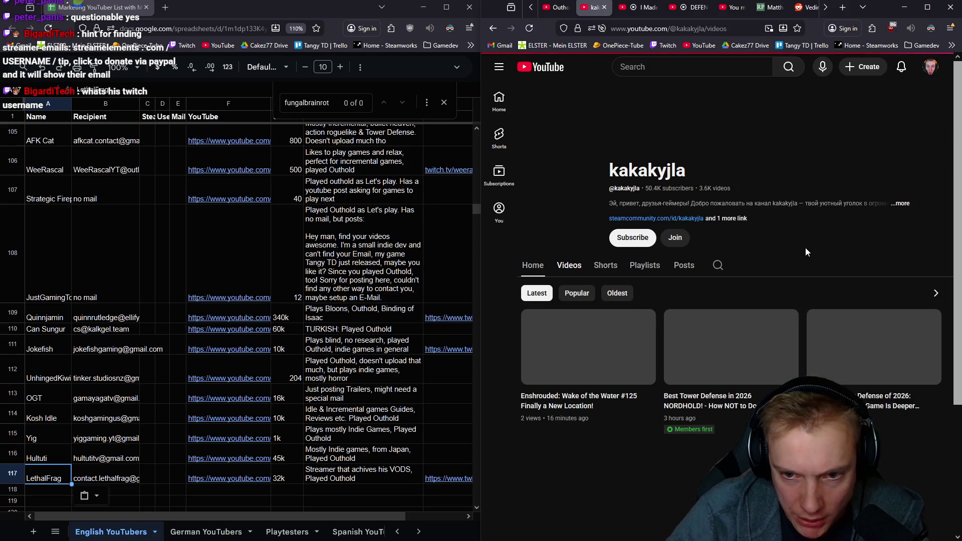
scroll(793, 246, "down", 2)
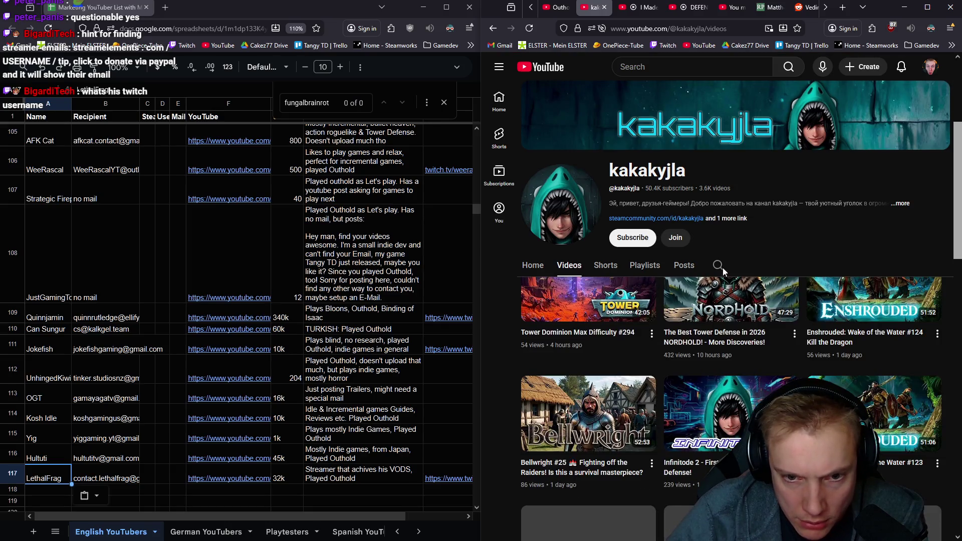
scroll(628, 337, "down", 2)
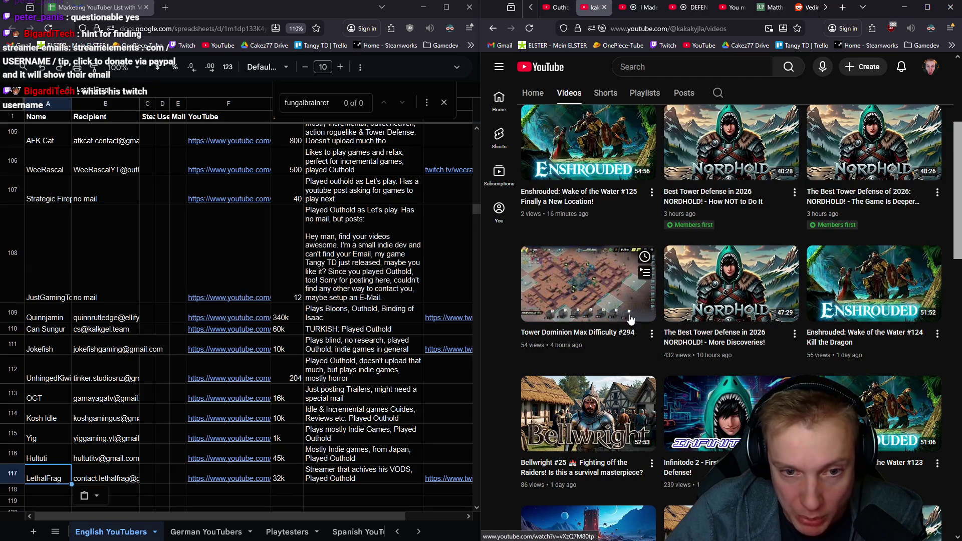
scroll(629, 359, "down", 3)
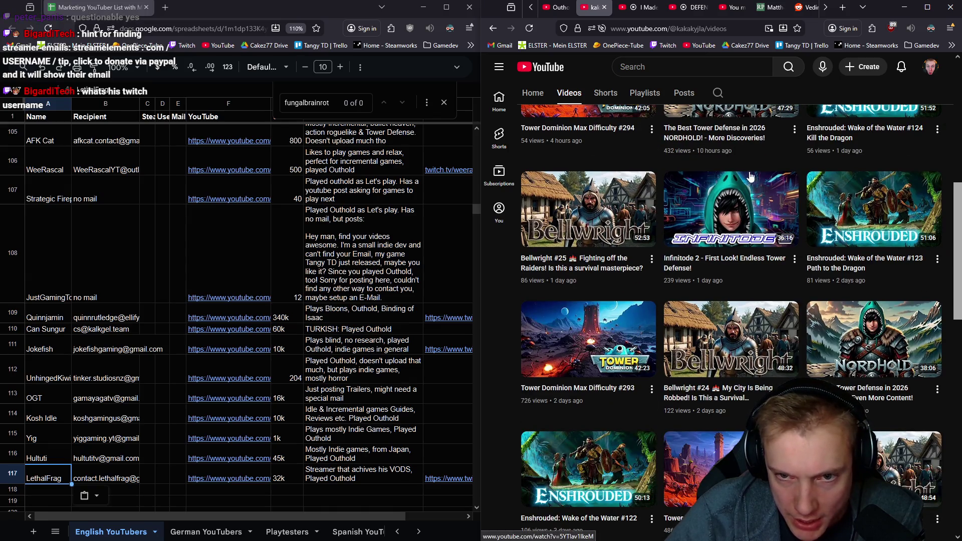
mouse_move(731, 338)
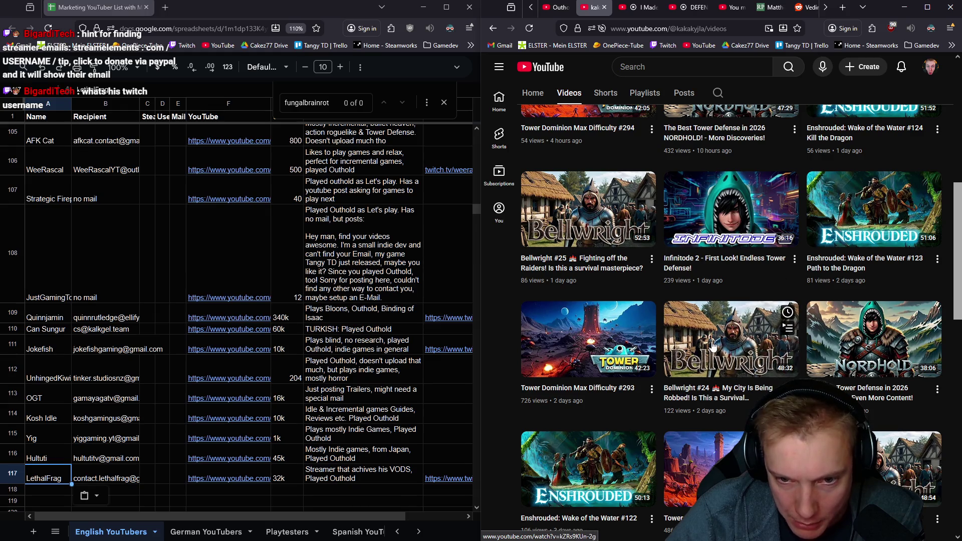
scroll(772, 360, "down", 3)
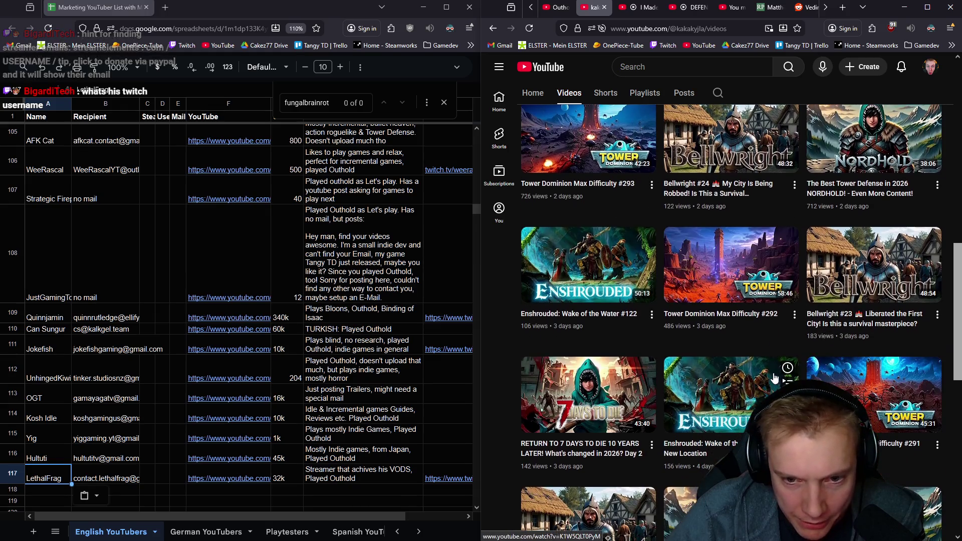
scroll(773, 361, "up", 10)
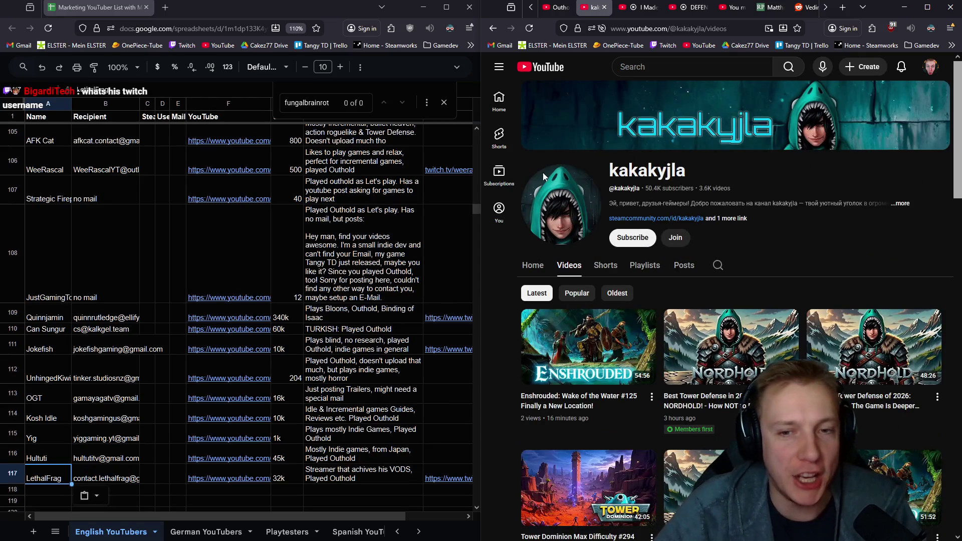
scroll(171, 413, "down", 3)
scroll(171, 413, "down", 3)
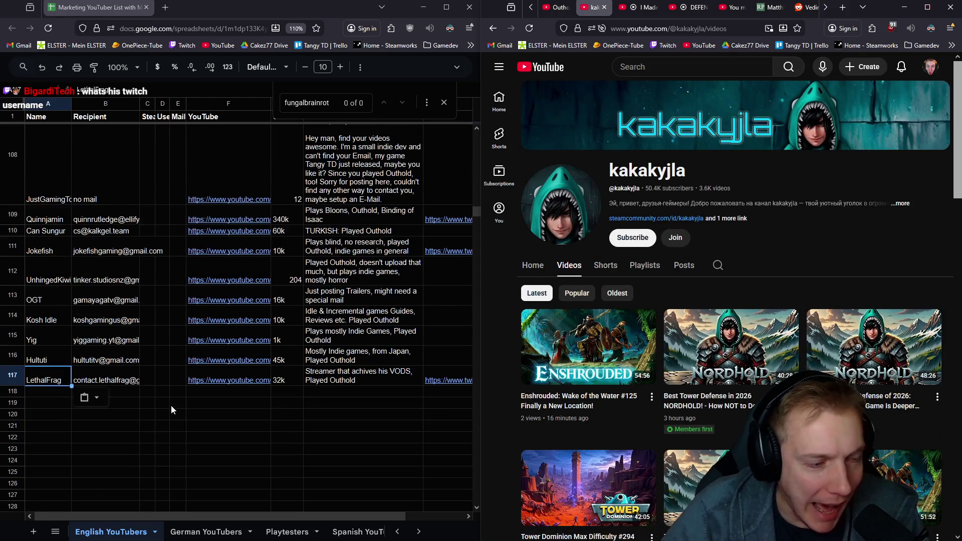
scroll(171, 405, "down", 2)
left_click(40, 344)
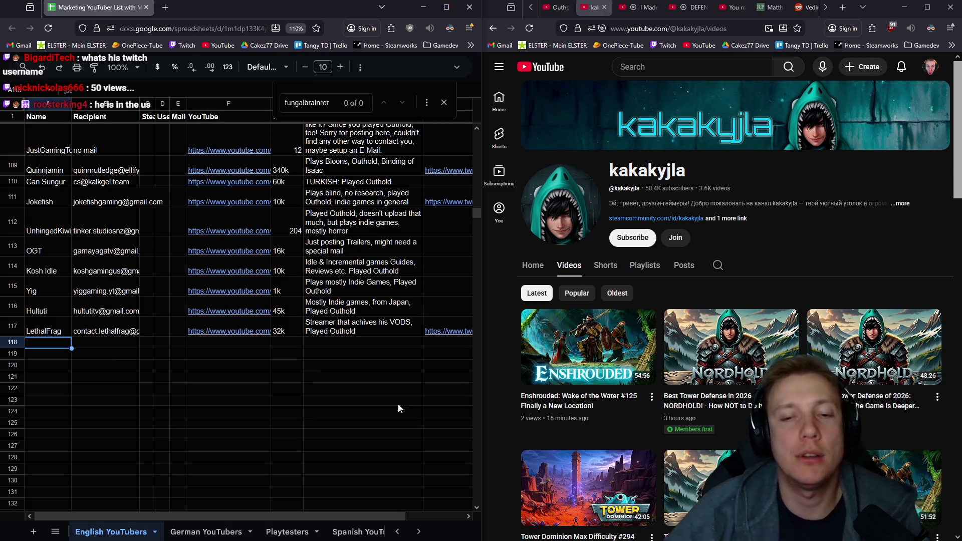
scroll(646, 331, "down", 2)
scroll(647, 324, "down", 2)
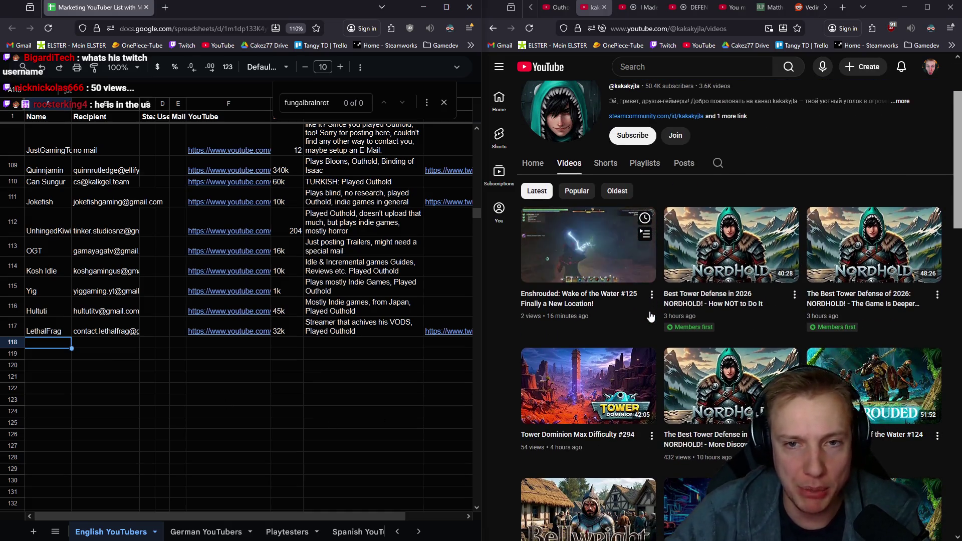
scroll(639, 312, "down", 3)
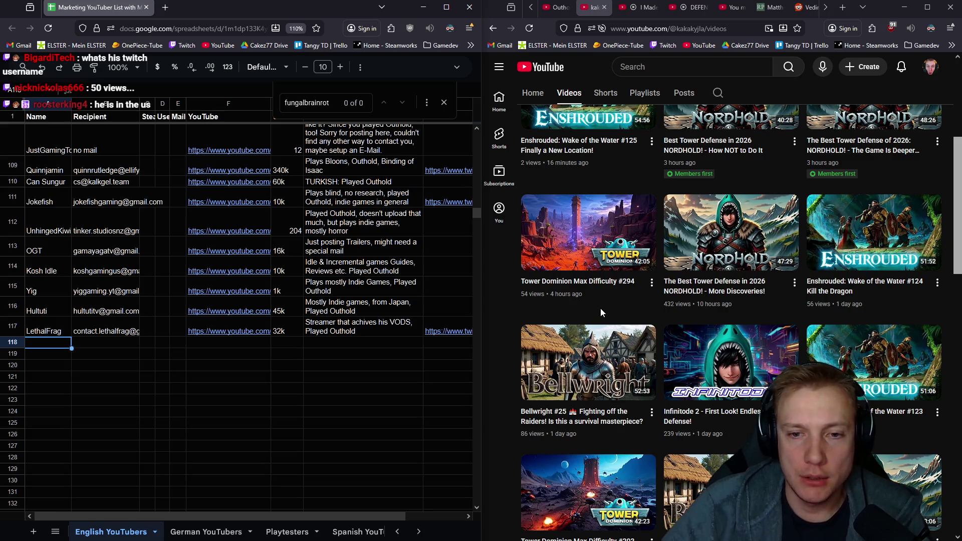
mouse_move(588, 385)
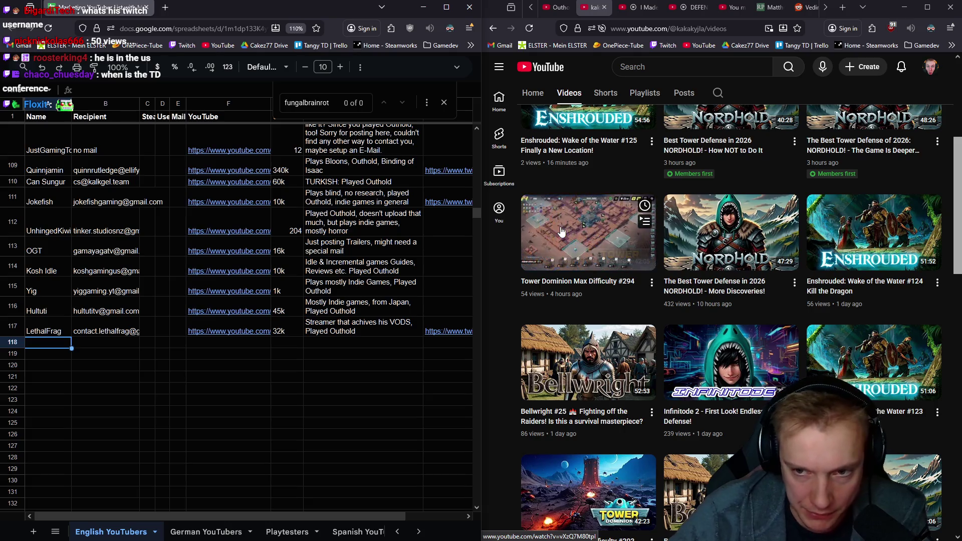
scroll(657, 225, "down", 1)
scroll(658, 225, "down", 2)
scroll(657, 256, "down", 1)
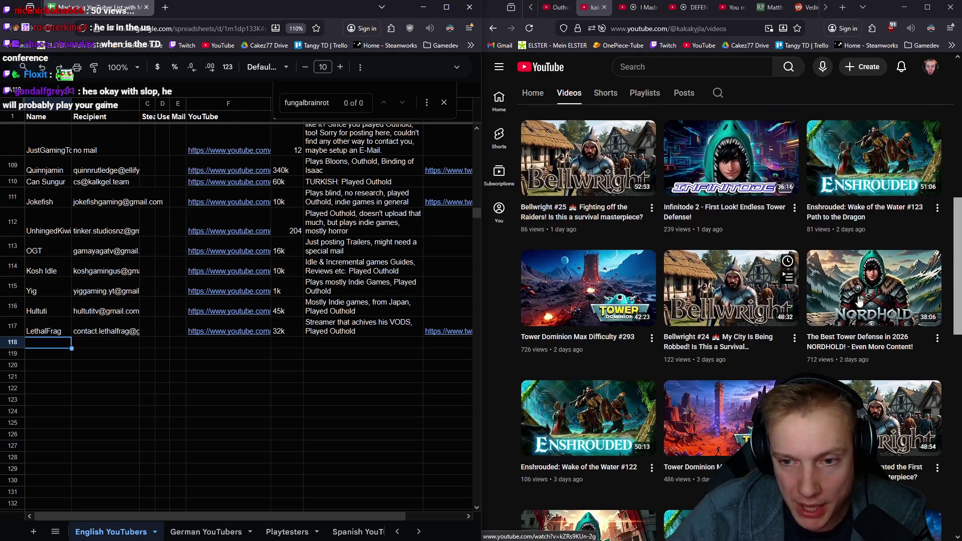
scroll(864, 303, "down", 2)
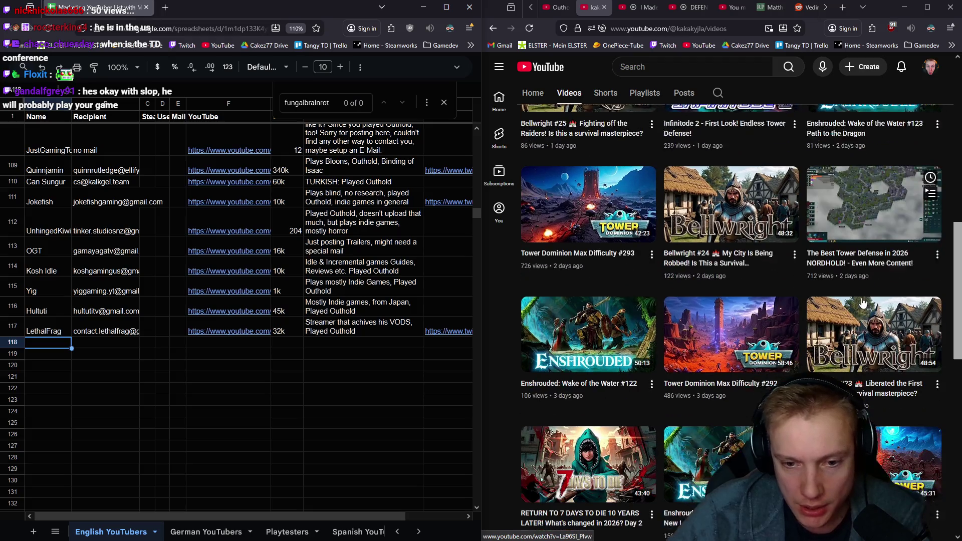
scroll(712, 319, "down", 2)
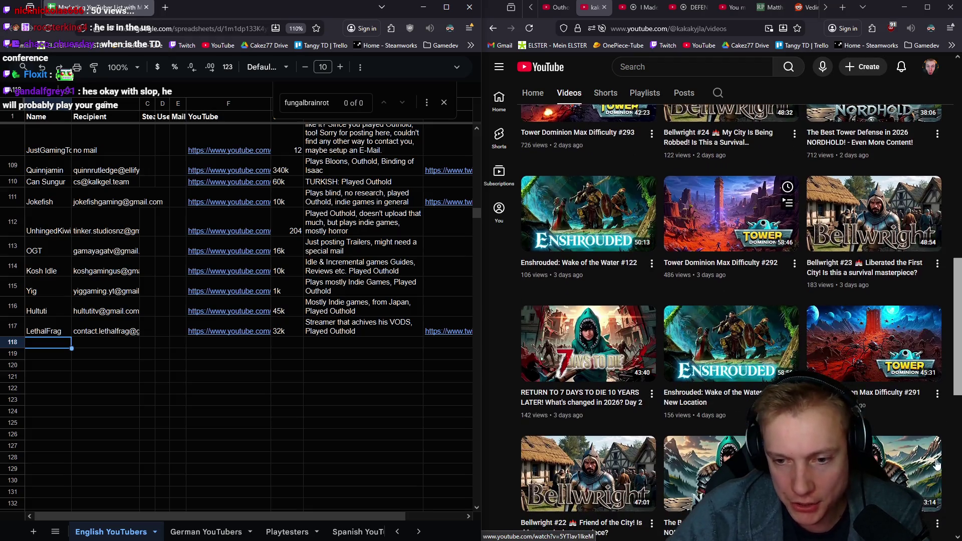
scroll(840, 357, "down", 2)
scroll(752, 301, "down", 2)
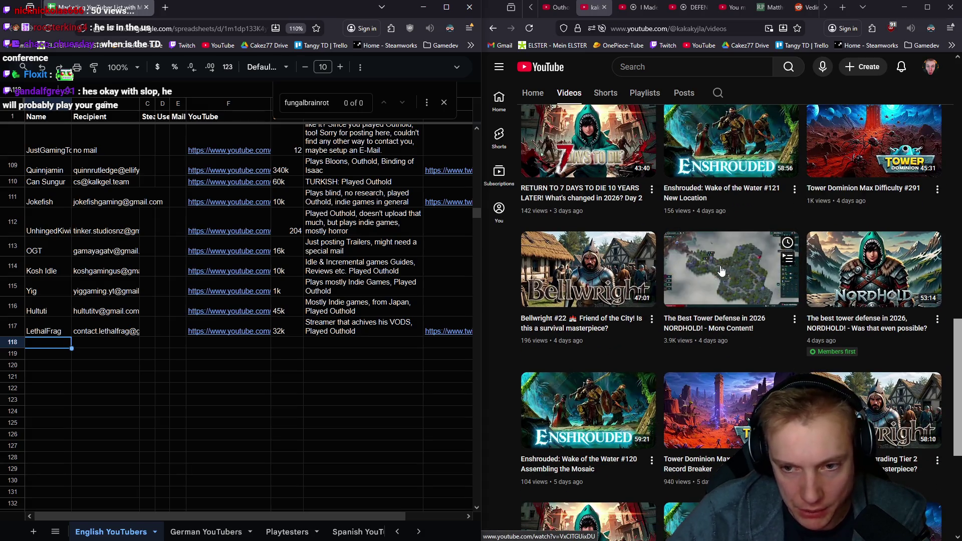
scroll(720, 269, "down", 2)
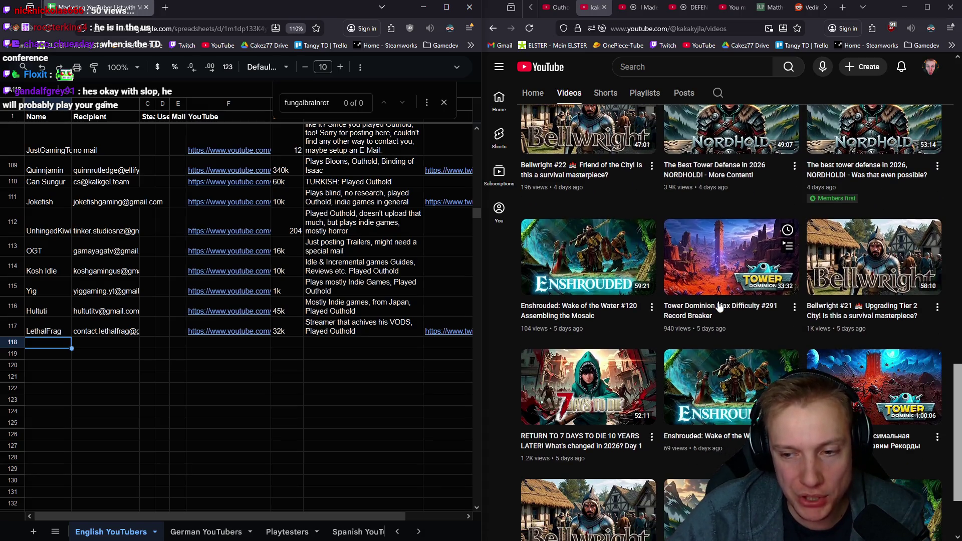
scroll(720, 307, "up", 5)
scroll(721, 307, "up", 5)
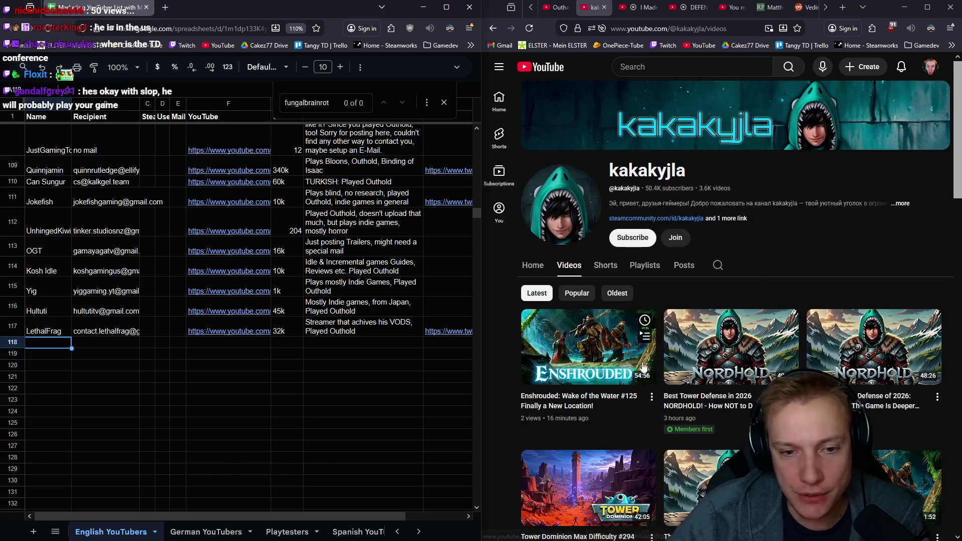
scroll(634, 370, "down", 1)
scroll(624, 361, "down", 2)
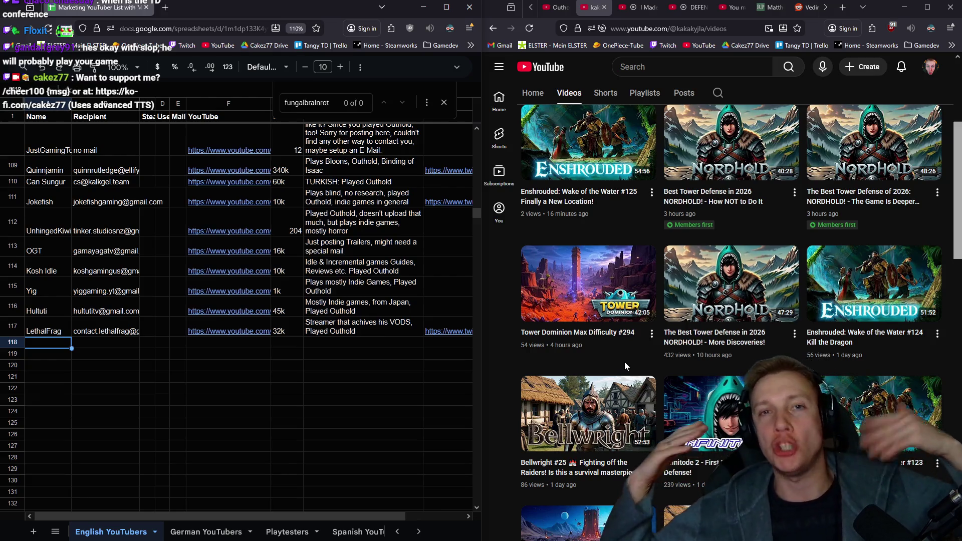
left_click(166, 6)
left_click(215, 46)
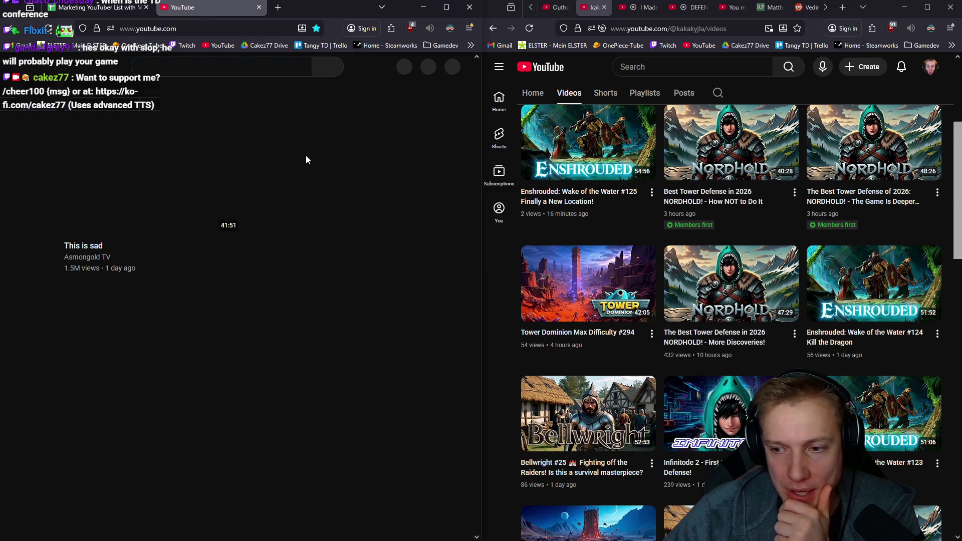
key("ctrl+w")
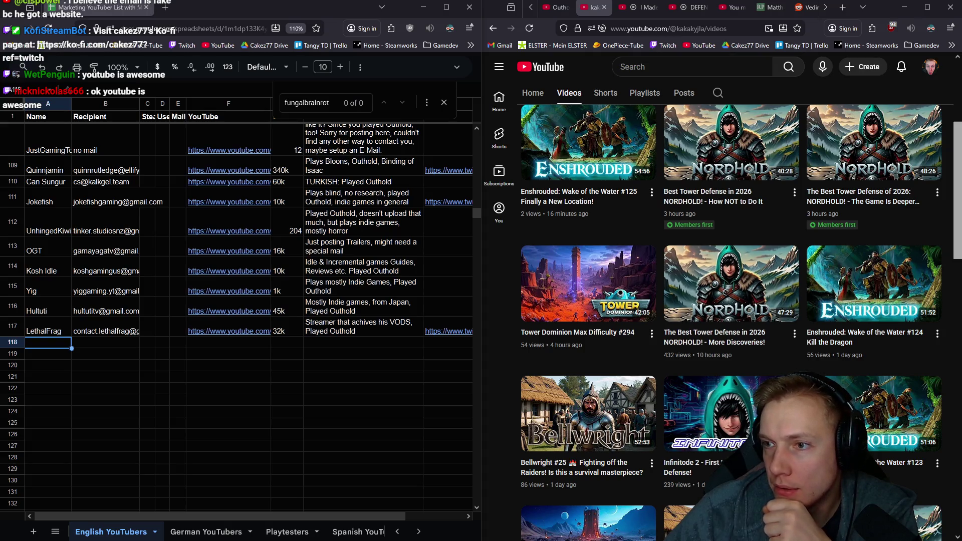
scroll(535, 255, "down", 3)
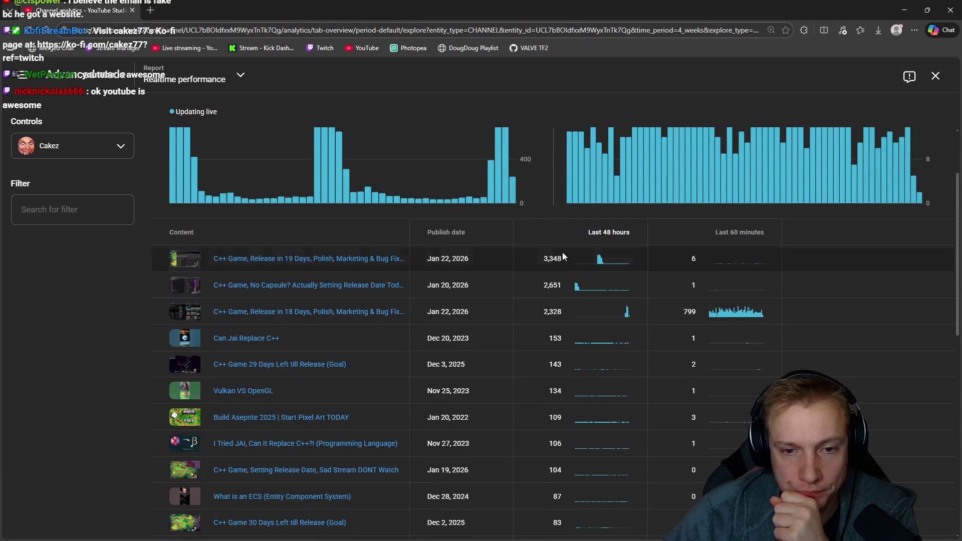
scroll(602, 277, "down", 3)
scroll(535, 247, "down", 4)
scroll(403, 293, "up", 4)
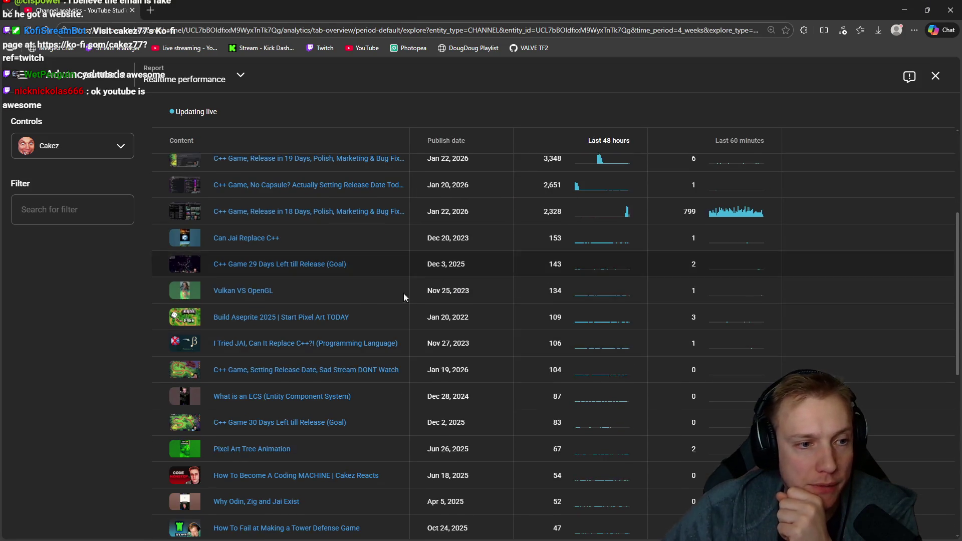
scroll(301, 313, "down", 2)
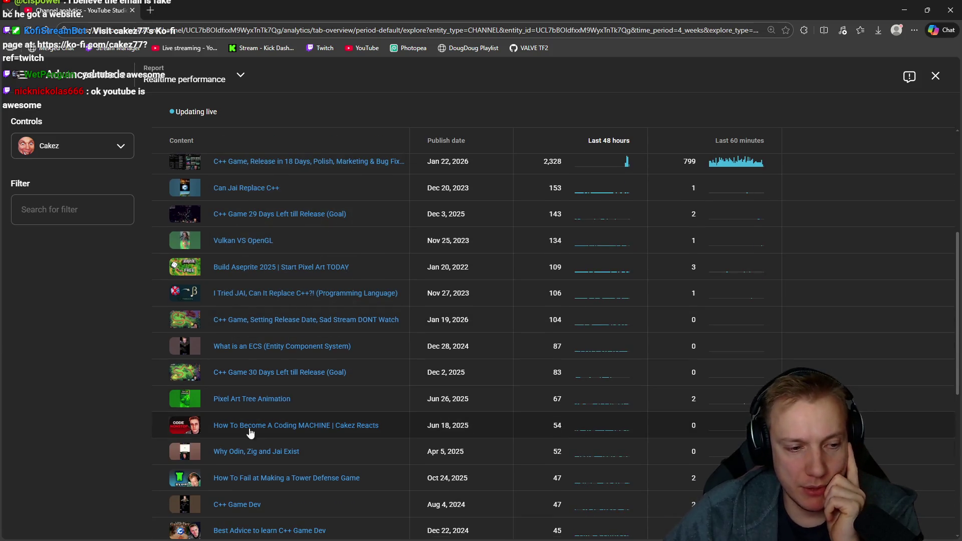
scroll(338, 361, "down", 2)
mouse_move(286, 479)
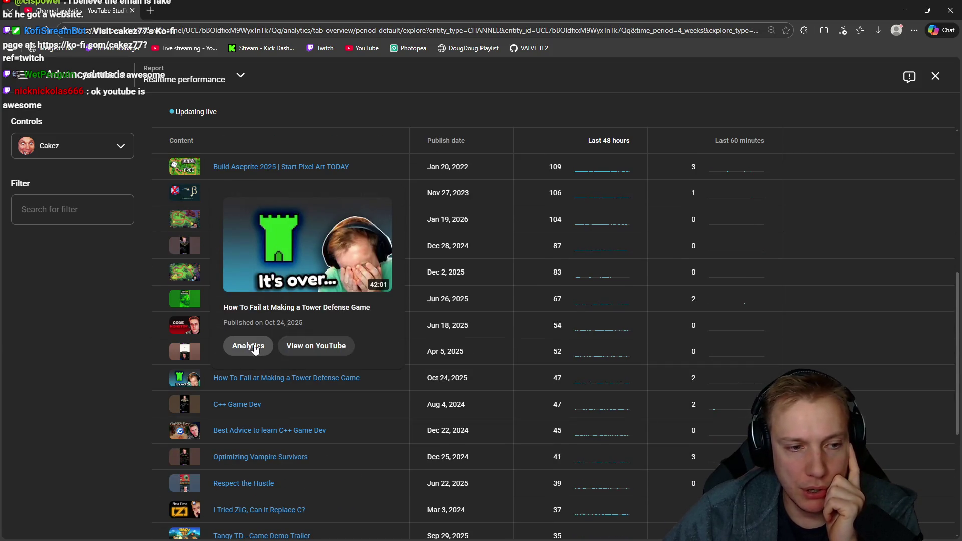
- View the tower defense video's detailed analytics, then close YouTube Studio
left_click(248, 345)
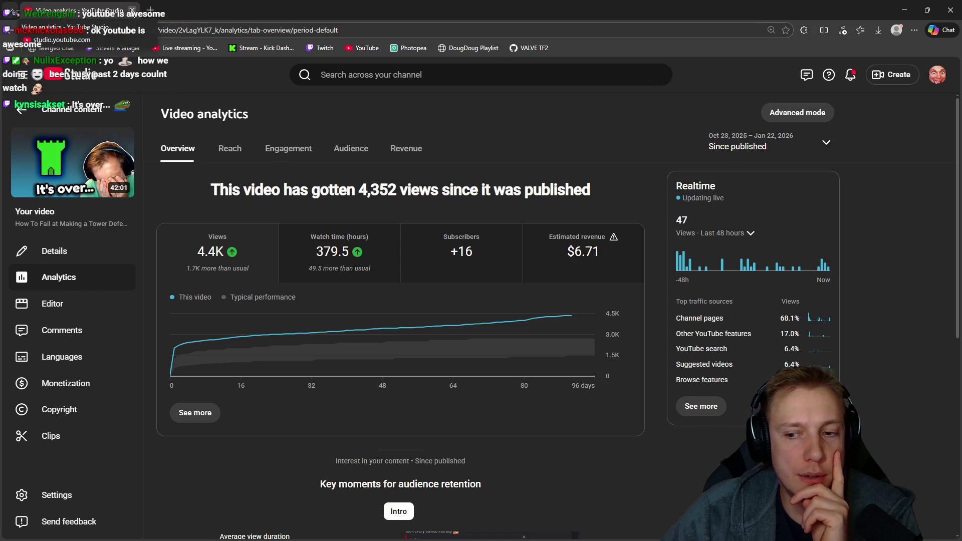
left_click(132, 10)
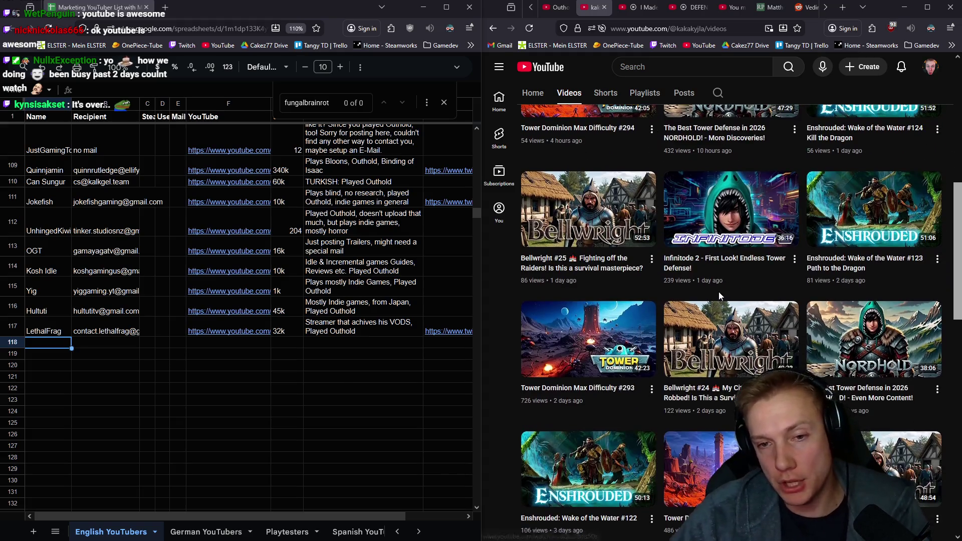
scroll(728, 303, "up", 8)
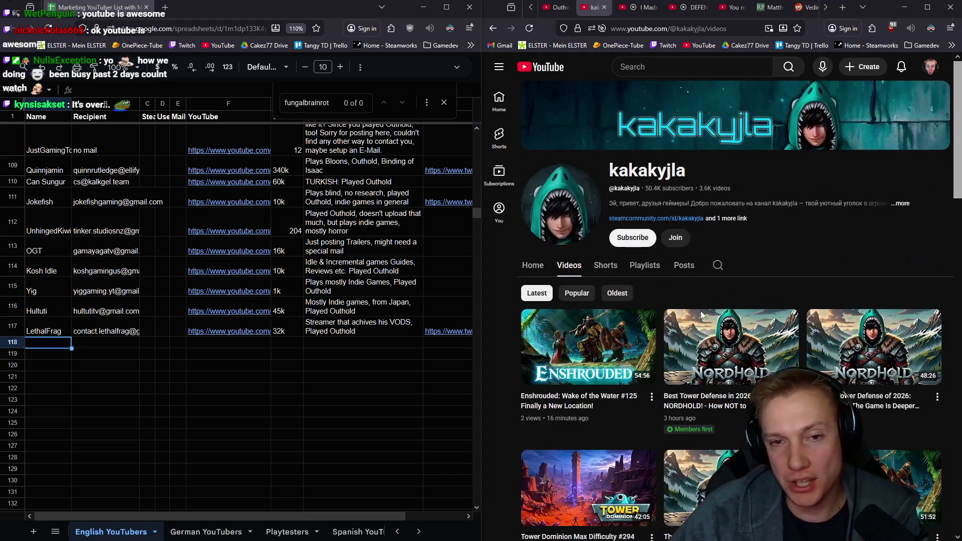
- Show kakakyjla's full channel description and select its Twitch link text
left_click(901, 204)
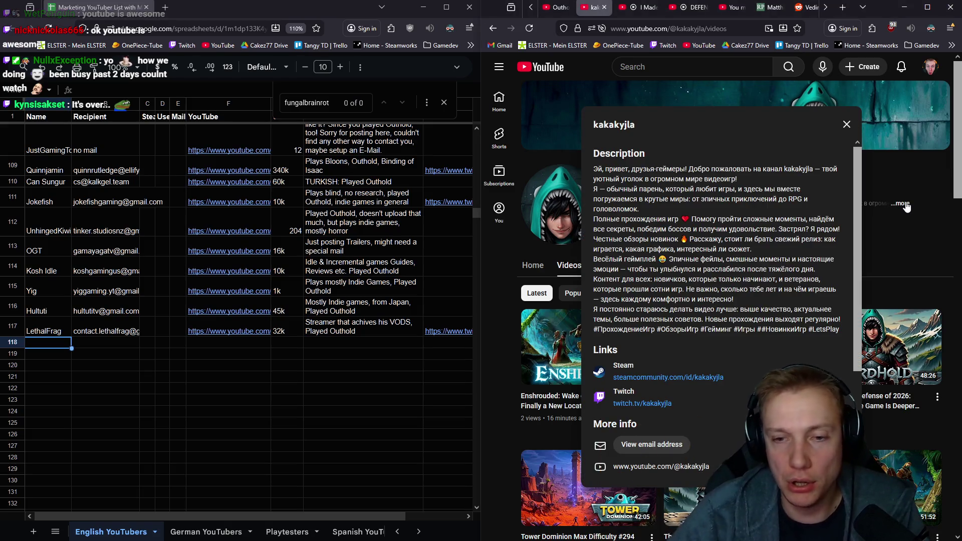
scroll(770, 326, "down", 1)
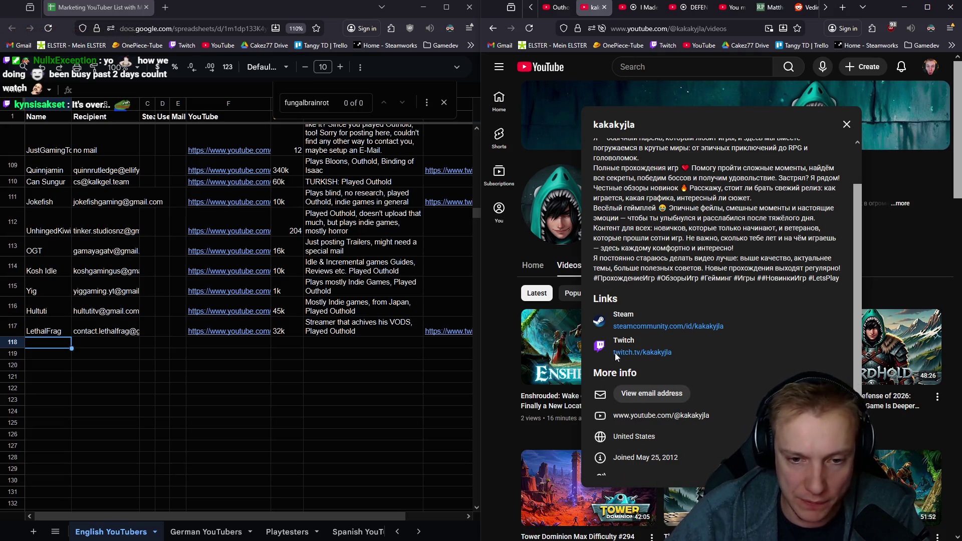
left_click_drag(670, 352, 634, 351)
key("ctrl+c")
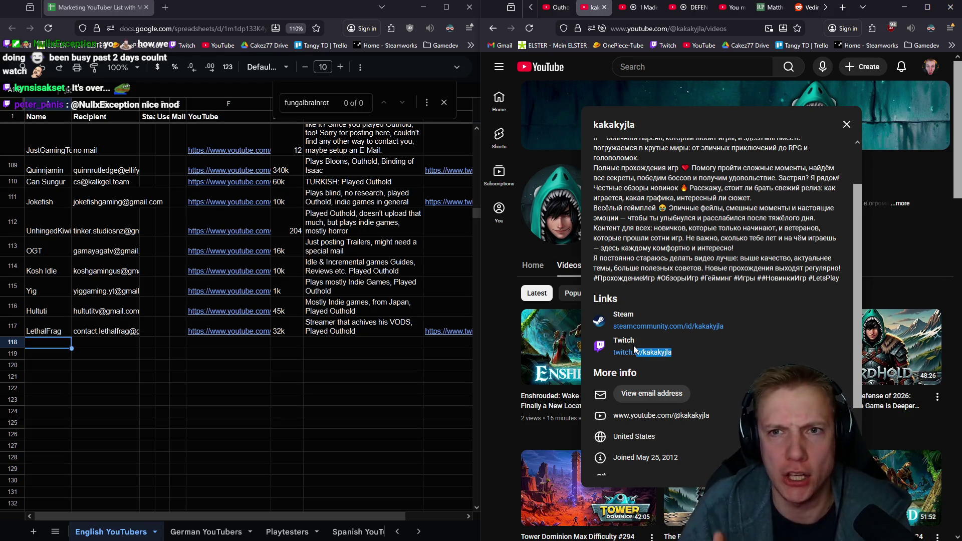
- Disable uBlock Origin for YouTube, reload the channel page and reshow its description
middle_click(630, 353)
left_click(951, 29)
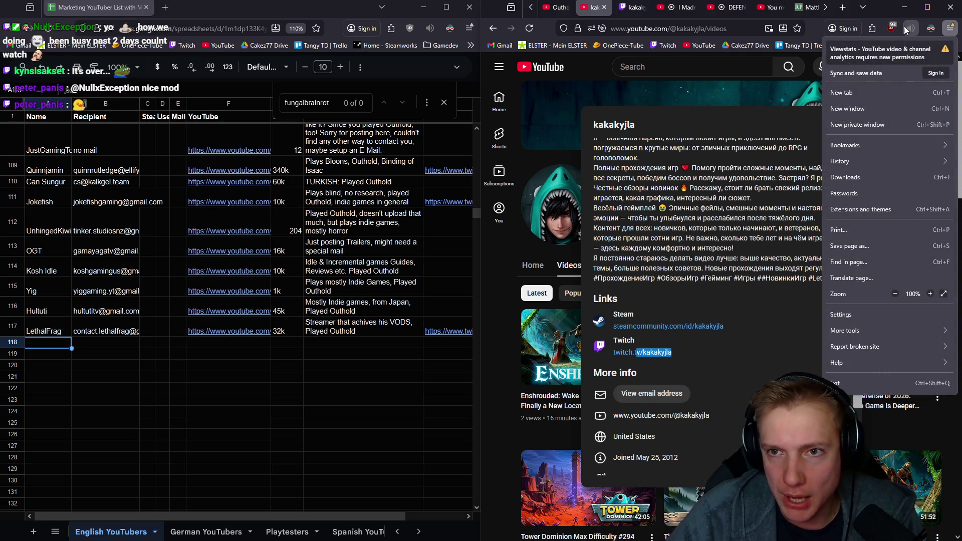
left_click(890, 27)
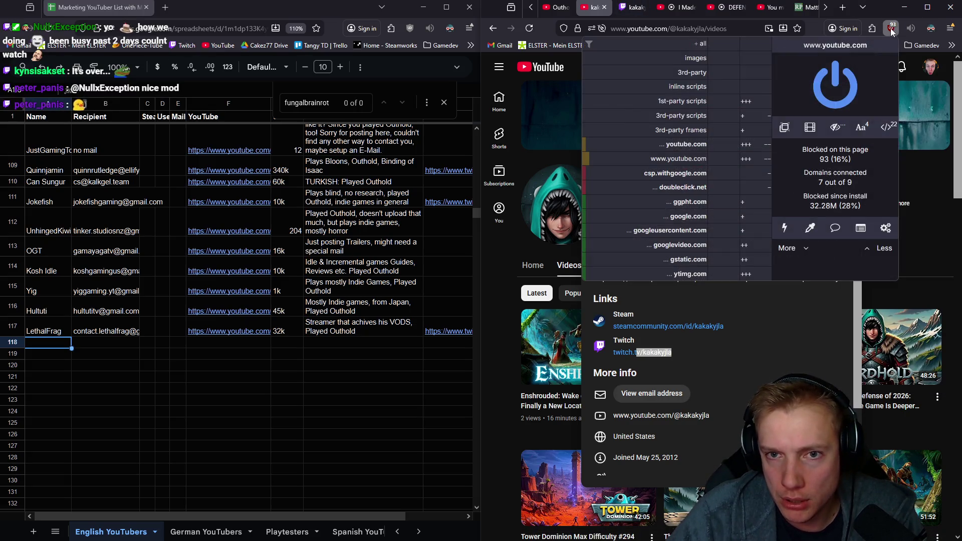
left_click(839, 96)
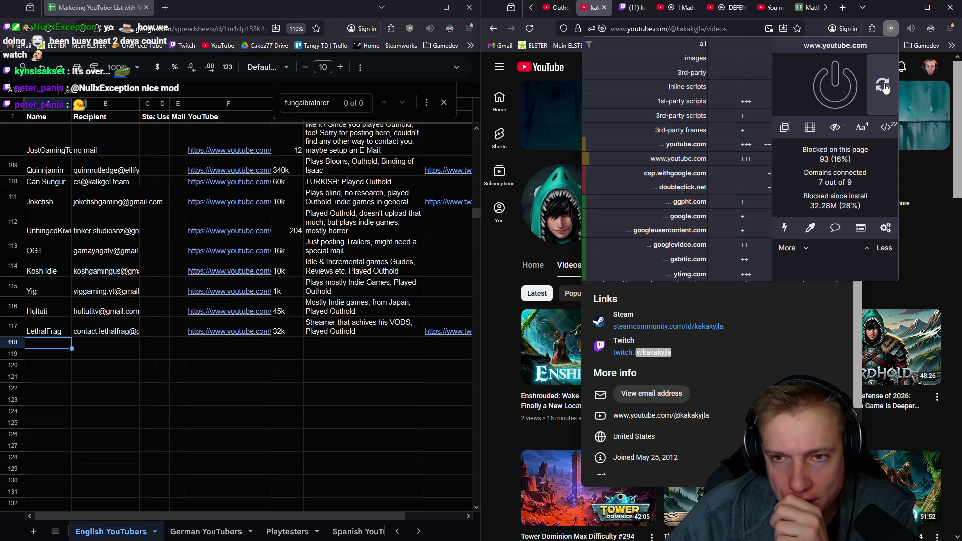
left_click(884, 86)
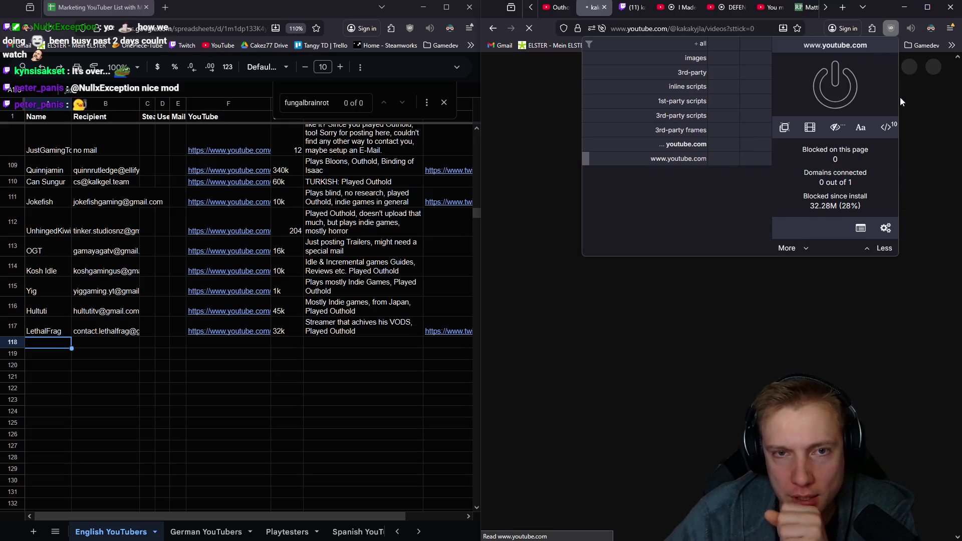
left_click(892, 29)
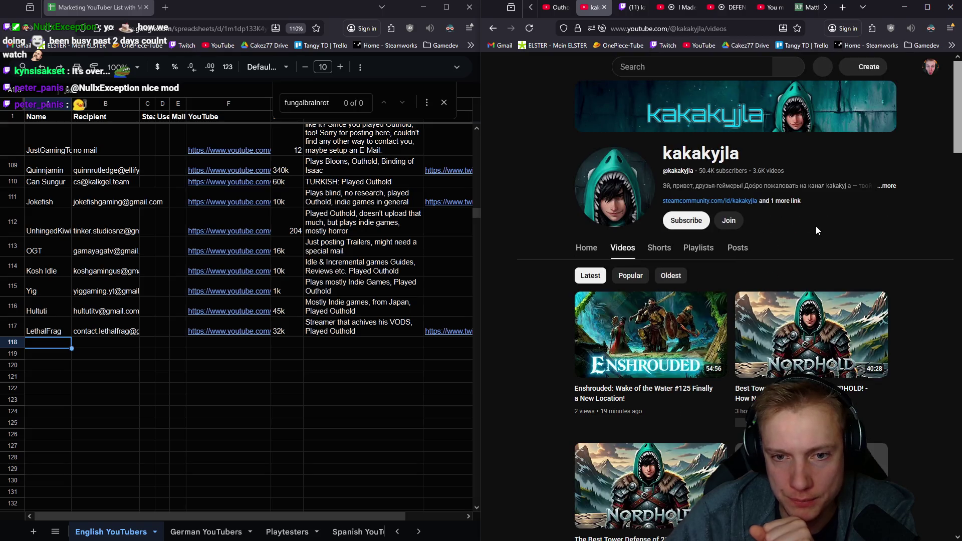
left_click(887, 186)
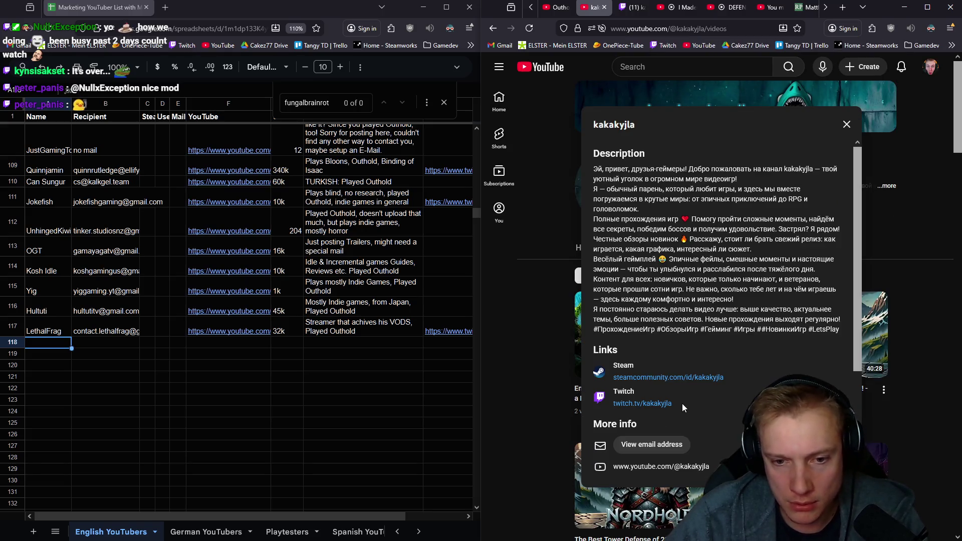
- Copy twitch.tv/kakakyjla into row 118 and move to cell A118 for the name
left_click_drag(613, 403, 576, 409)
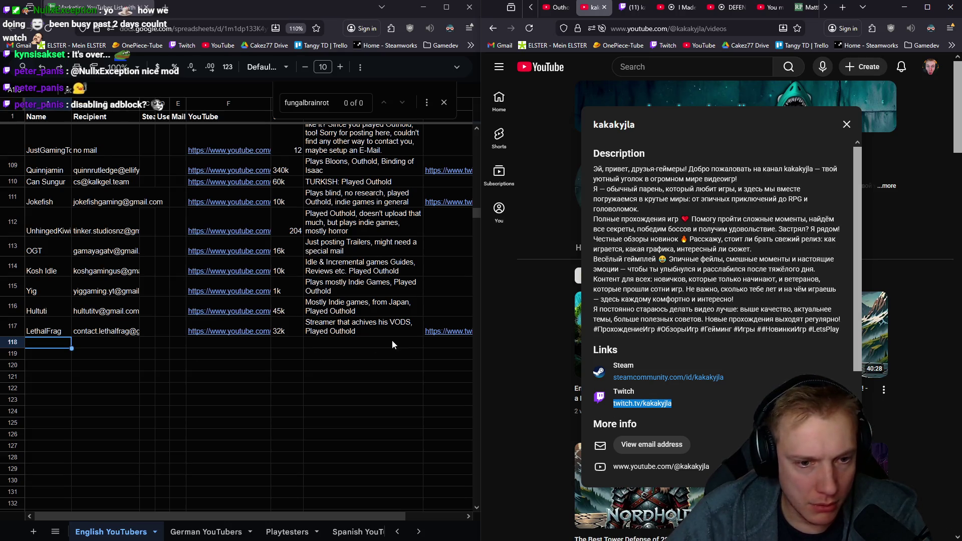
left_click(447, 343)
left_click(37, 347)
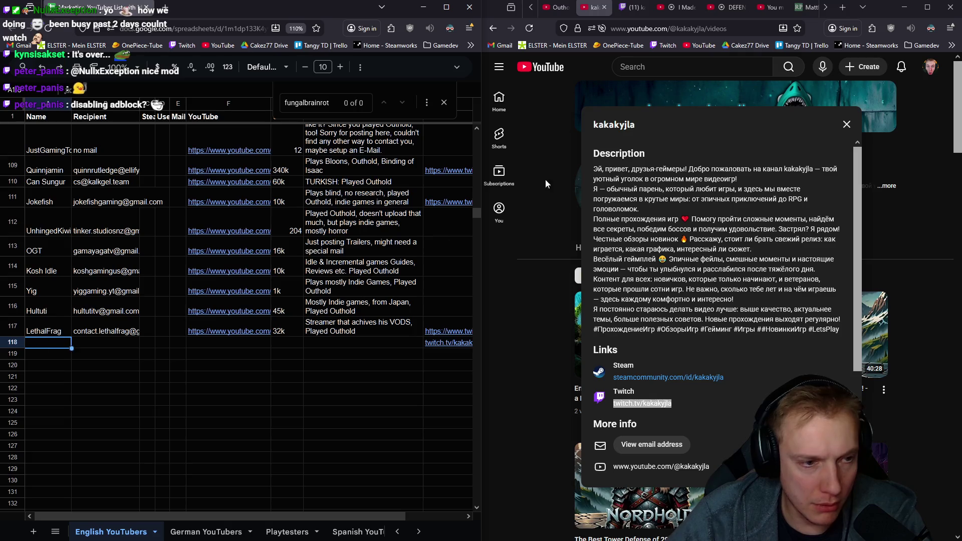
left_click(610, 131)
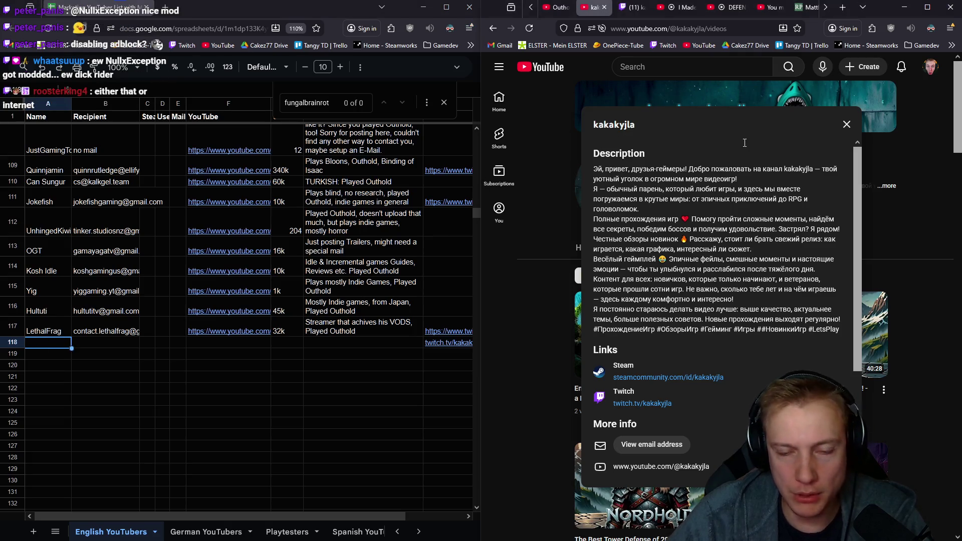
double_click(614, 125)
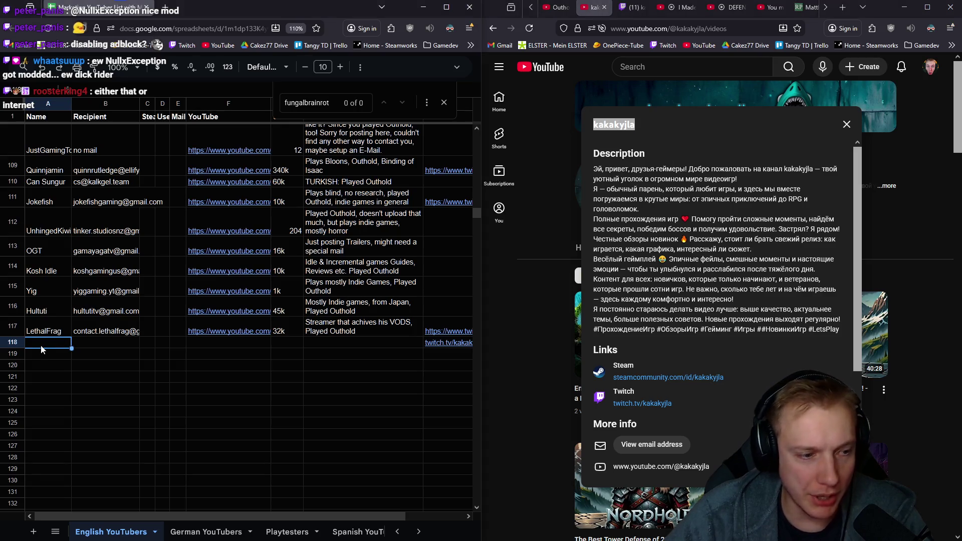
key("ctrl+v")
key("Tab")
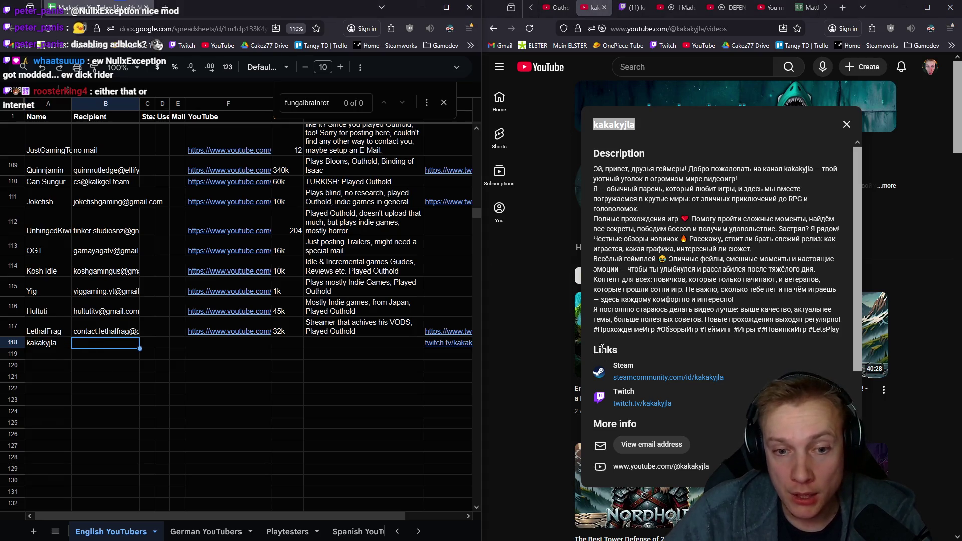
scroll(716, 336, "down", 3)
scroll(714, 301, "up", 3)
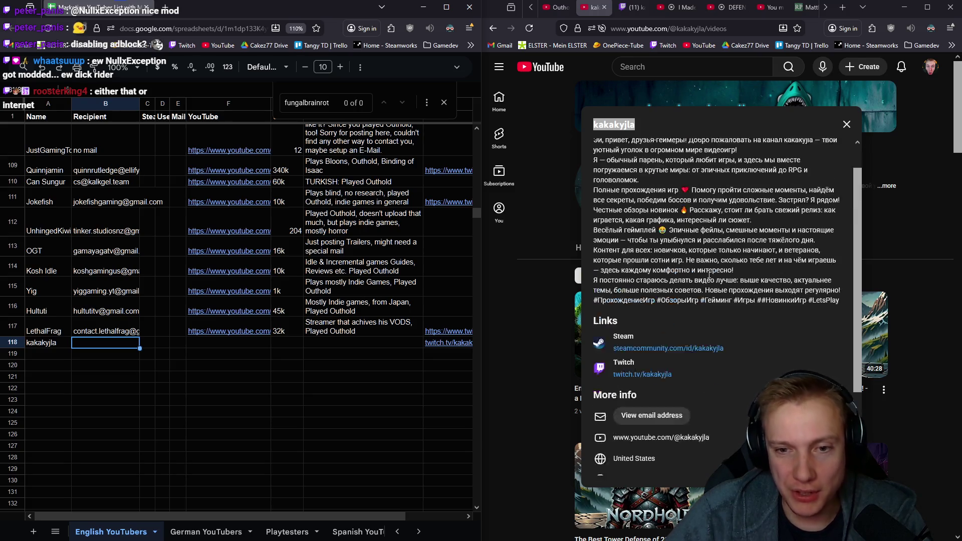
scroll(709, 268, "down", 3)
left_click(650, 310)
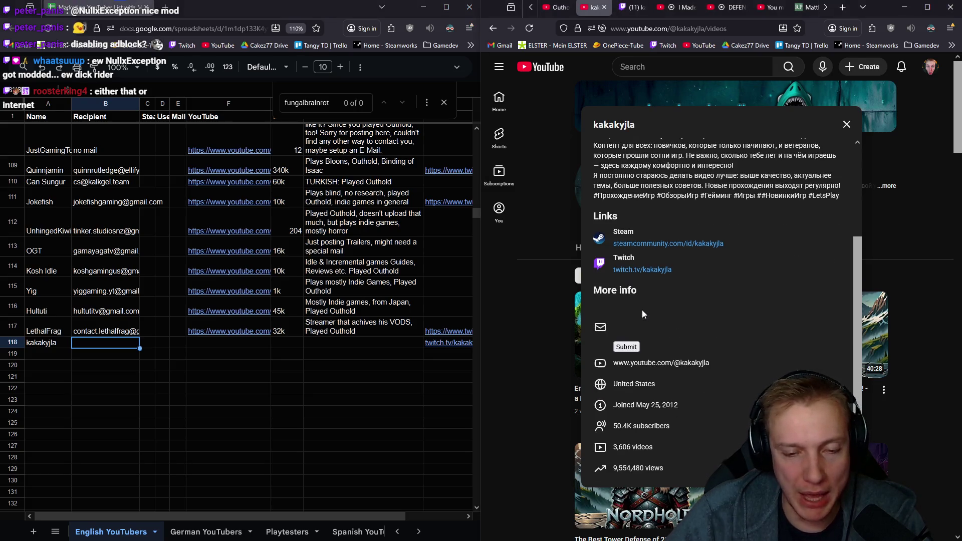
- Complete the parking-meter reCAPTCHA and submit; email stays hidden, so close the details
left_click(625, 321)
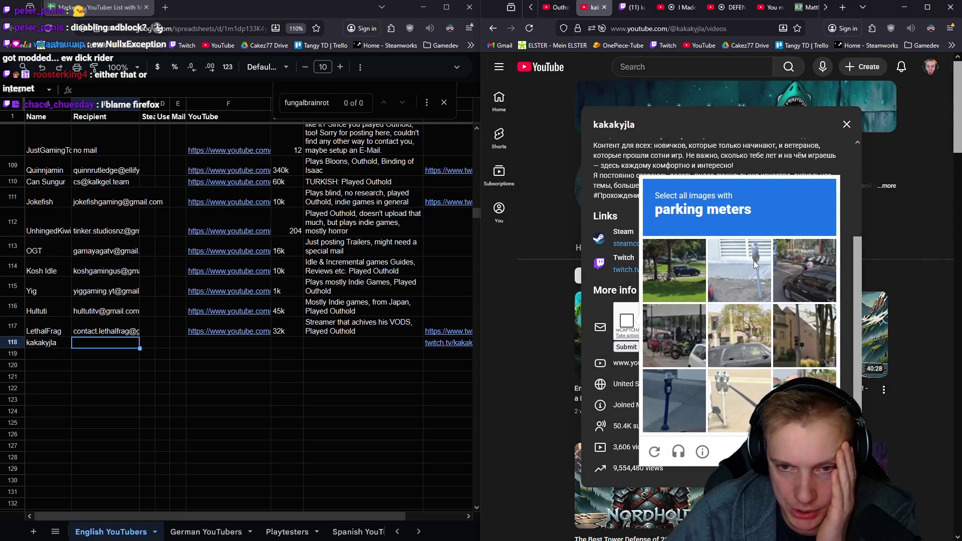
left_click(739, 269)
left_click(686, 394)
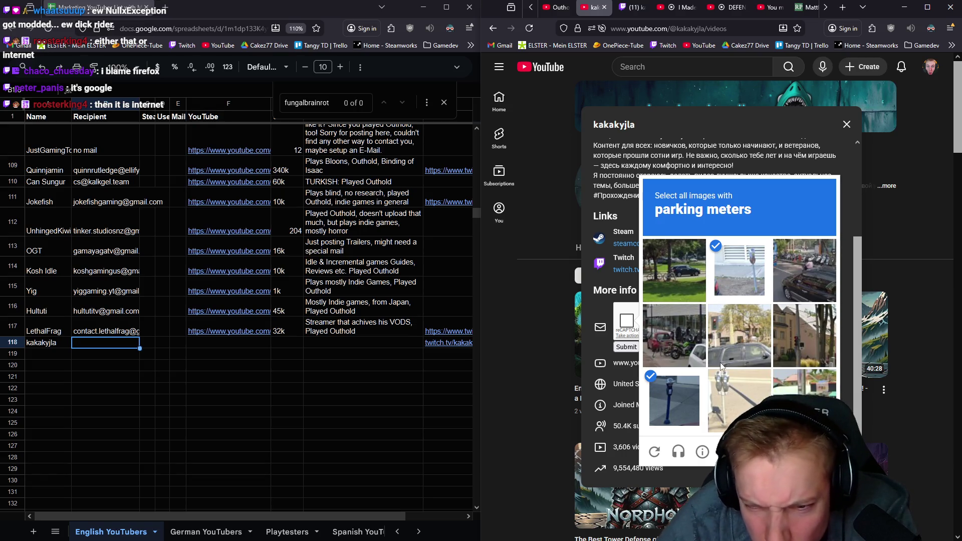
left_click(736, 402)
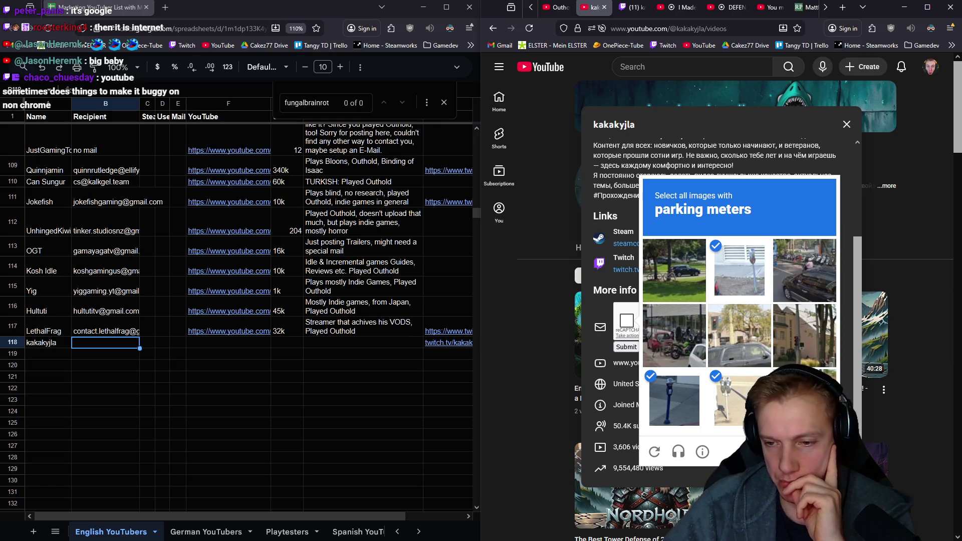
left_click(815, 452)
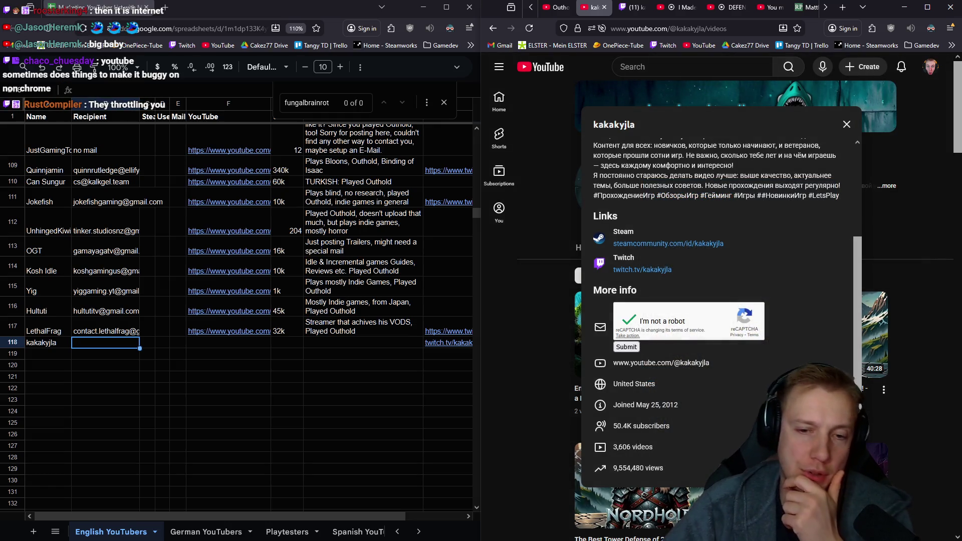
left_click(626, 348)
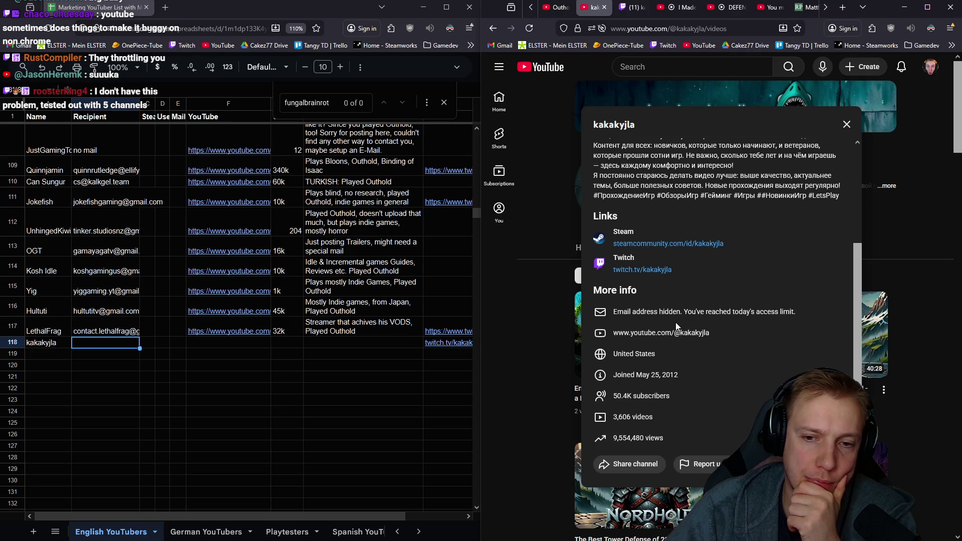
left_click(846, 125)
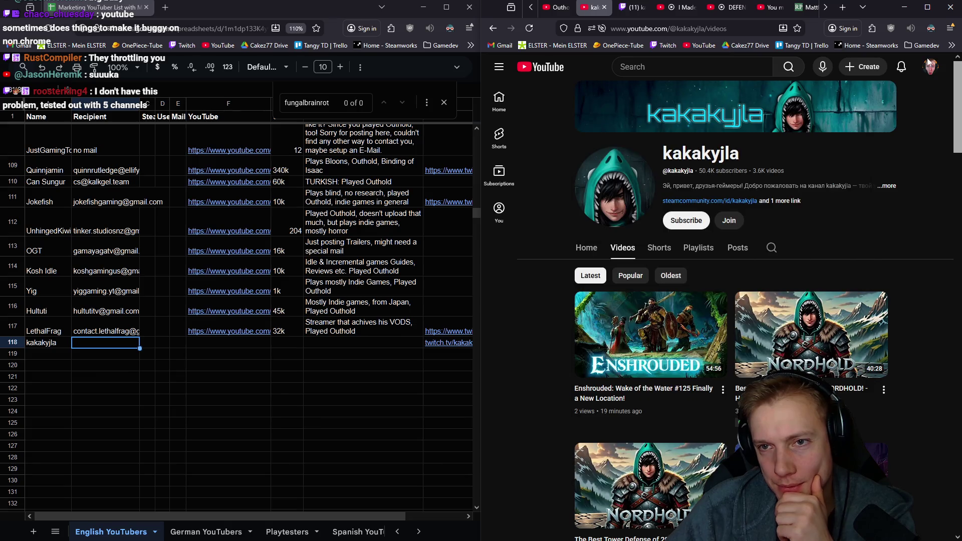
- Switch to the other signed-in YouTube account and reopen kakakyjla's full description
left_click(929, 71)
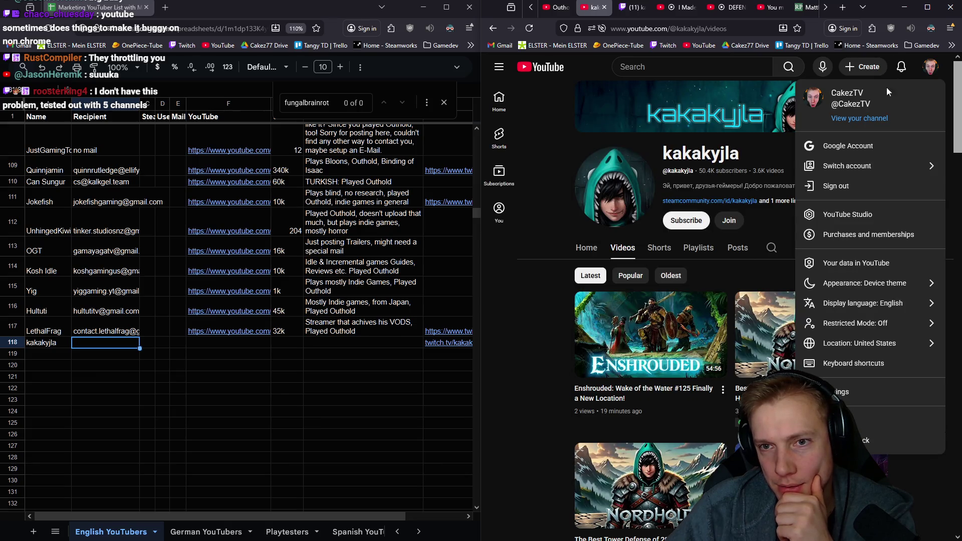
left_click(846, 166)
left_click(876, 185)
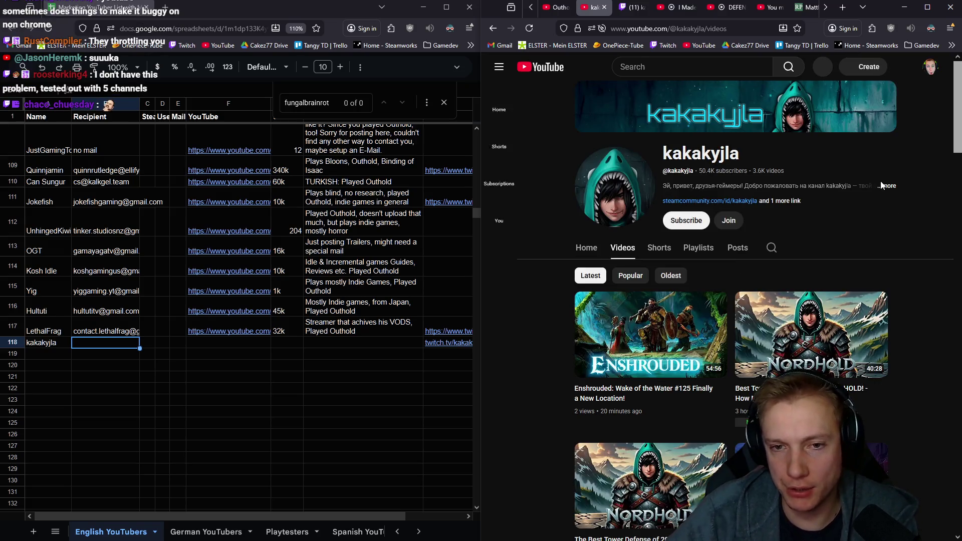
left_click(888, 186)
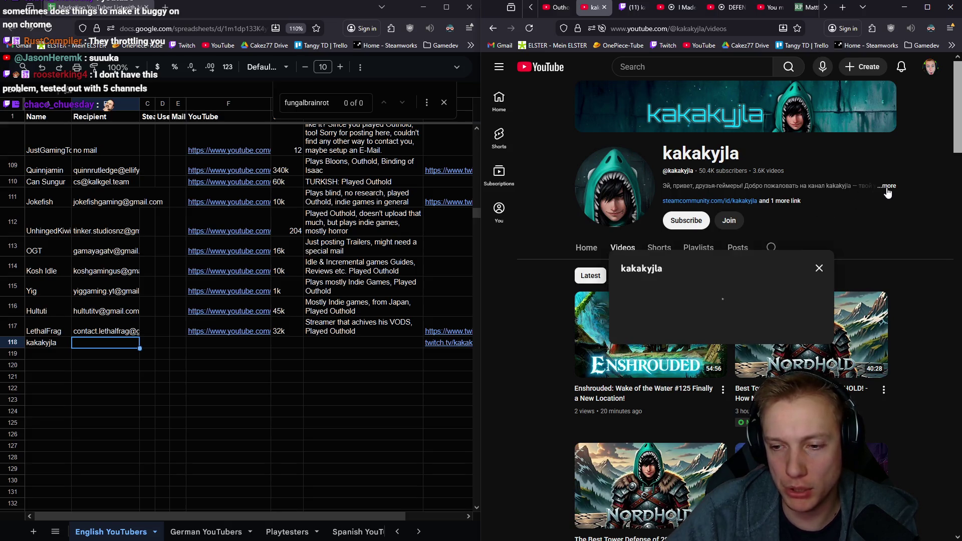
scroll(683, 298, "down", 3)
scroll(683, 298, "down", 1)
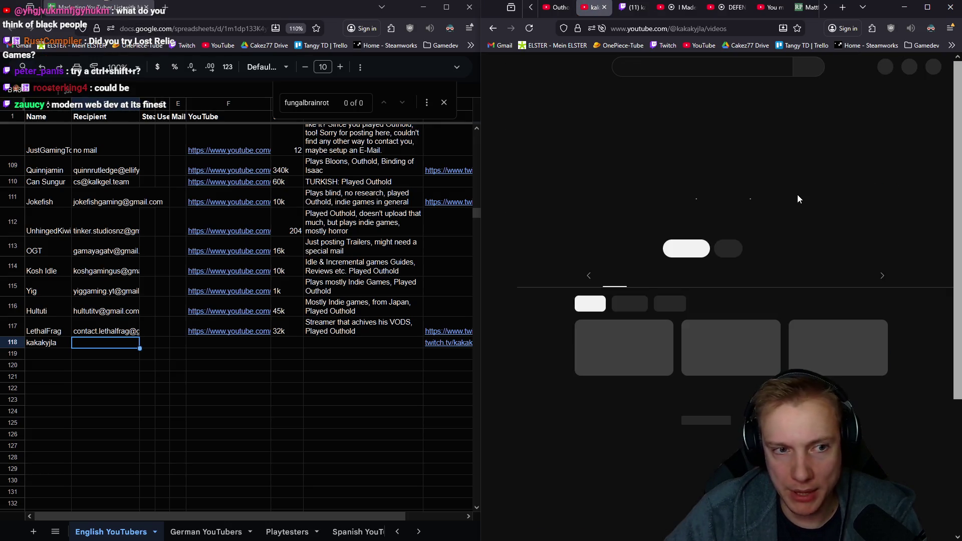
left_click(890, 186)
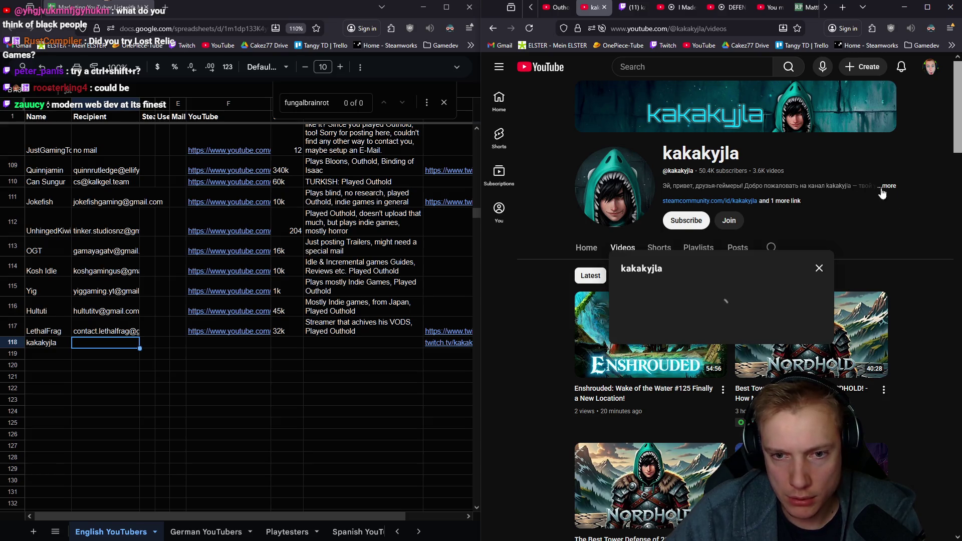
- Reload the page via uBlock Origin, reopen the About details and select the channel name
left_click(890, 27)
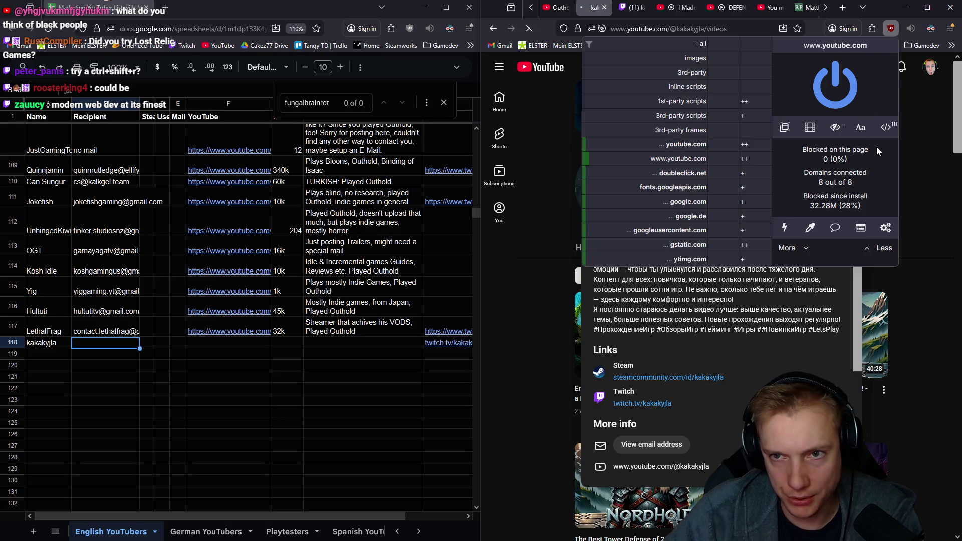
left_click(886, 228)
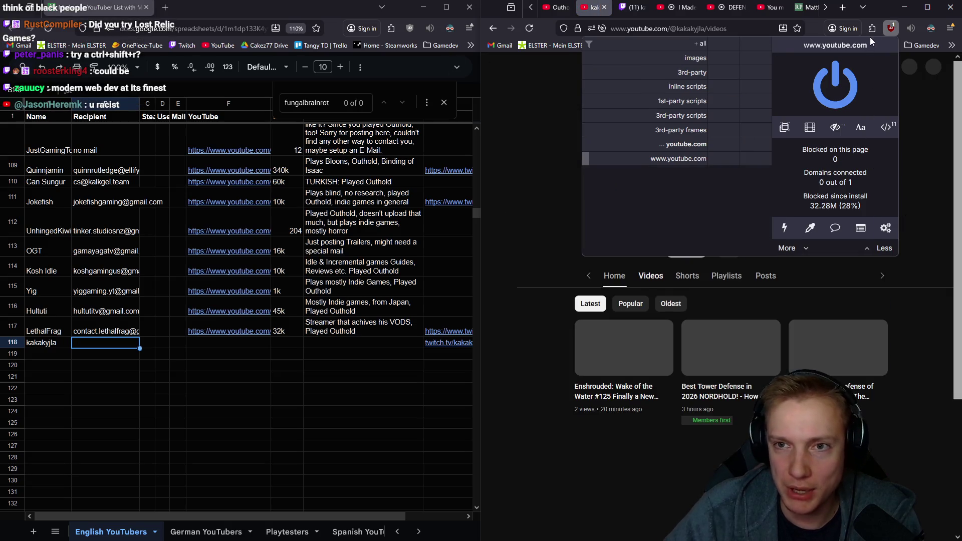
left_click(889, 30)
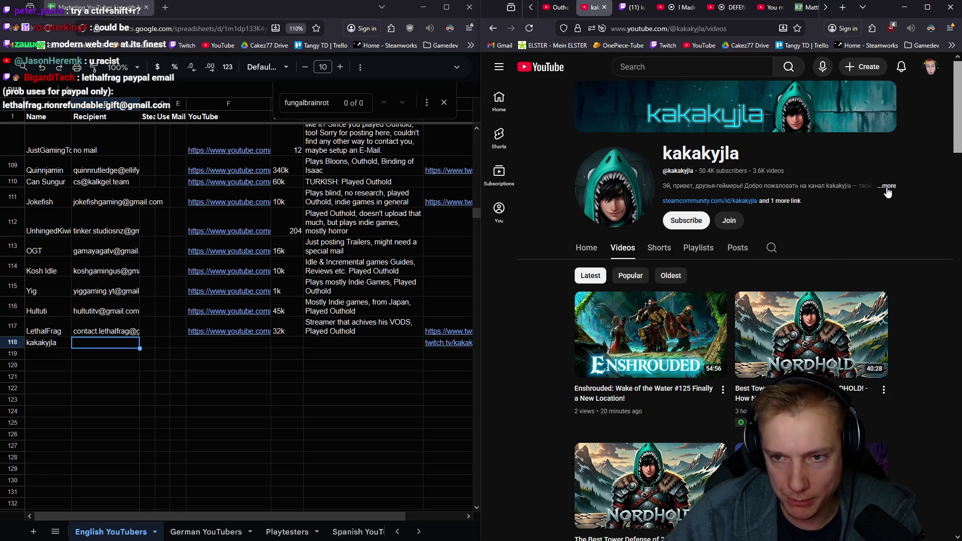
left_click(888, 187)
double_click(616, 125)
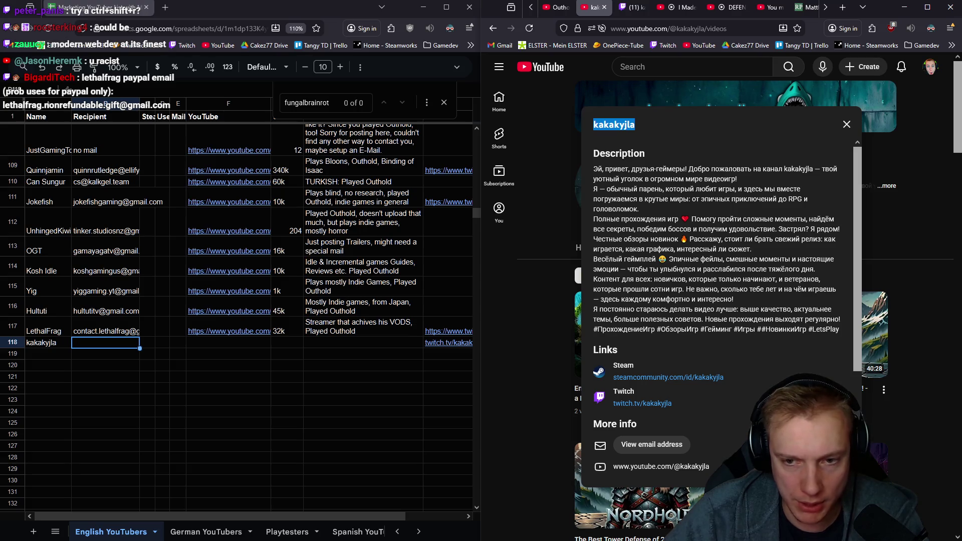
scroll(714, 300, "down", 3)
left_click(651, 342)
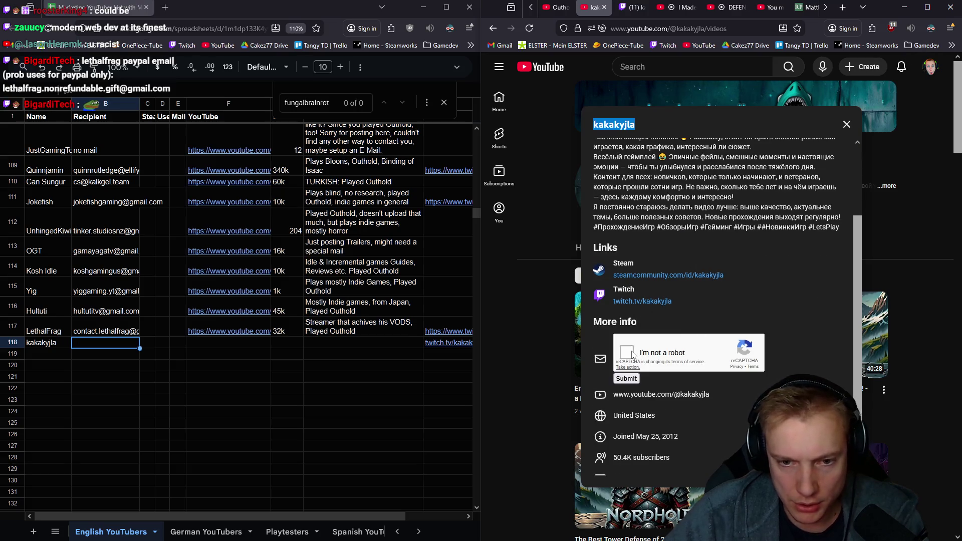
left_click(626, 352)
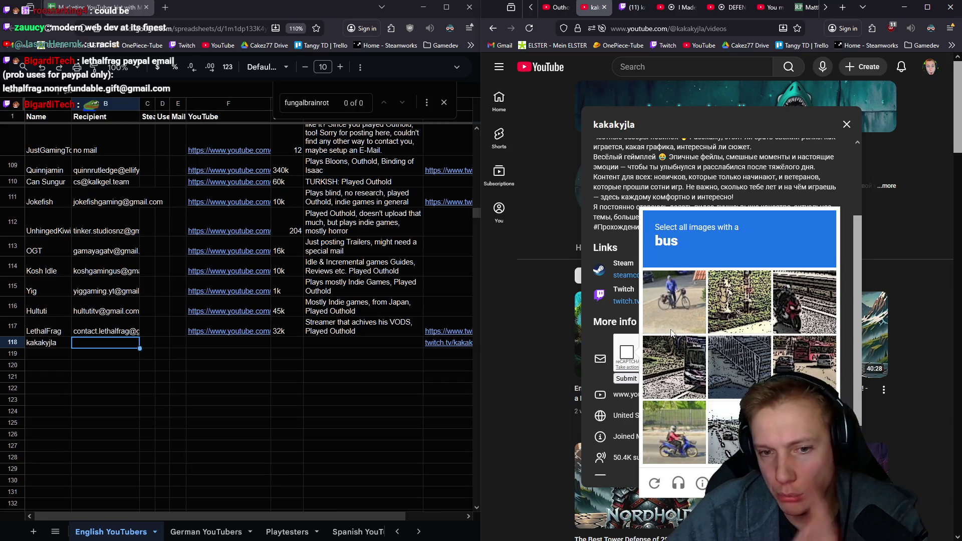
left_click(805, 366)
left_click(739, 430)
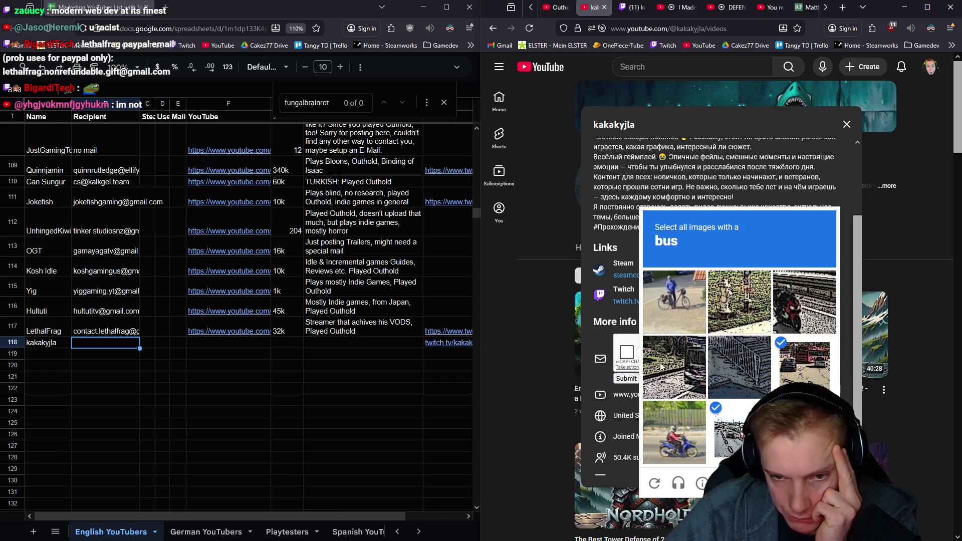
left_click(661, 367)
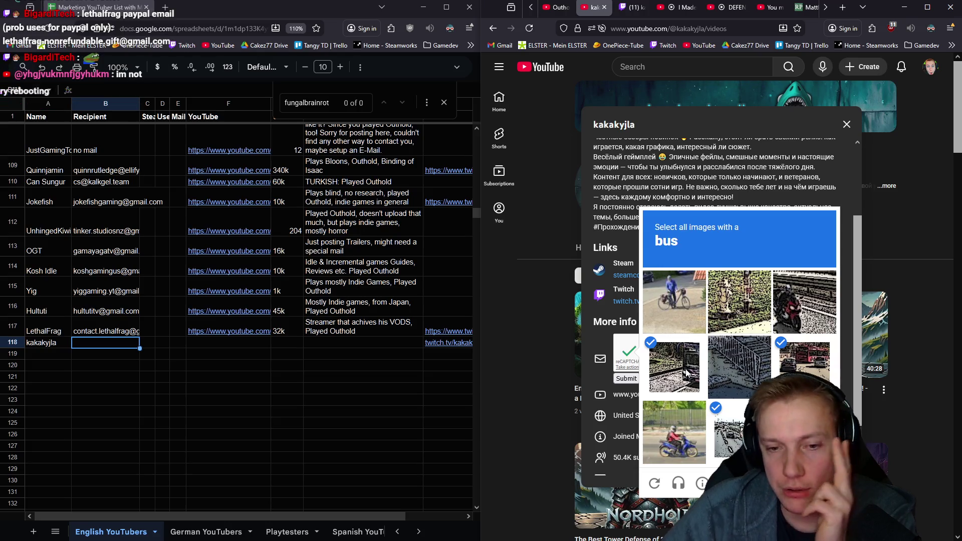
left_click(815, 484)
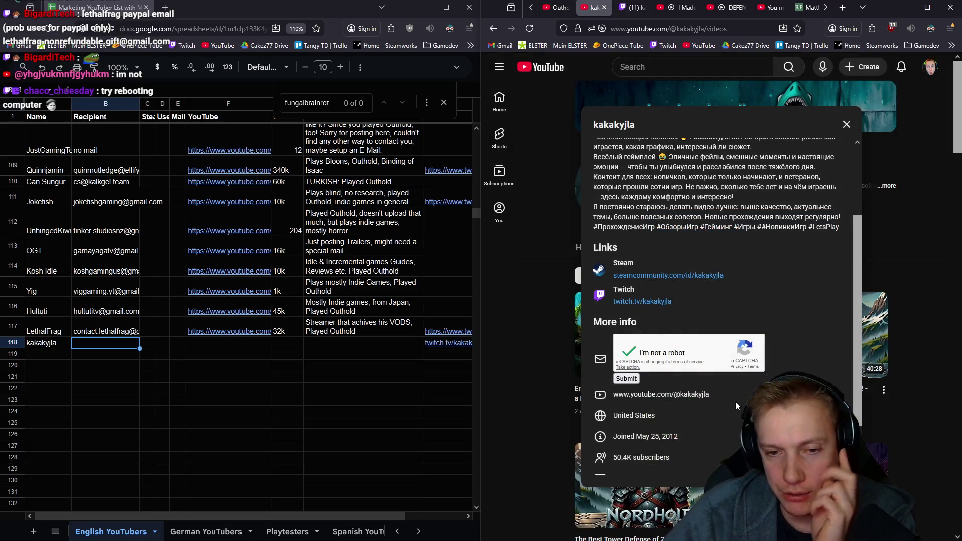
left_click(627, 378)
right_click(668, 352)
left_click(710, 357)
left_click(108, 342)
- Paste the email into B118 and the channel's YouTube URL into row 118's YouTube cell
key("ctrl+v")
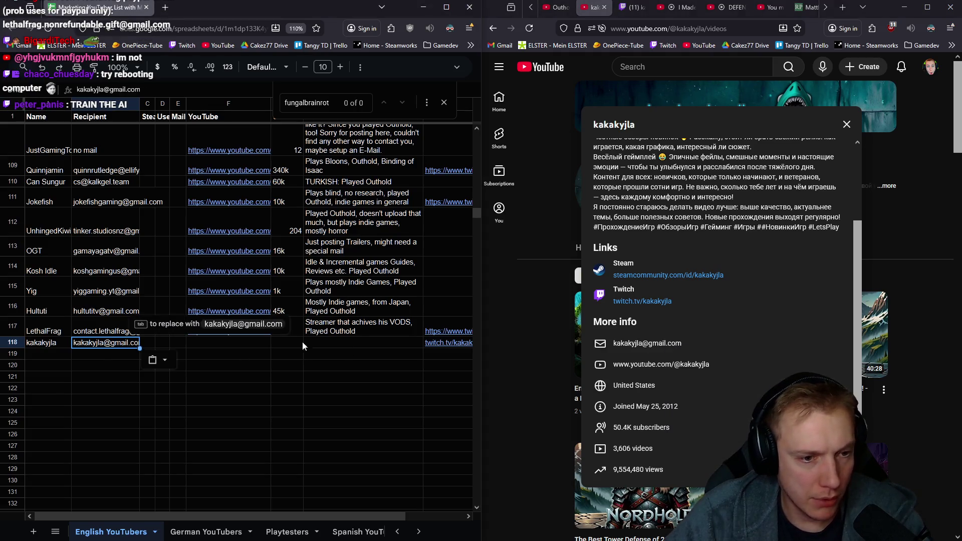
left_click(225, 343)
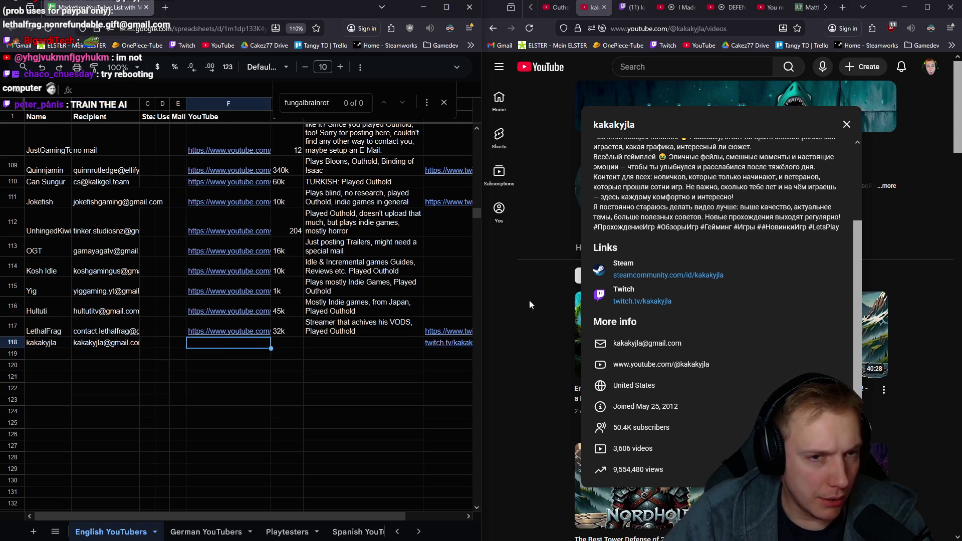
left_click(669, 27)
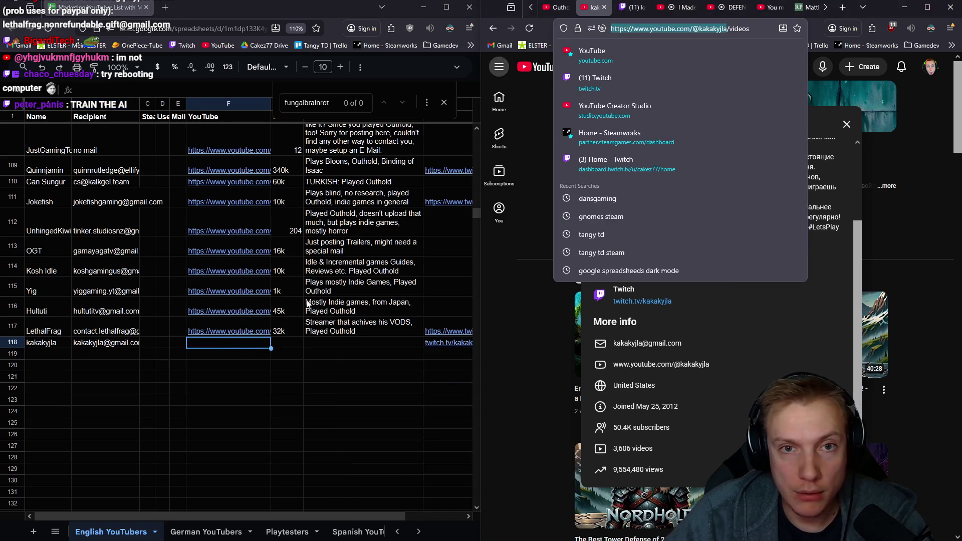
key("ctrl+c")
left_click(228, 343)
key("ctrl+v")
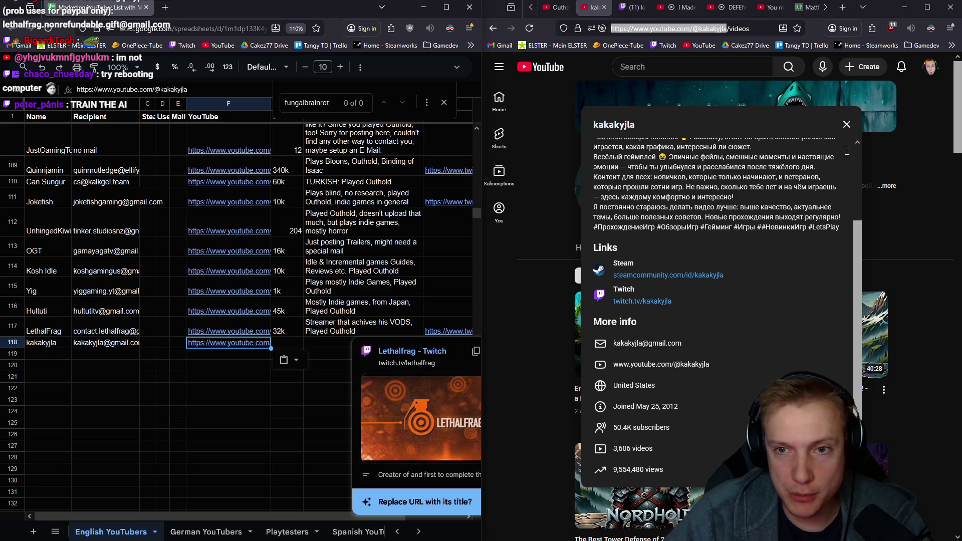
scroll(776, 279, "up", 3)
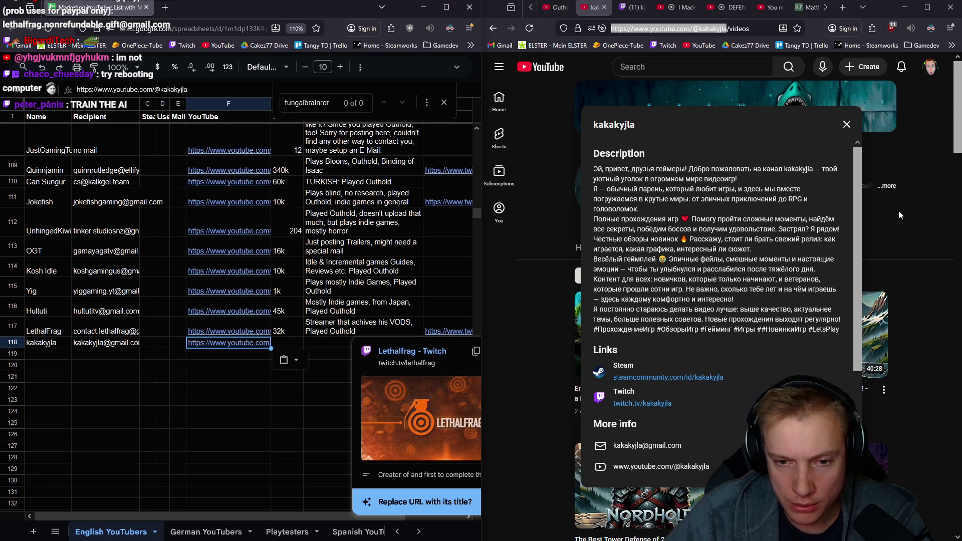
- Move past the link cell, close the channel details and select kakakyjla's Subs cell
key("Tab")
key("ctrl+v")
left_click(843, 123)
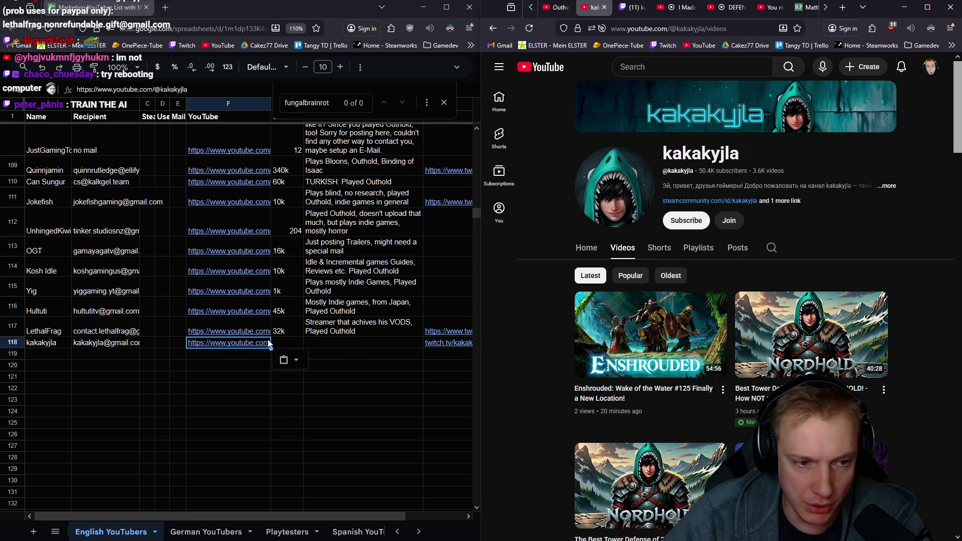
left_click(284, 343)
type("50k")
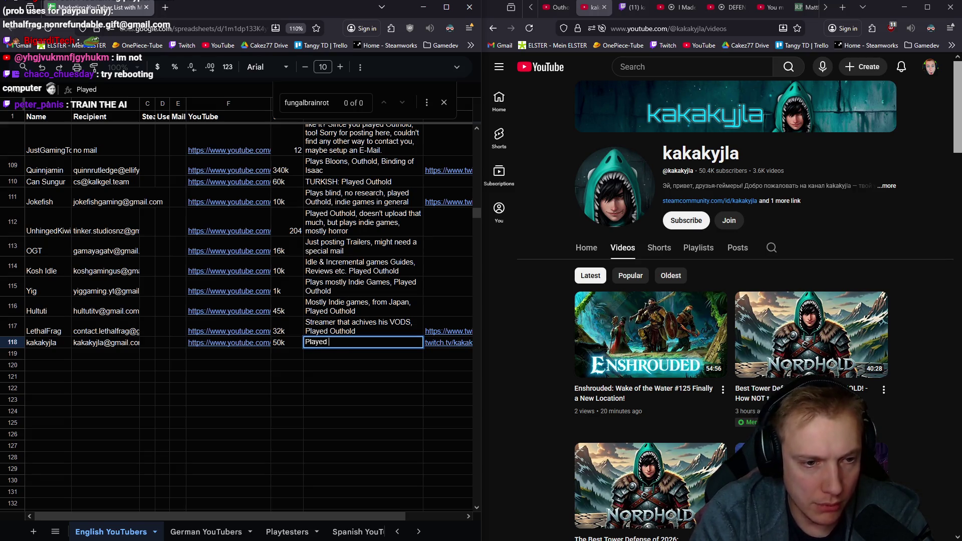
type("ld,")
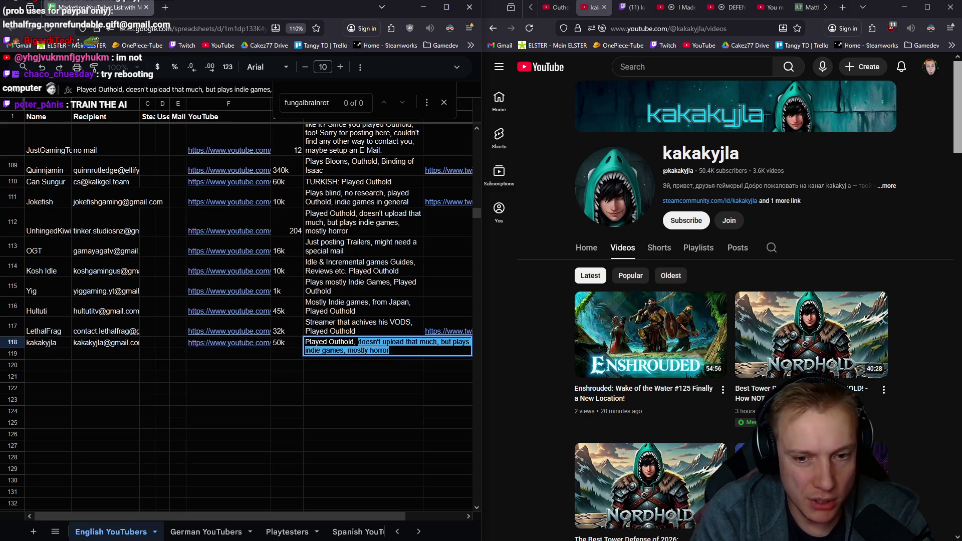
type(" Tower Dominion, could be into")
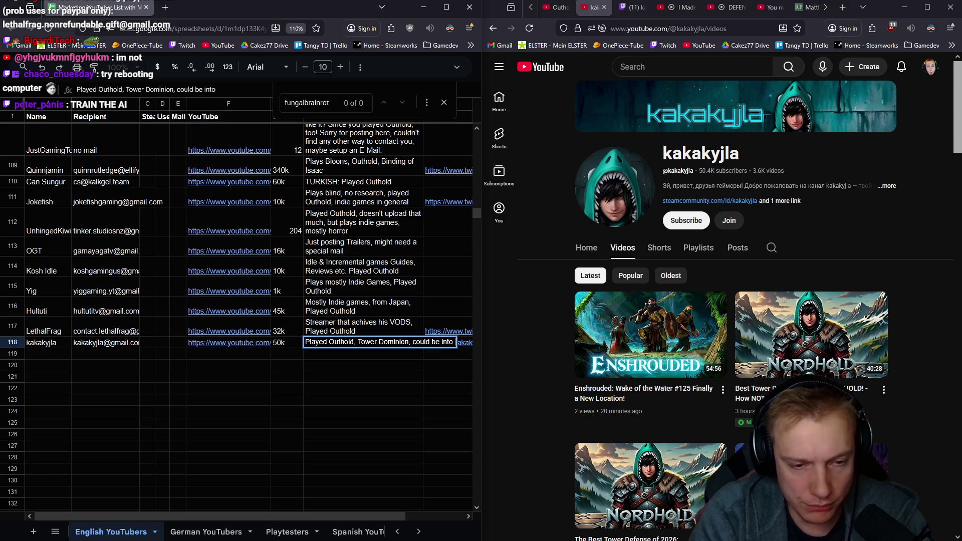
type("Tower Defense GAmes")
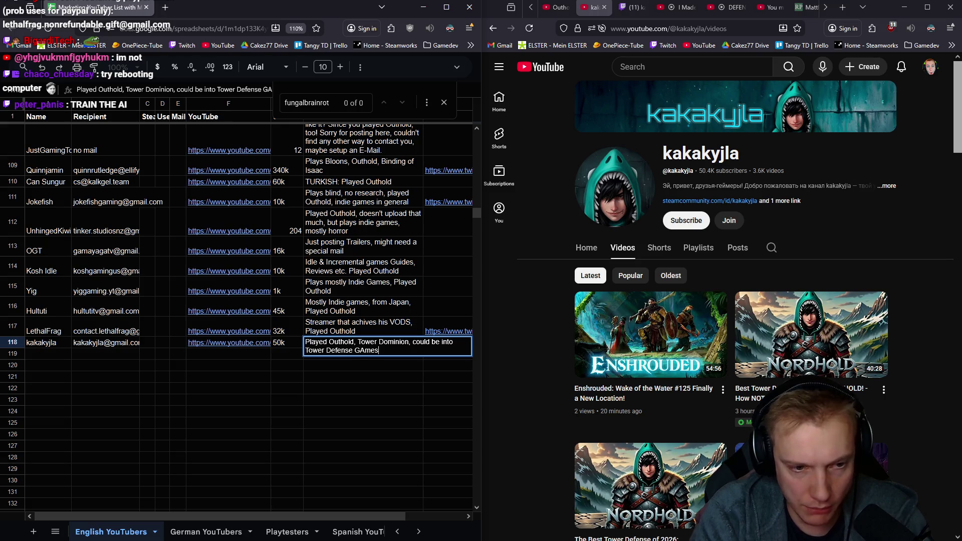
key("BackSpace")
key("BackSpace")
key("BackSpace")
type("G")
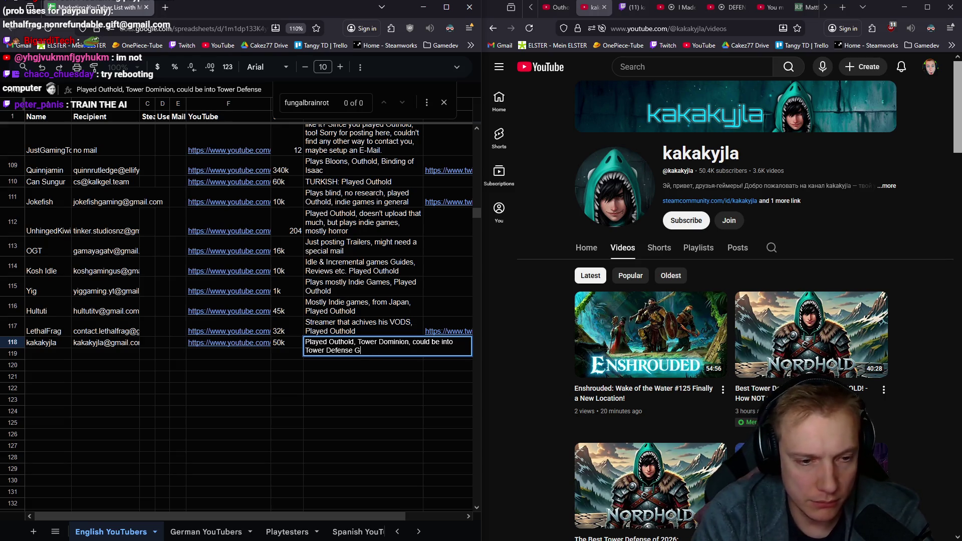
key("Return")
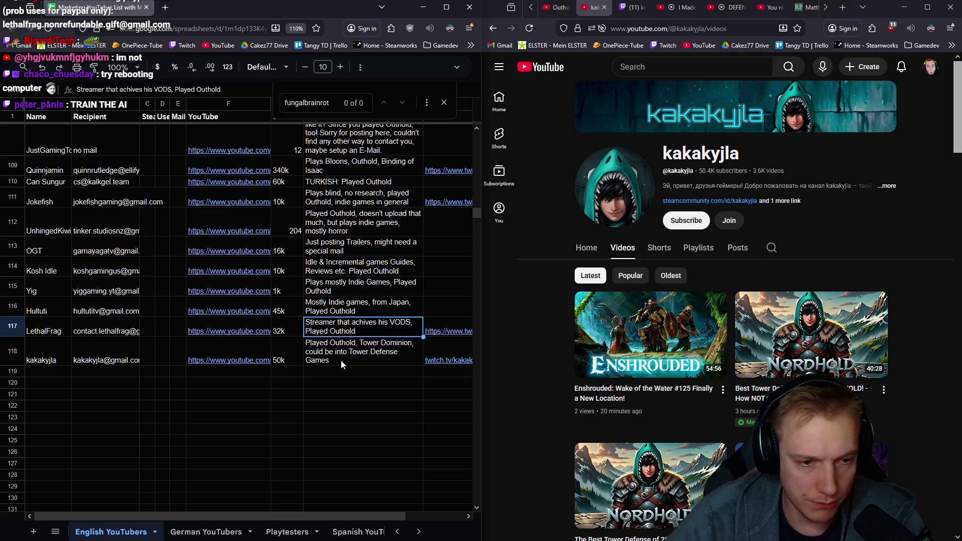
double_click(335, 353)
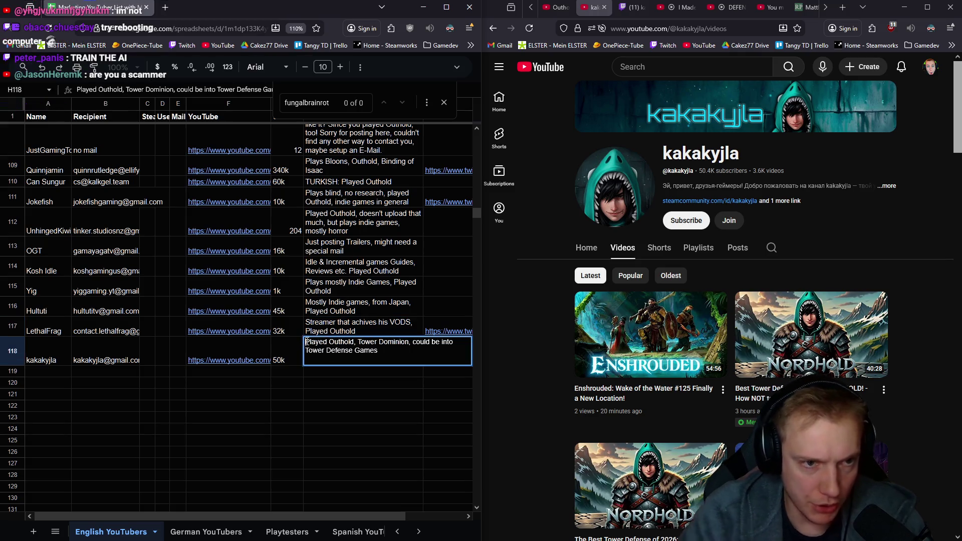
type("RUSSIAN:")
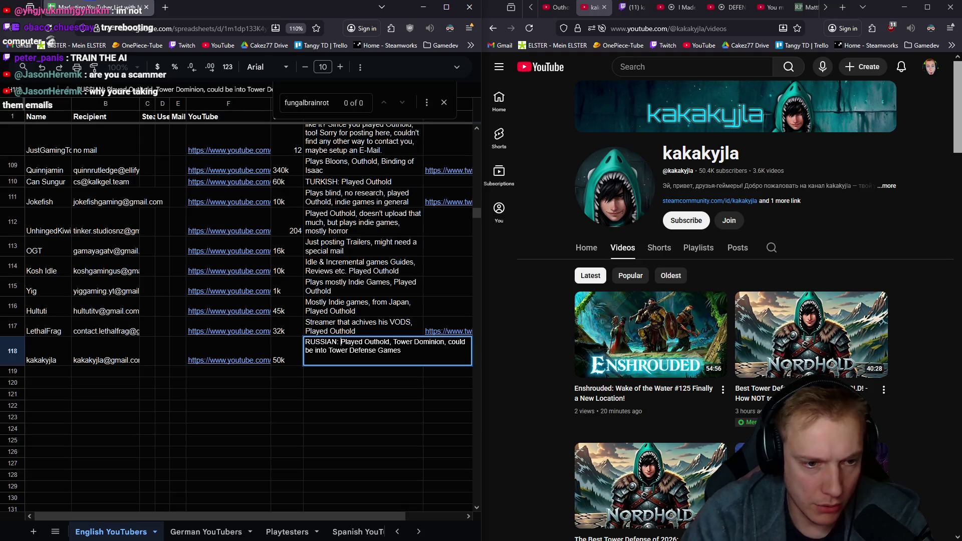
key("Return")
scroll(150, 291, "up", 5)
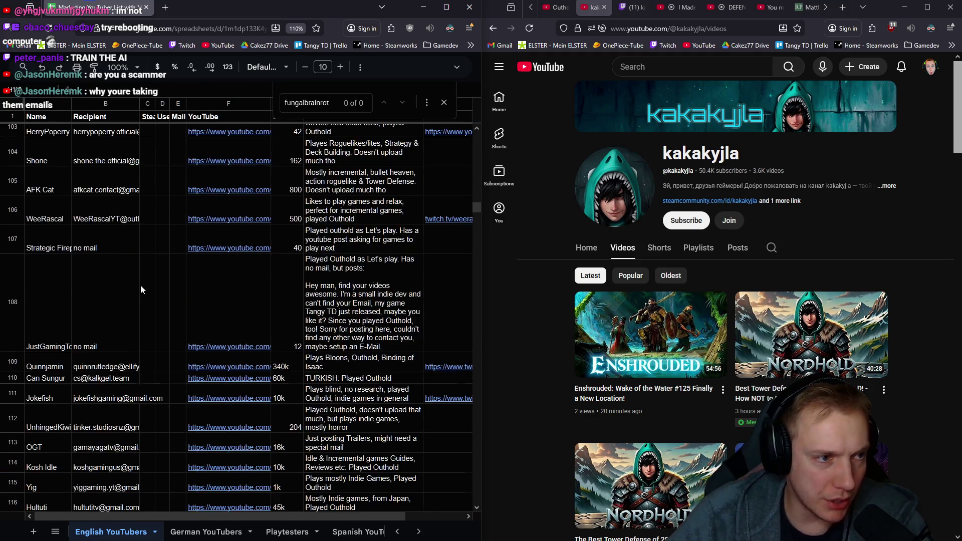
- Check the red fill on Tijoe's name cell in A101 and close the in-sheet search
left_click(48, 236)
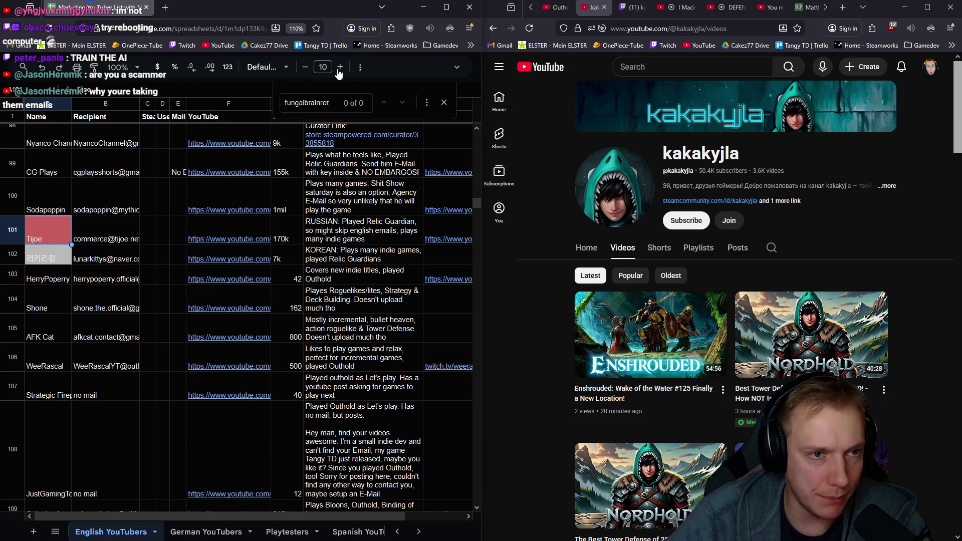
left_click(456, 70)
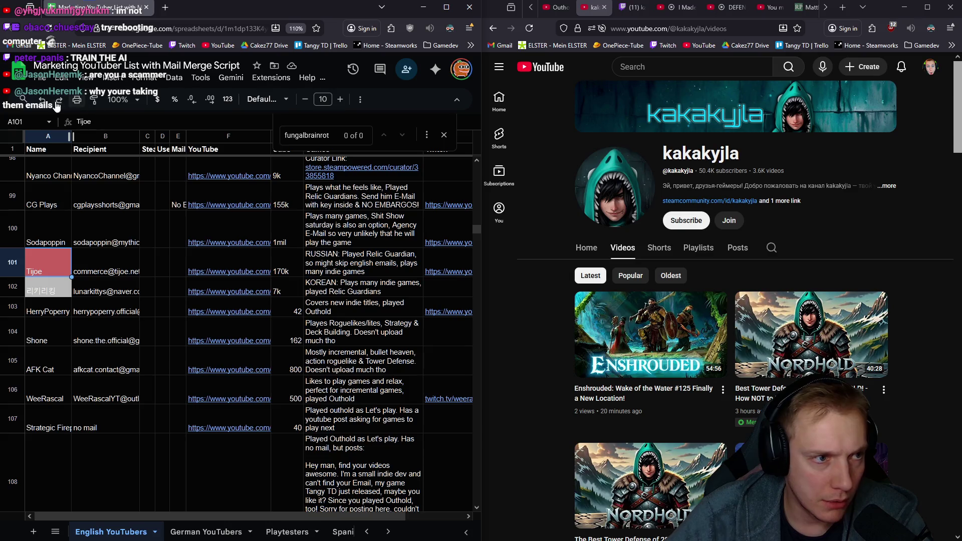
left_click(457, 100)
key("Escape")
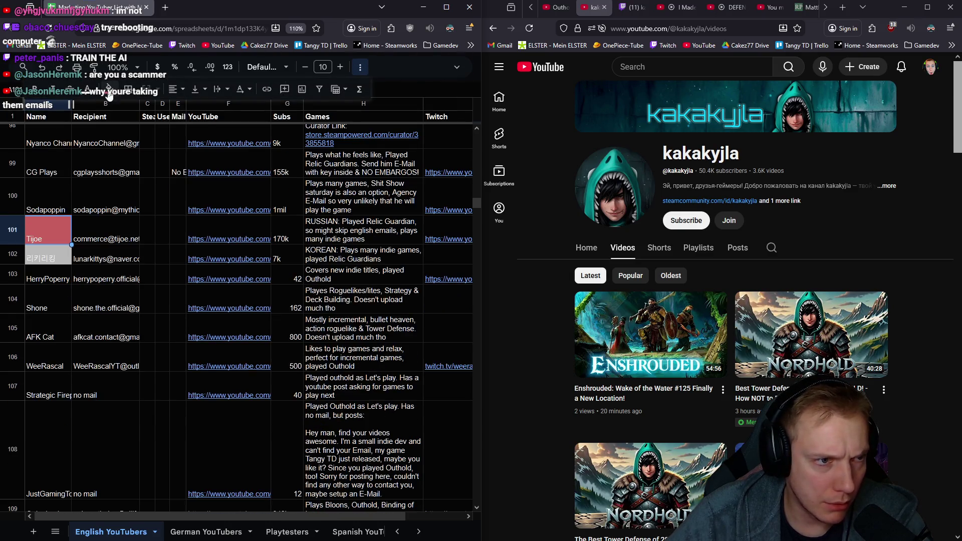
- Fill kakakyjla's name cell A118 with the same custom red swatch
left_click(110, 91)
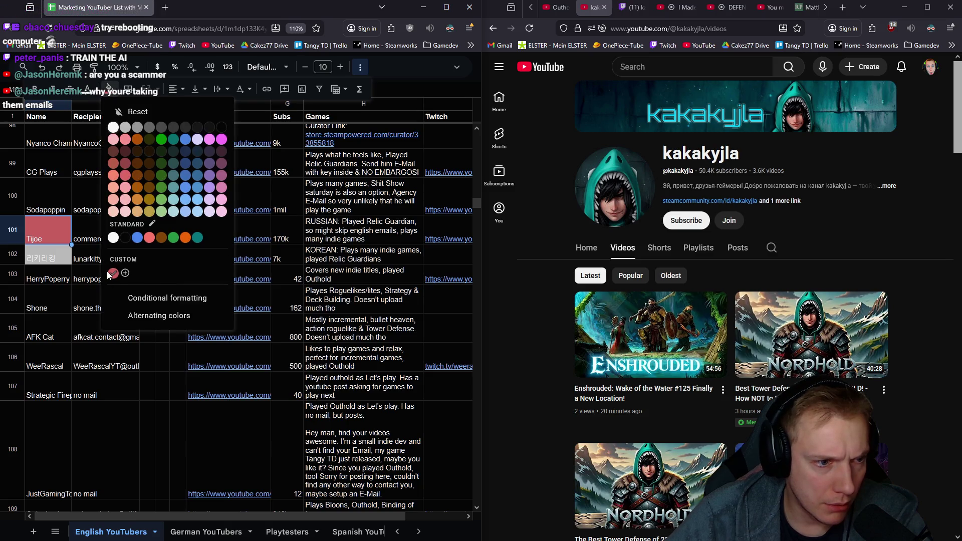
scroll(226, 301, "down", 5)
scroll(142, 346, "down", 5)
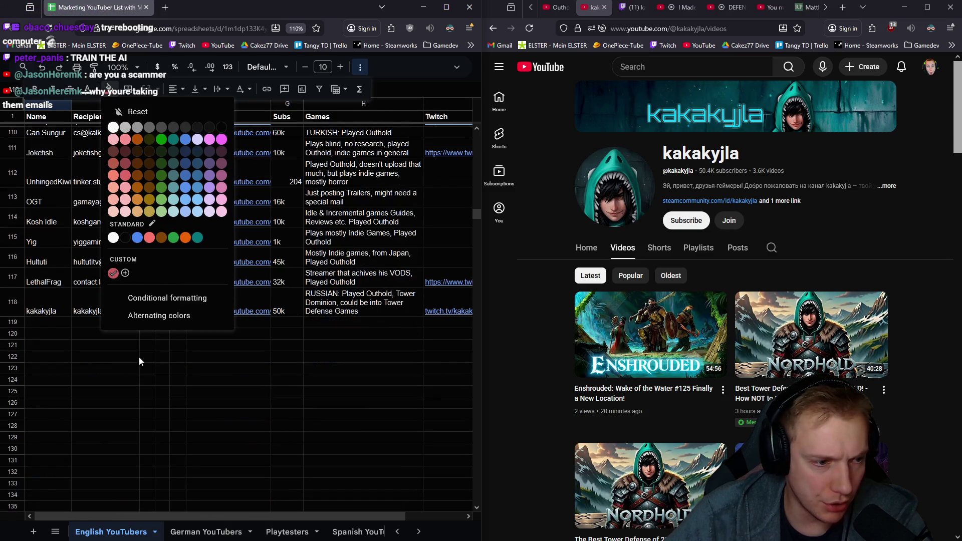
left_click(42, 301)
left_click(106, 89)
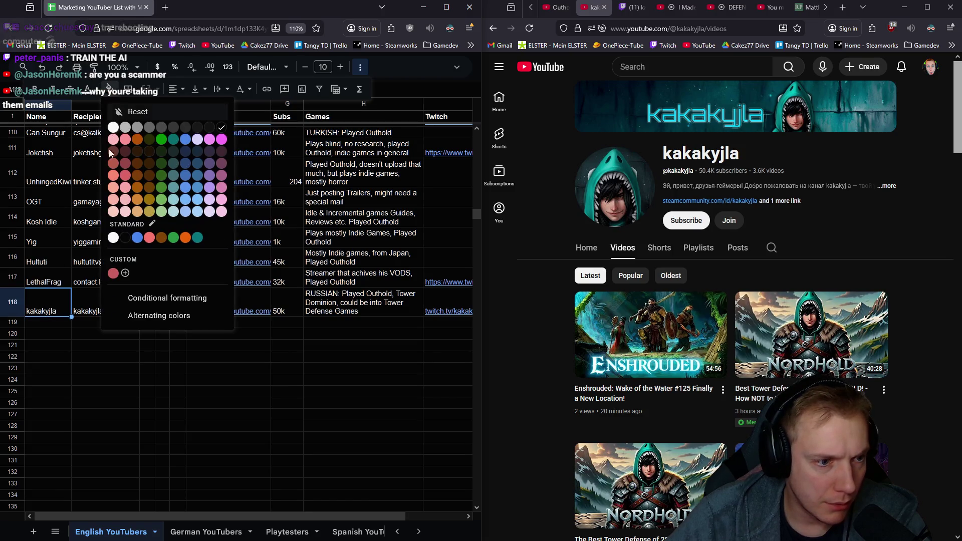
left_click(113, 282)
key("Return")
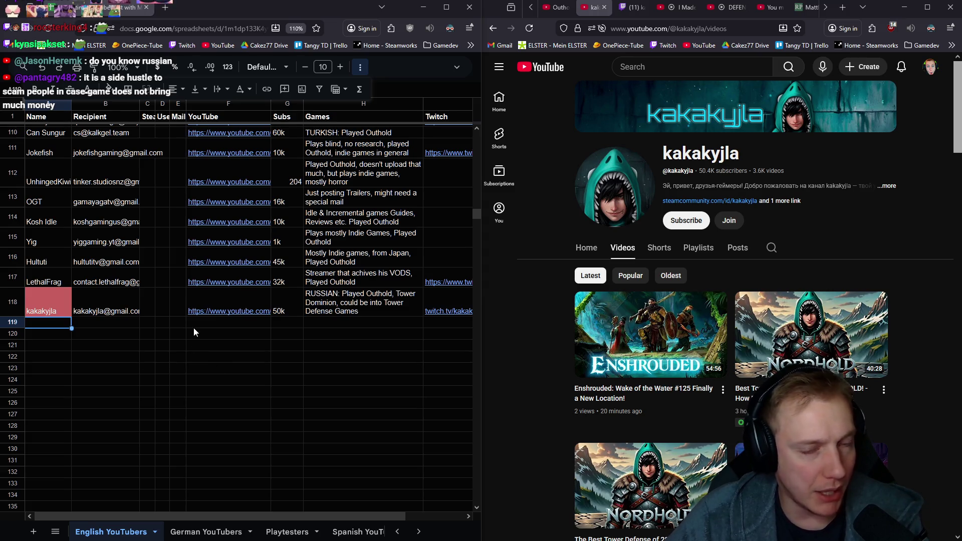
mouse_move(448, 311)
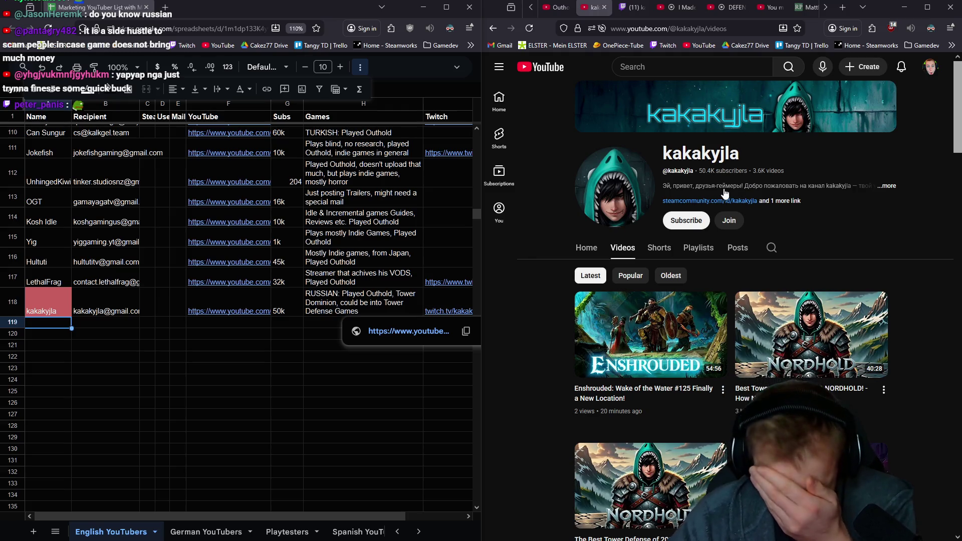
left_click(889, 186)
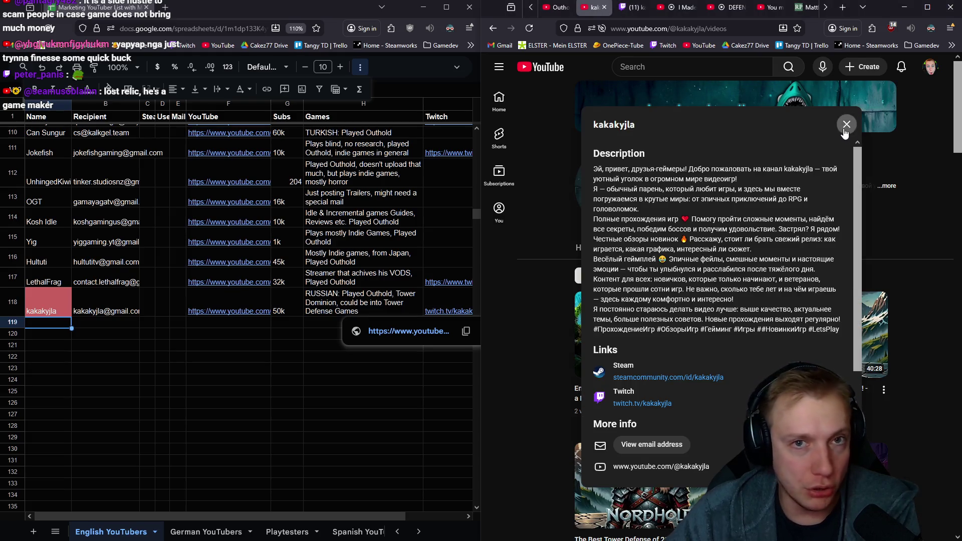
left_click(846, 126)
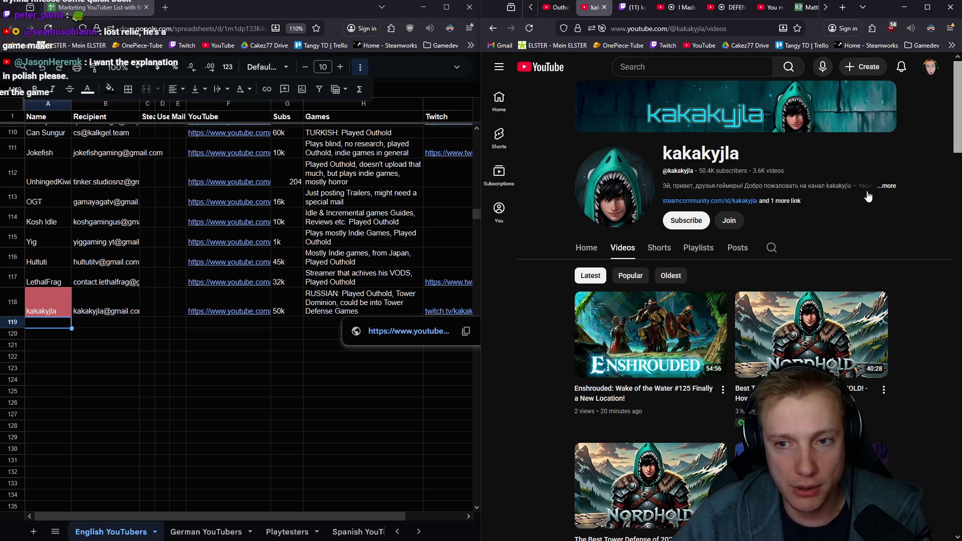
left_click(879, 185)
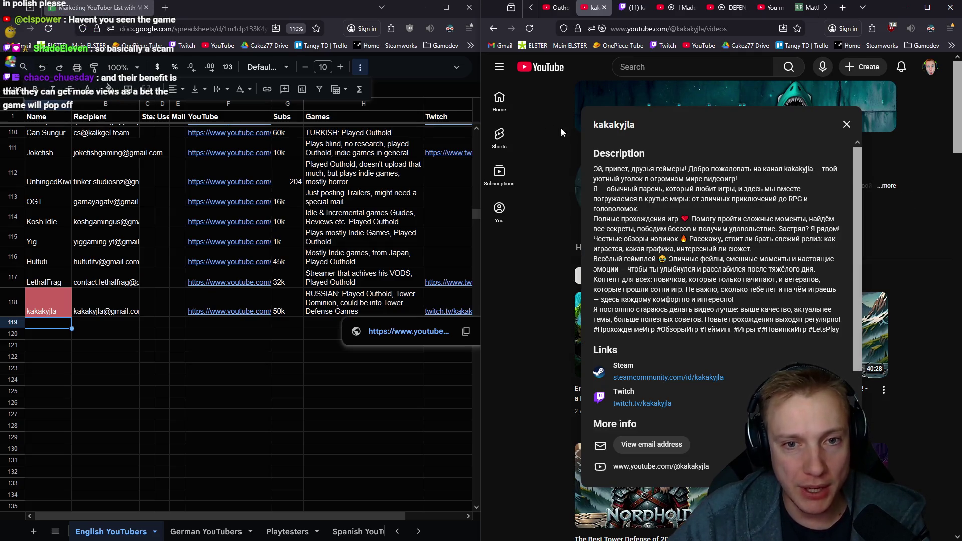
scroll(676, 226, "down", 3)
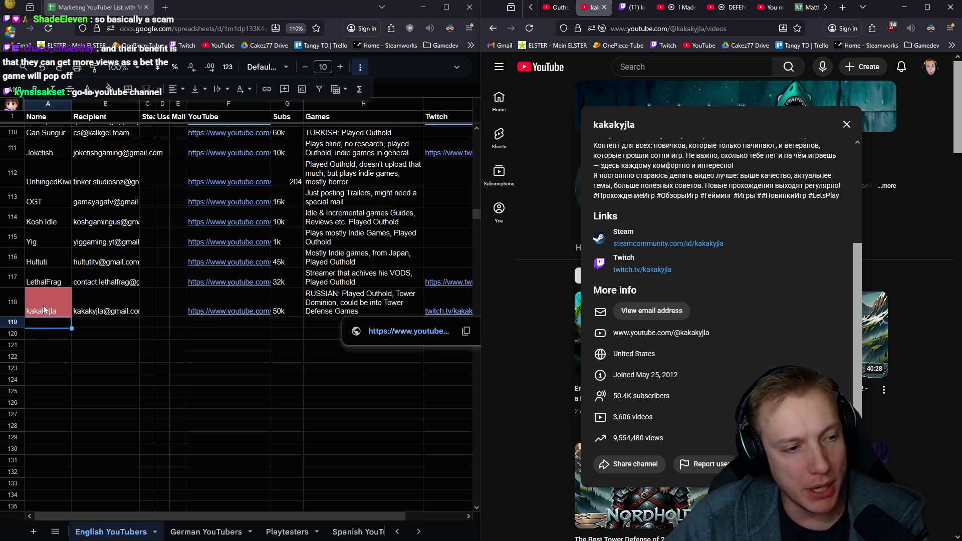
scroll(89, 236, "up", 10)
scroll(90, 231, "up", 10)
scroll(91, 231, "up", 10)
scroll(84, 203, "up", 5)
scroll(84, 203, "up", 3)
scroll(85, 202, "up", 3)
scroll(85, 202, "up", 3)
scroll(94, 202, "up", 3)
scroll(94, 201, "down", 5)
scroll(95, 203, "down", 5)
scroll(92, 203, "down", 5)
scroll(92, 204, "down", 4)
scroll(93, 203, "down", 5)
scroll(93, 204, "down", 5)
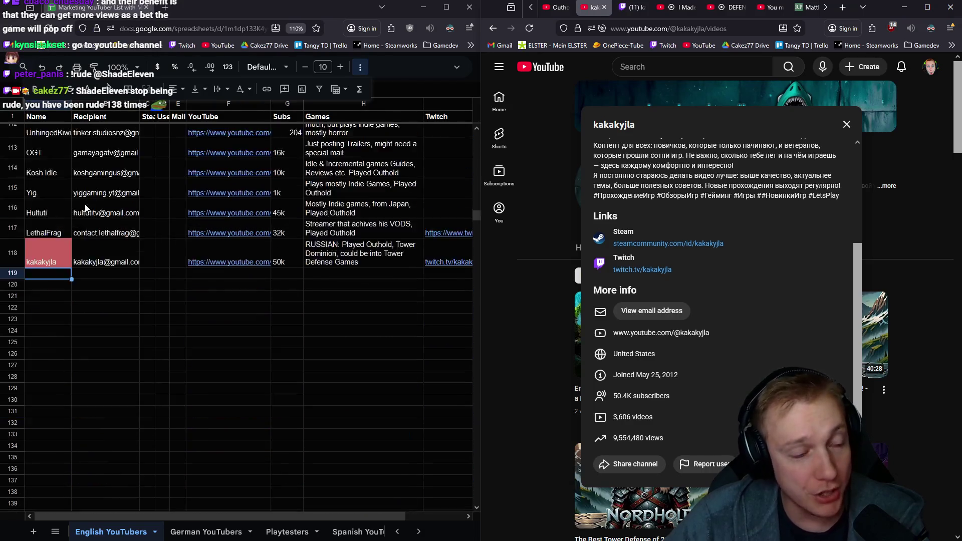
scroll(75, 211, "down", 3)
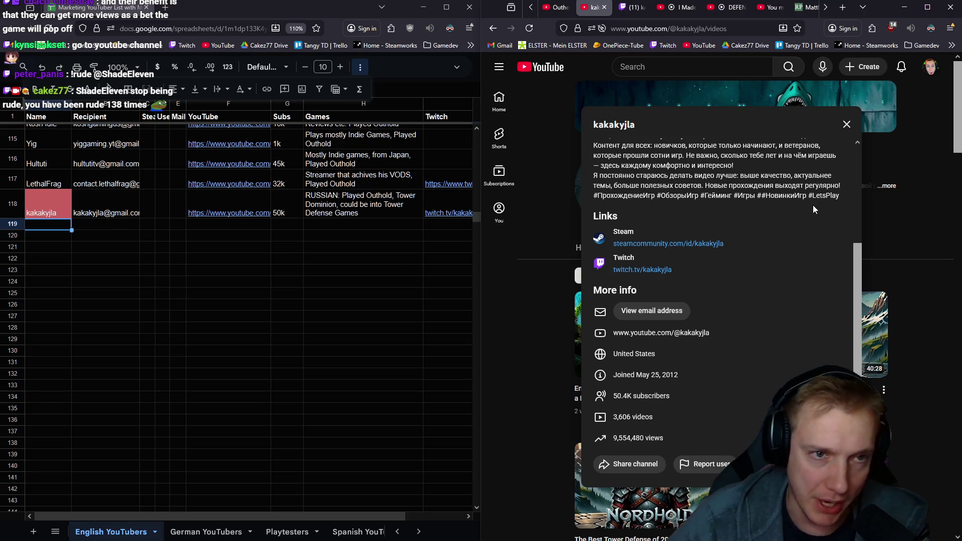
left_click(848, 125)
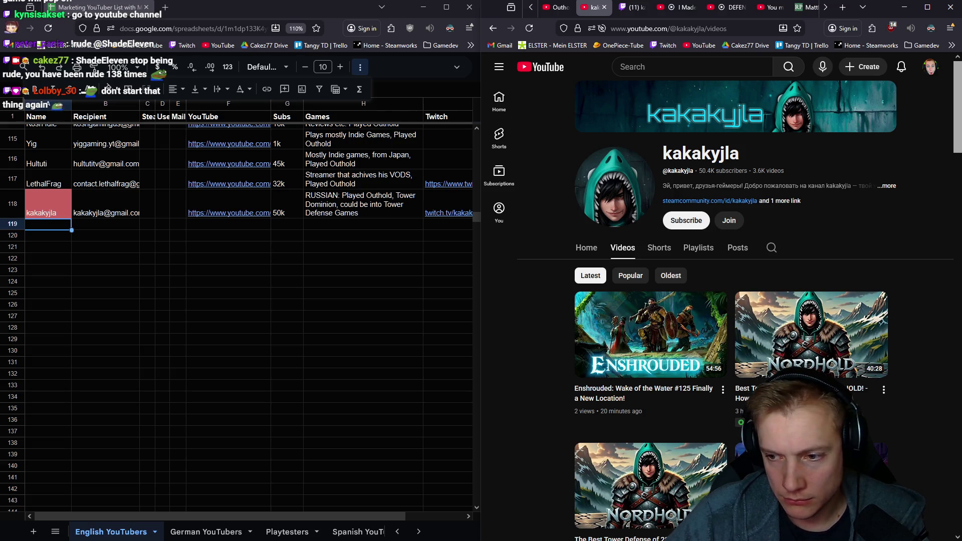
- Add the line '`Short about How to market your game 22.01.2026 2h:36m Stream VOD' after the second Short URL
key("alt+Tab")
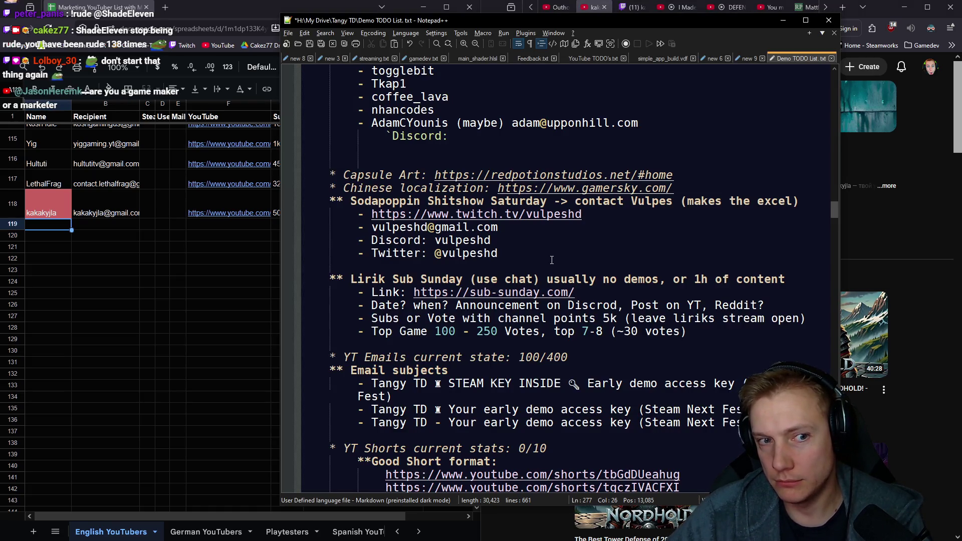
scroll(551, 259, "down", 4)
scroll(551, 259, "down", 4)
scroll(551, 259, "down", 4)
scroll(551, 259, "down", 3)
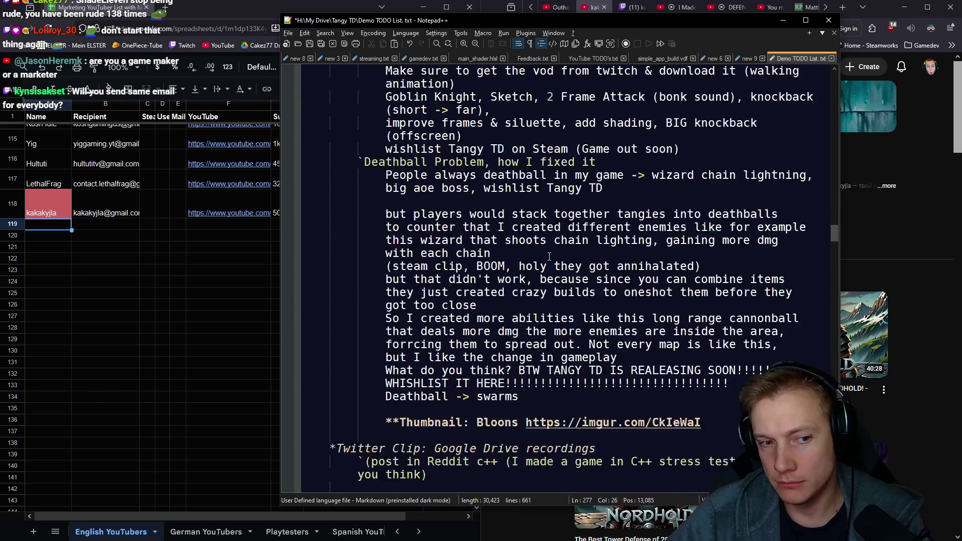
scroll(551, 259, "up", 8)
left_click_drag(380, 161, 698, 176)
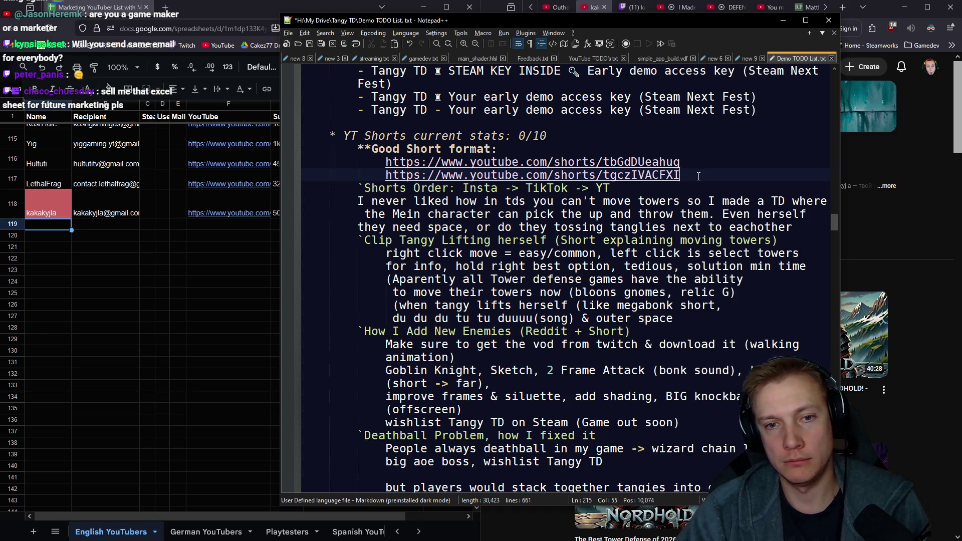
key("Return")
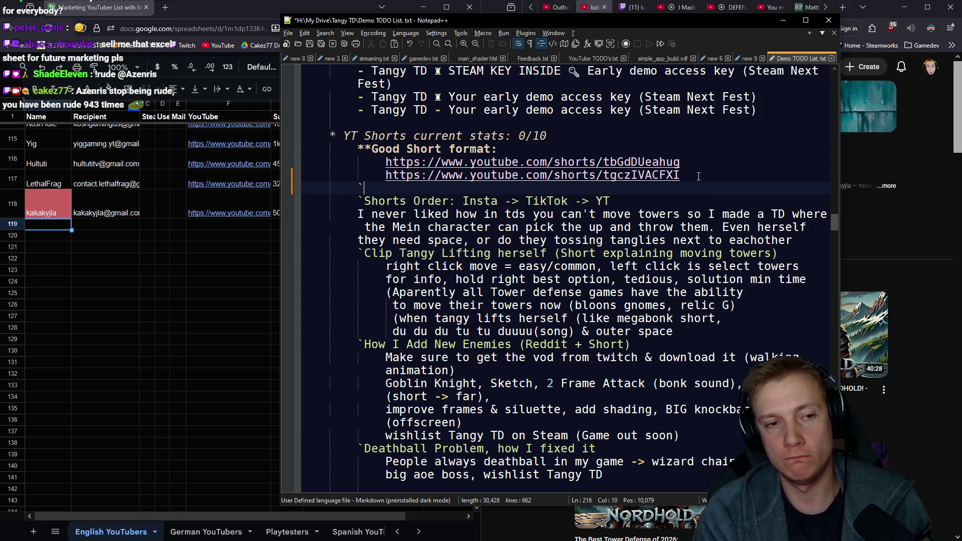
type("`Short about How")
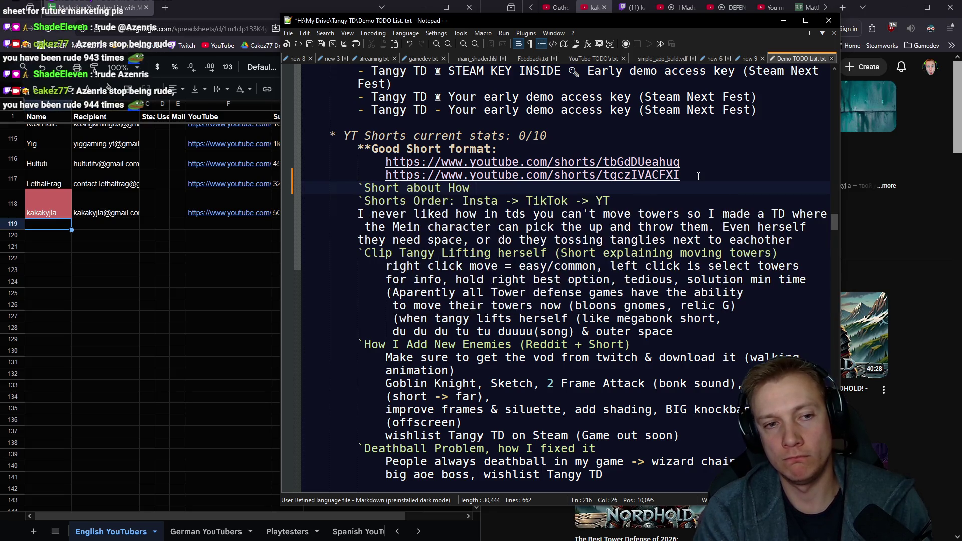
type(" to marked ")
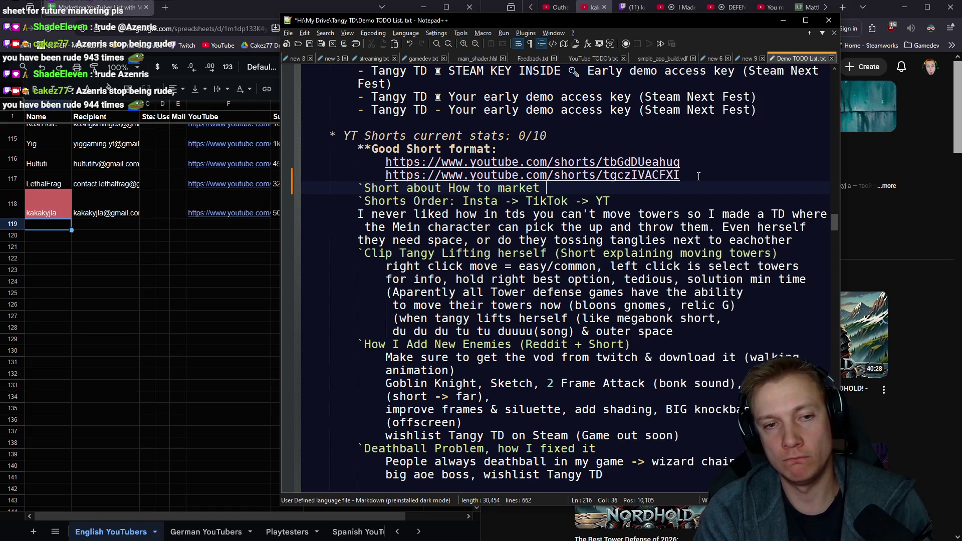
type("your game")
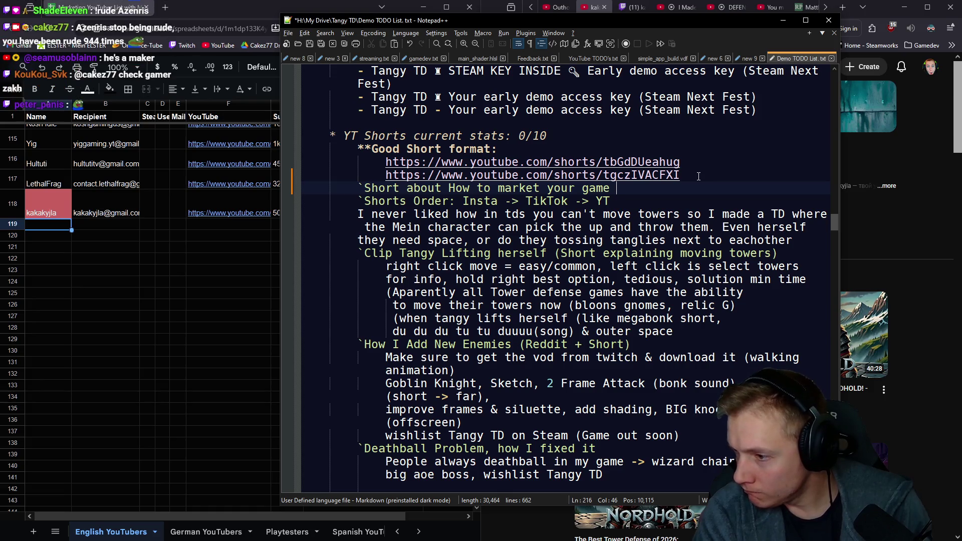
type(" 22.01.2026 2:36")
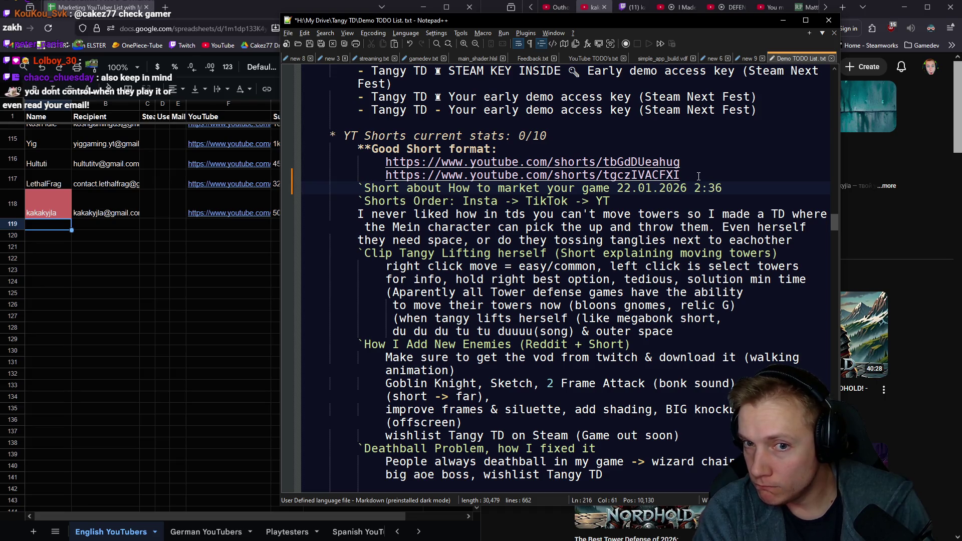
key("Left")
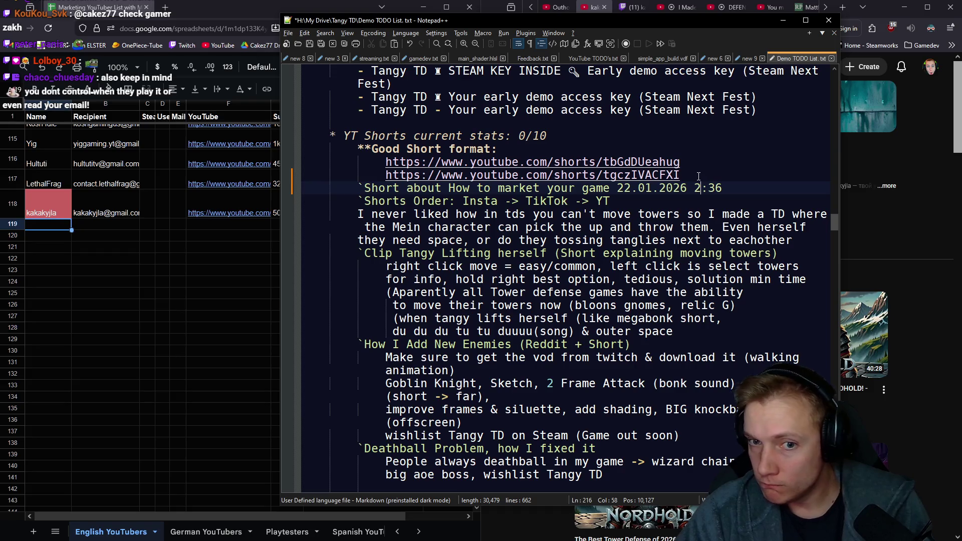
type("h")
key("End")
type("m")
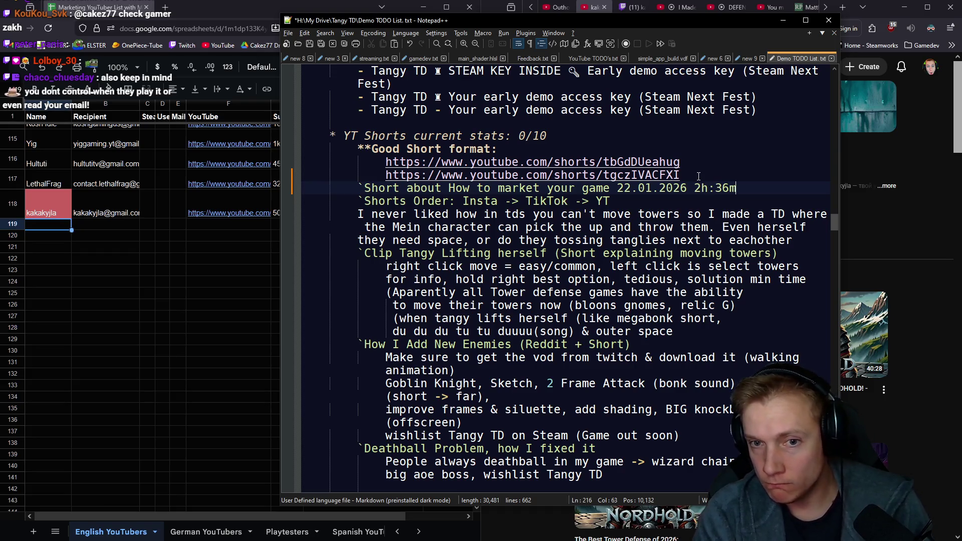
type(" S")
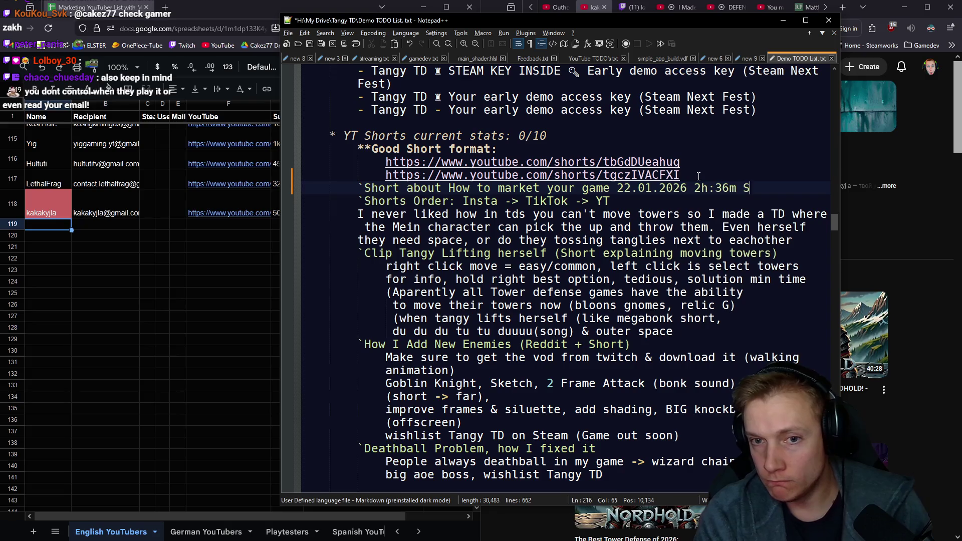
type("tream BO")
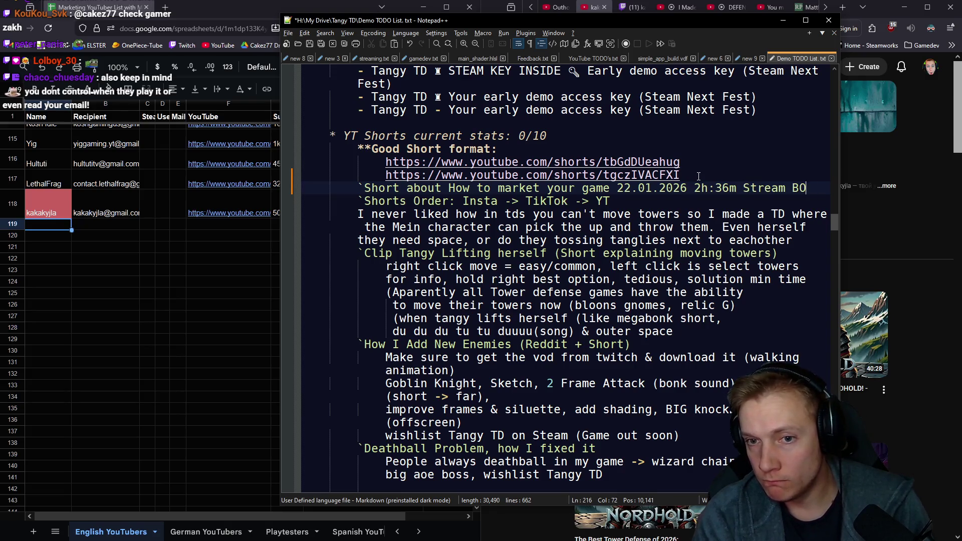
key("BackSpace")
key("BackSpace")
type("VOD")
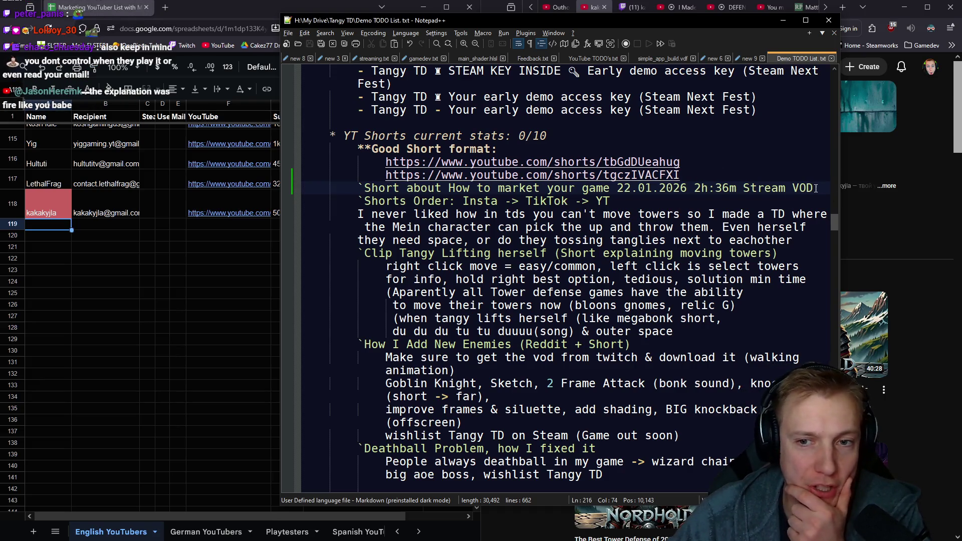
- Review the new Short idea line by selecting it, then return to the channel page window
left_click_drag(816, 188, 346, 194)
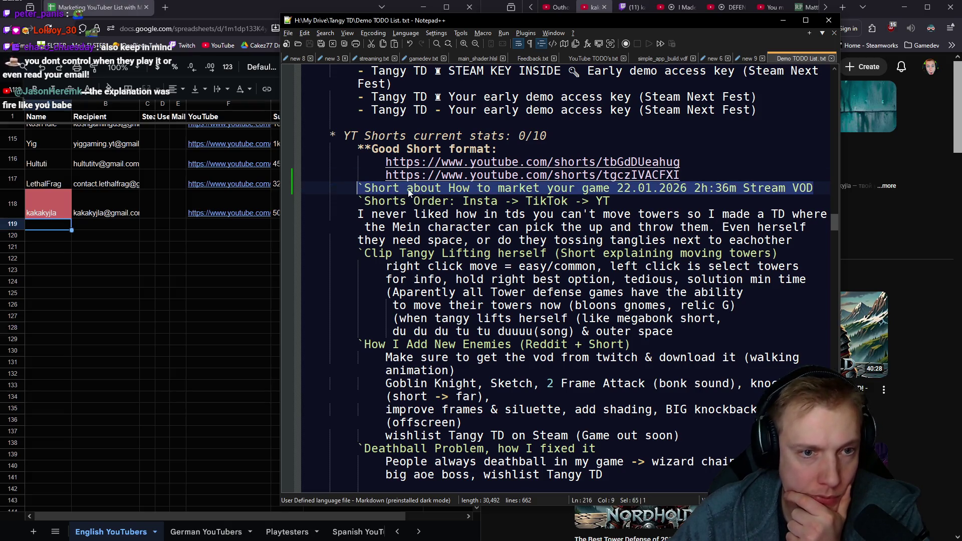
left_click(410, 192)
left_click(913, 230)
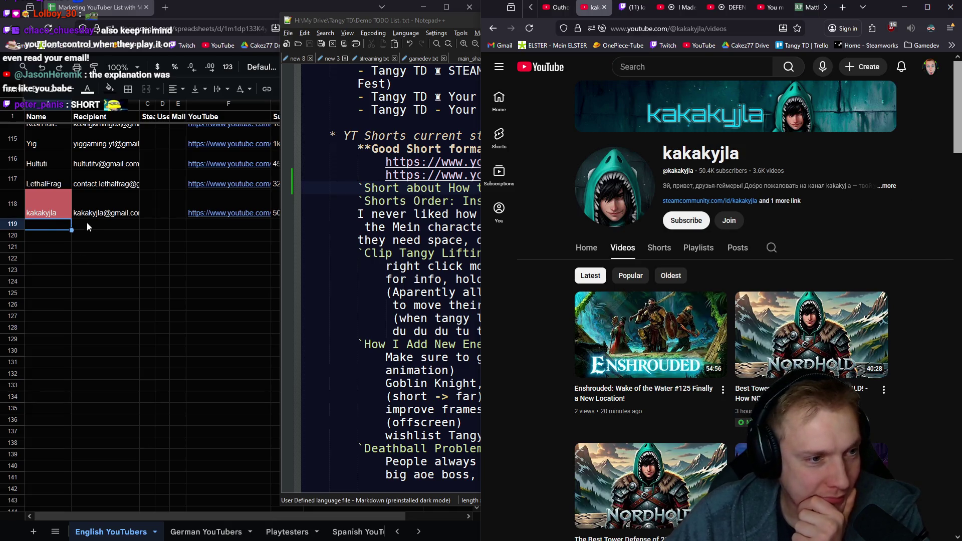
- Show the video 'I Made A Fortune By Forcing Shapes To Destroy Each Other' beside the spreadsheet
left_click(56, 231)
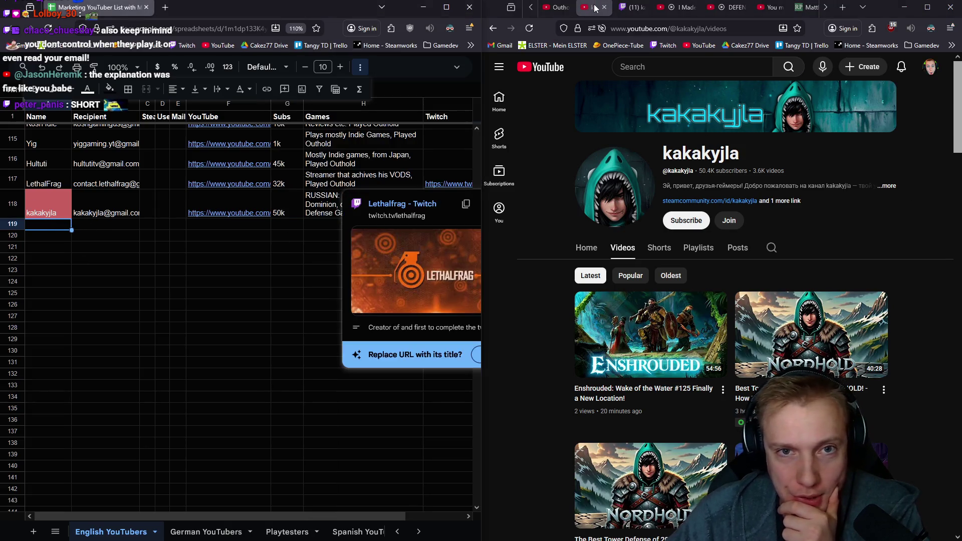
left_click(449, 213)
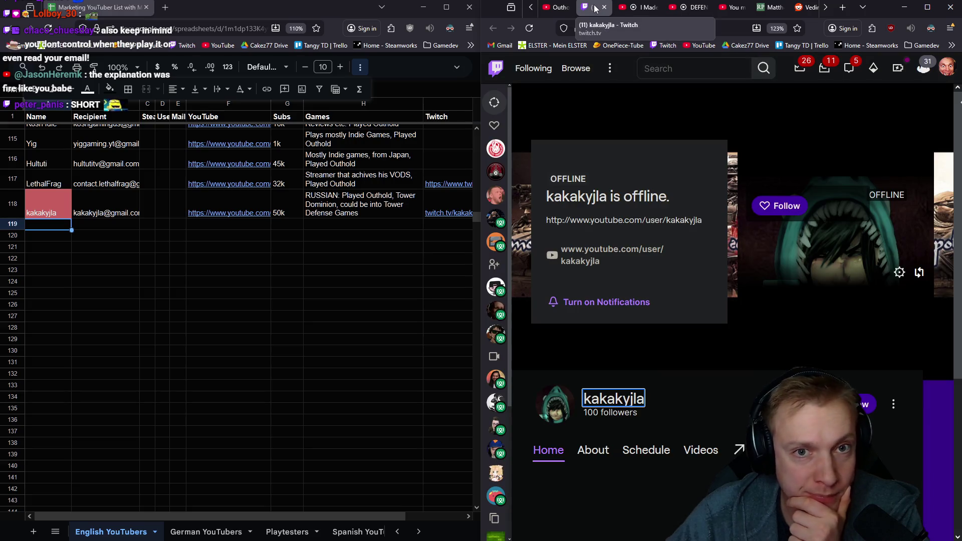
left_click(595, 8)
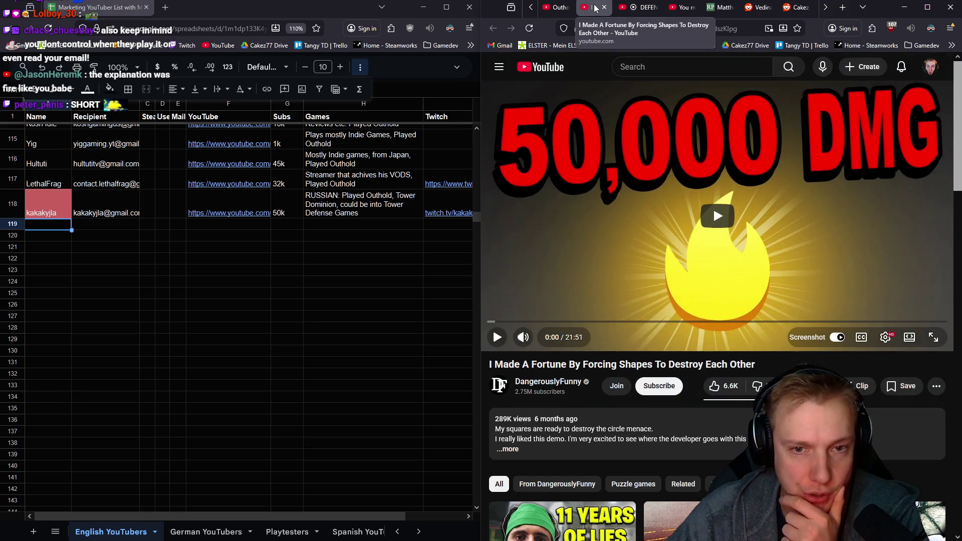